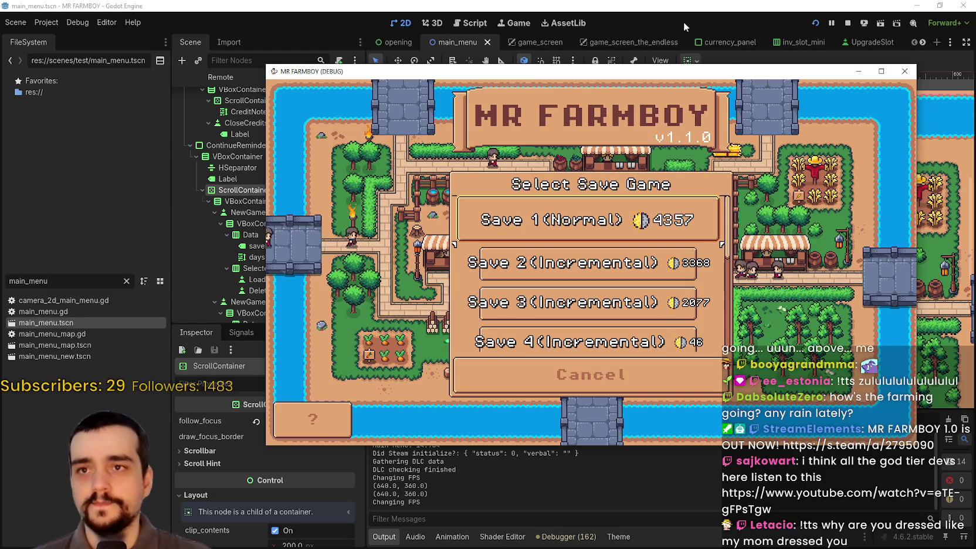
Try the save slots in the running game to reveal Load/Delete, then close the game and stop debugging.
mouse_move(671, 74)
left_mouse_down()
mouse_move(647, 93)
mouse_move(672, 84)
left_mouse_up()
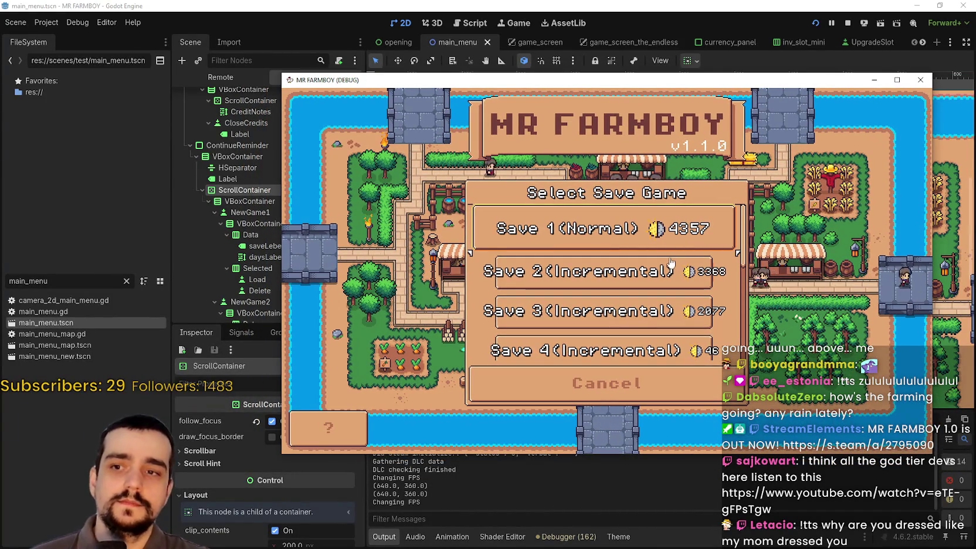
left_click(682, 222)
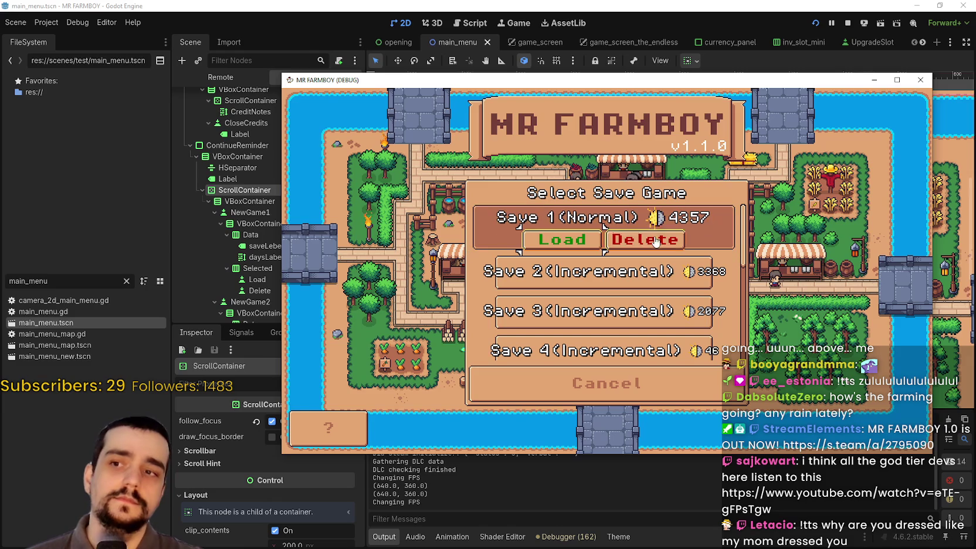
left_click(524, 276)
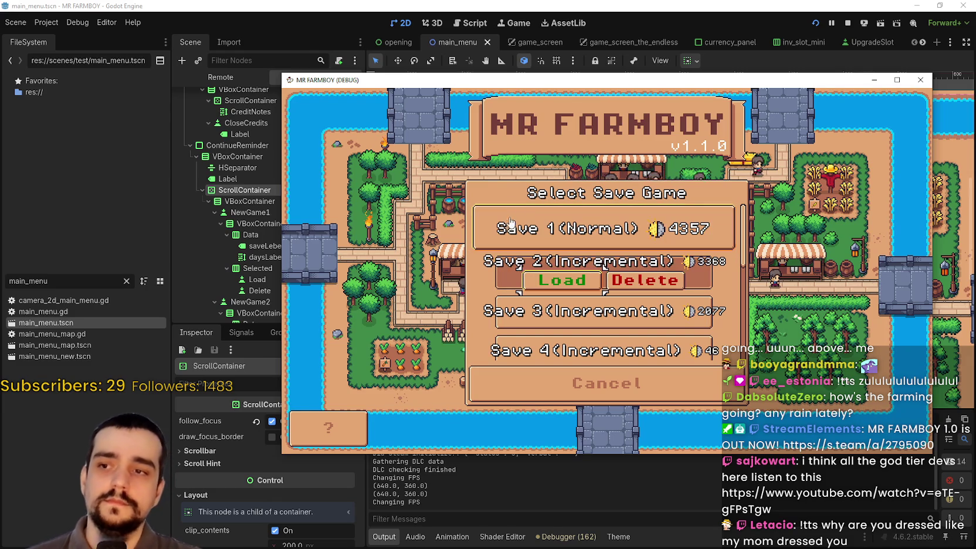
left_click(711, 230)
key("F8")
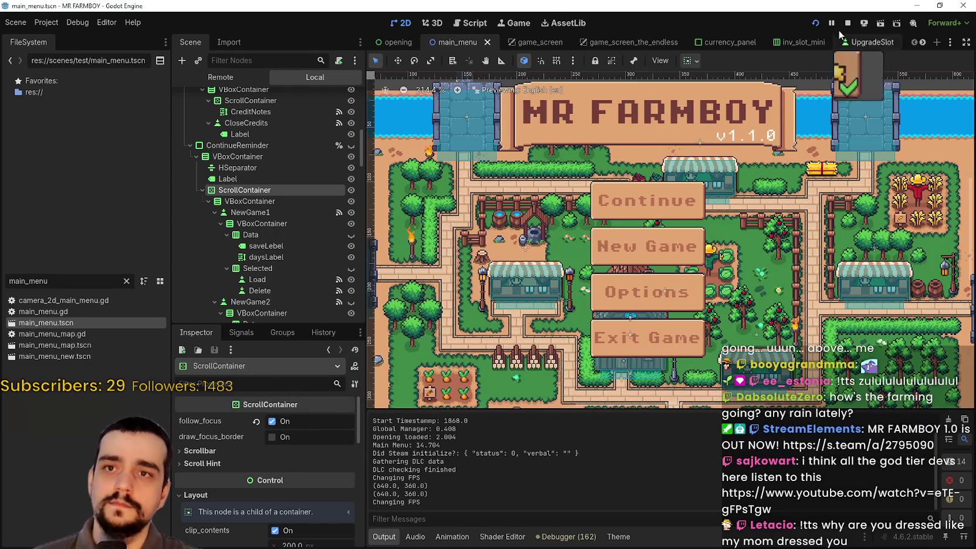
left_click(842, 27)
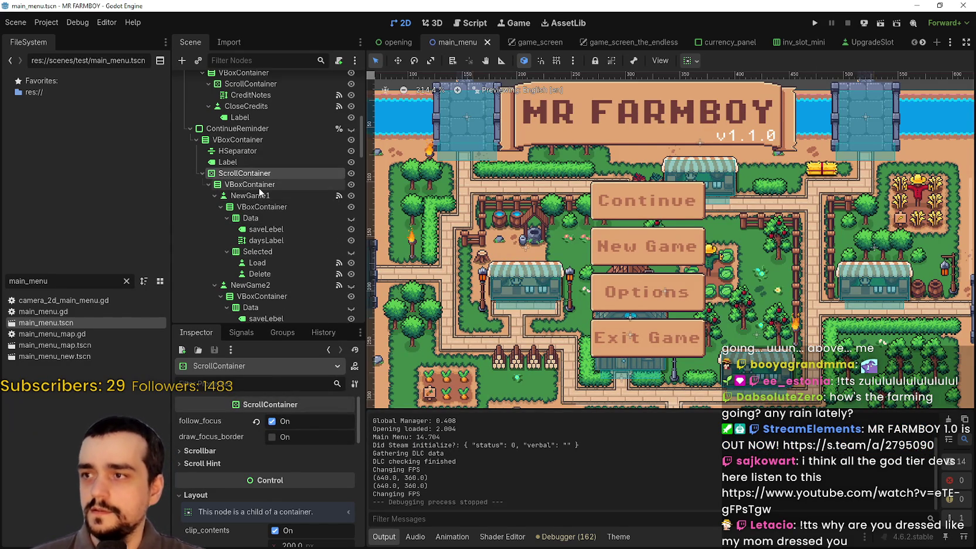
Show the ContinueReminder save-select panel and select the NewGame1 save button.
left_click(351, 128)
scroll(602, 175, "up", 1)
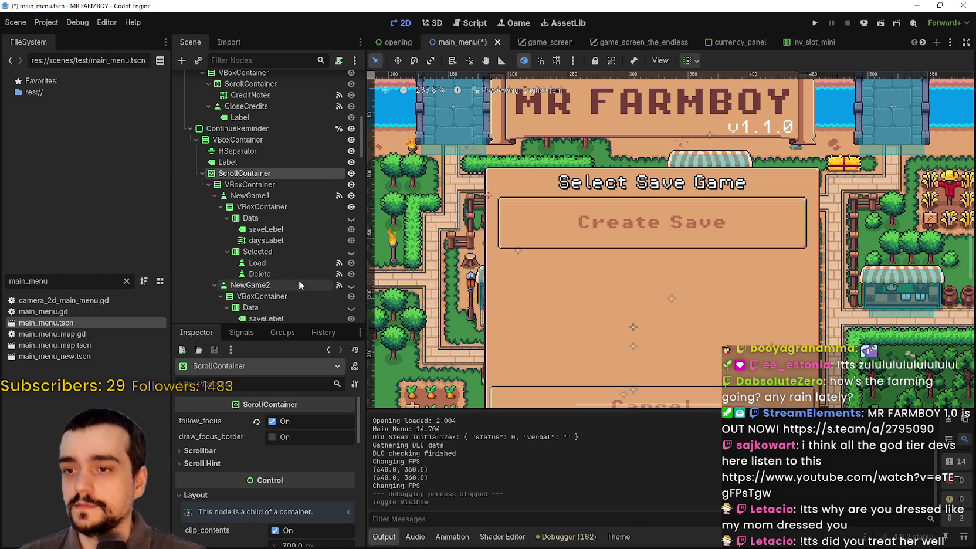
left_click(271, 195)
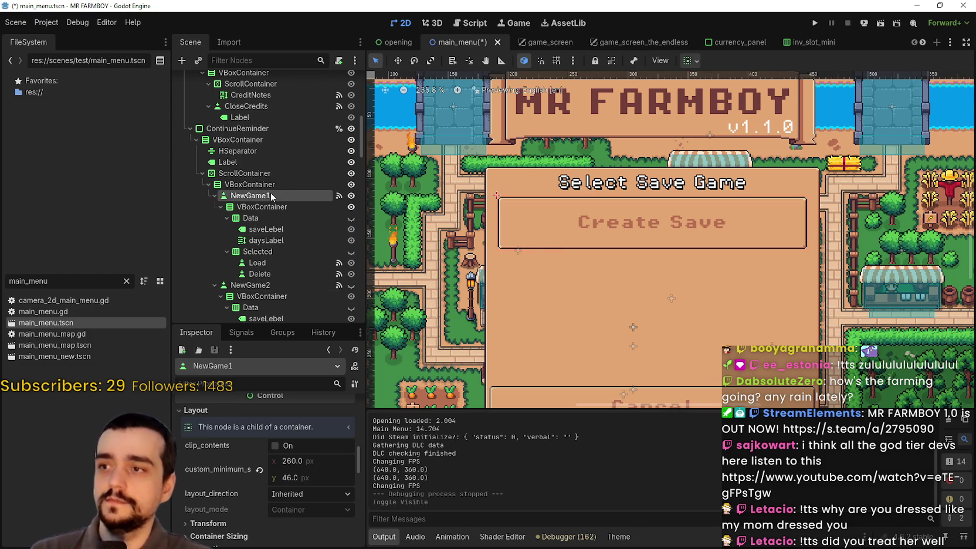
Inspect NewGame1, its Data and VBoxContainer children, and the ScrollContainer's properties.
left_click(261, 207)
left_click(264, 196)
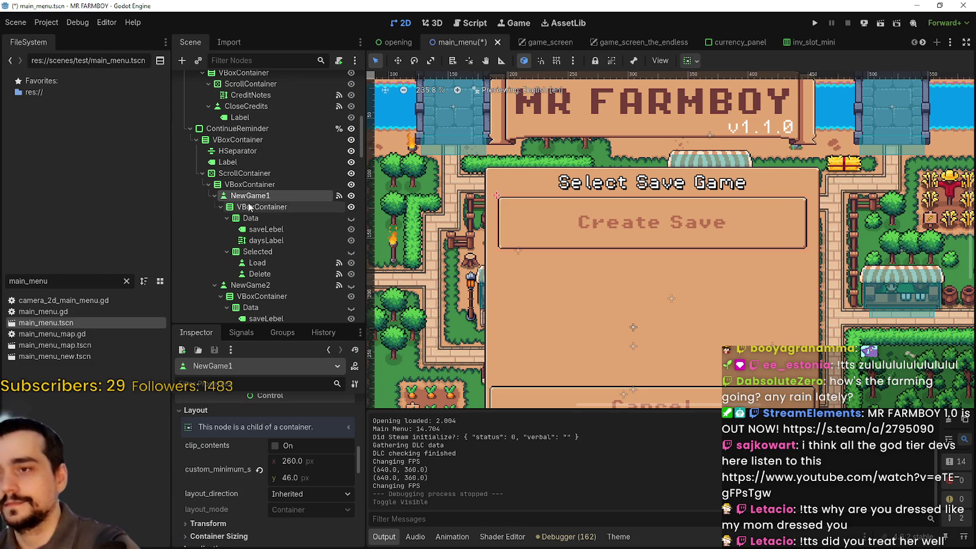
left_click(285, 217)
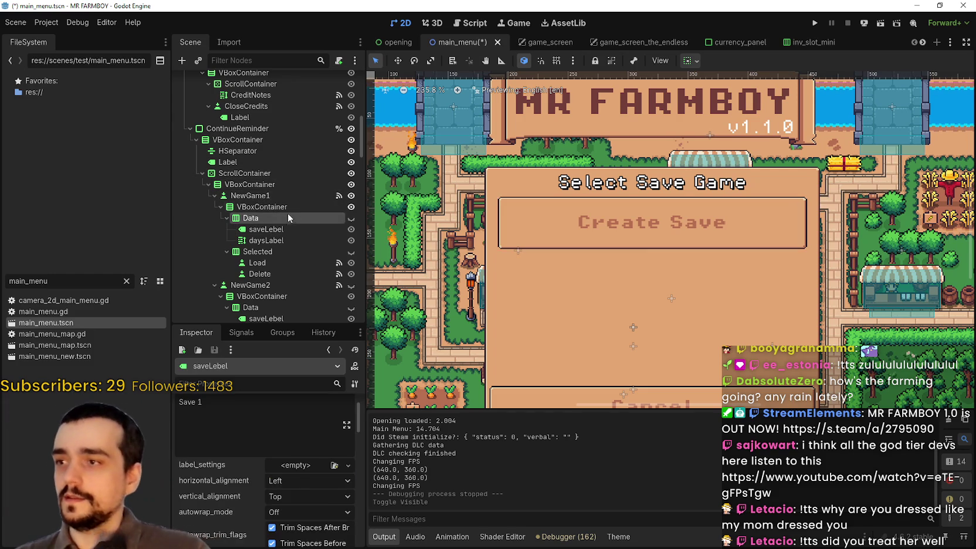
left_click(305, 205)
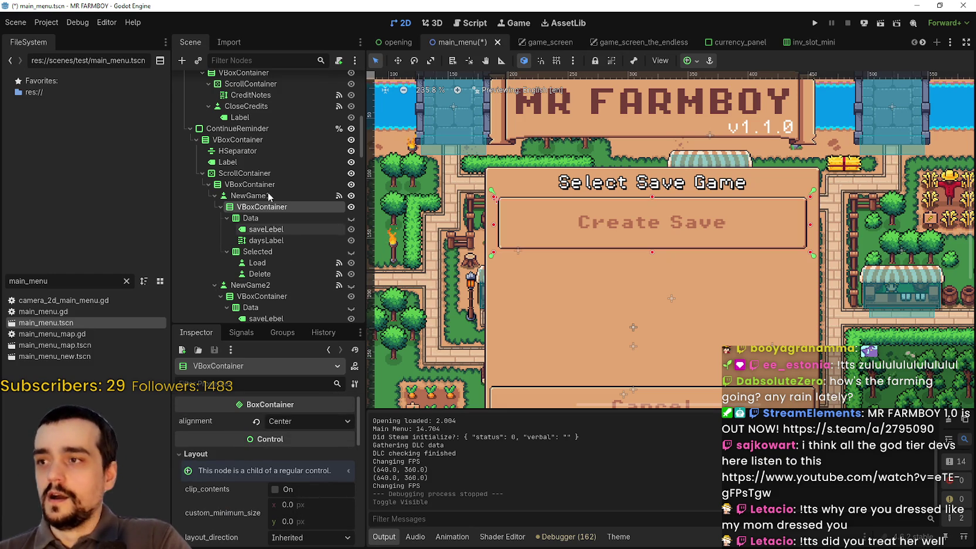
left_click(245, 173)
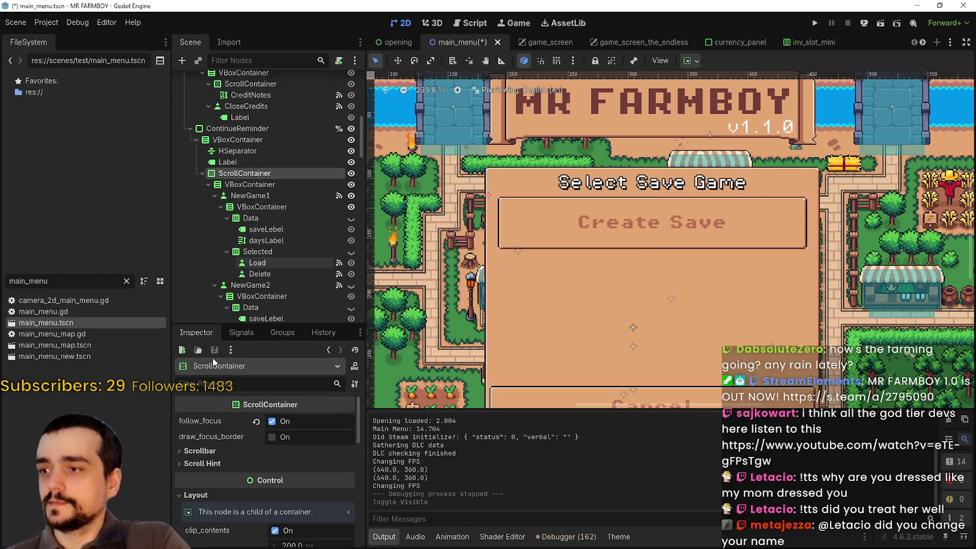
scroll(286, 476, "down", 3)
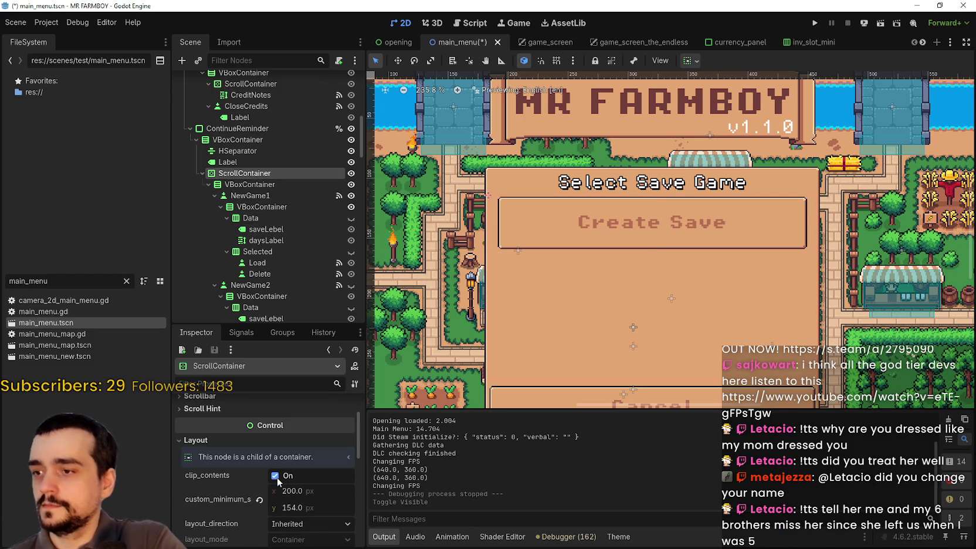
scroll(506, 326, "down", 3)
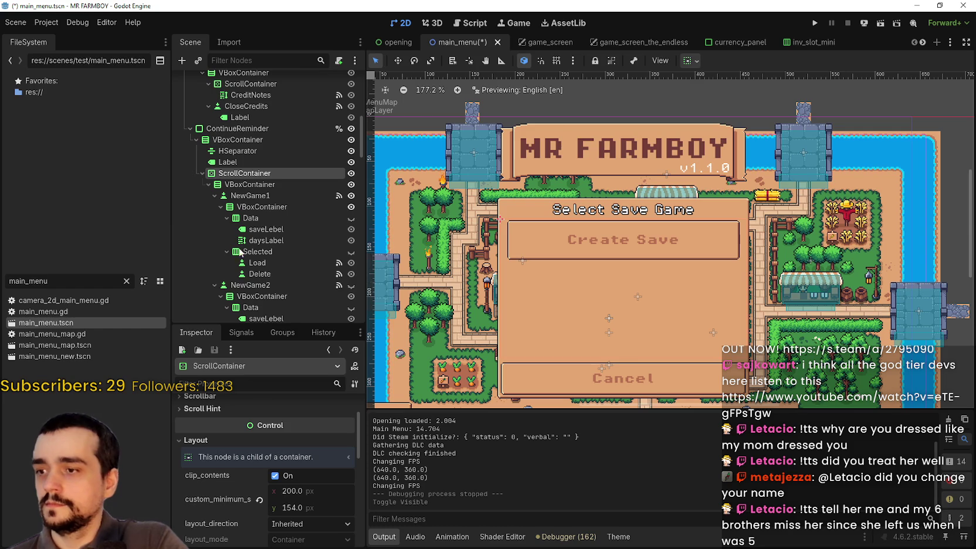
Check the save-list VBoxContainer's Container Sizing settings and make the Inspector pane taller.
left_click(233, 186)
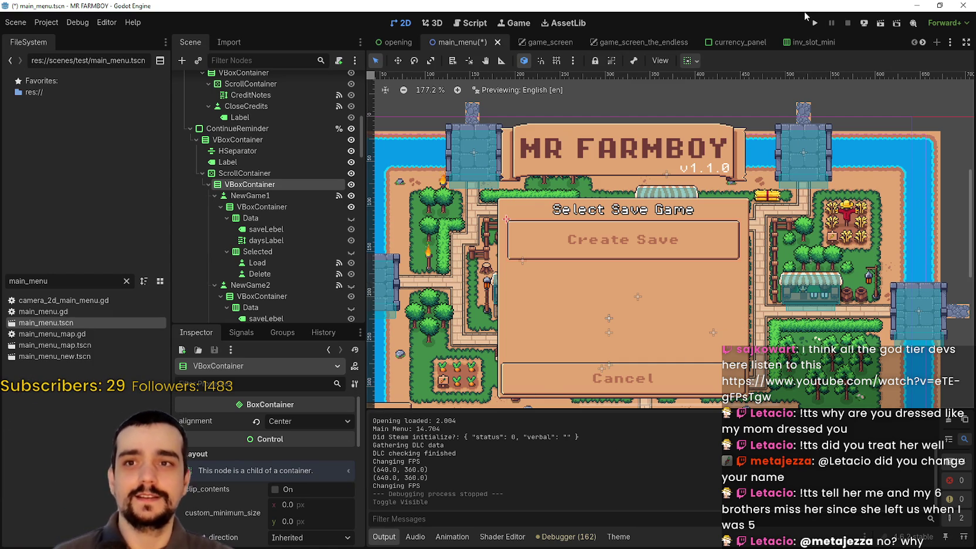
scroll(320, 492, "down", 2)
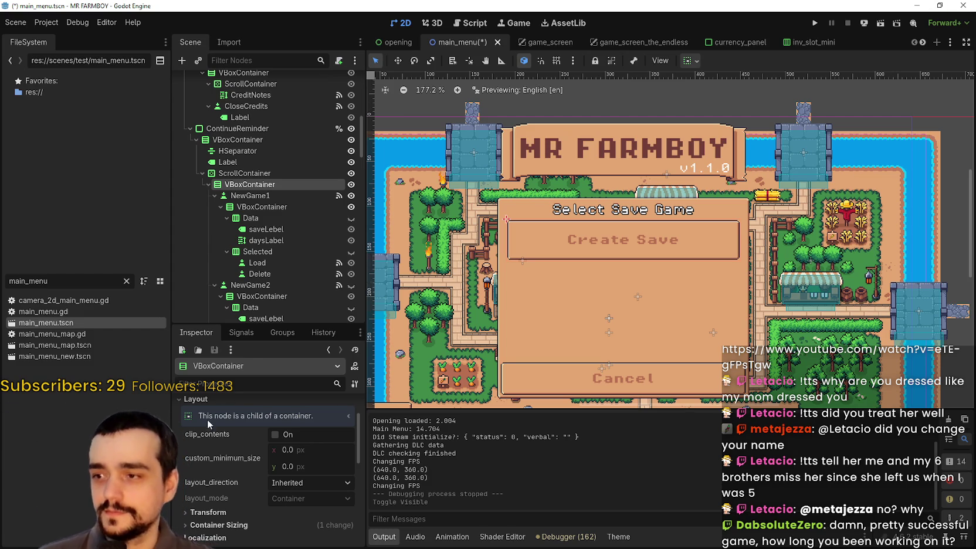
scroll(253, 469, "up", 2)
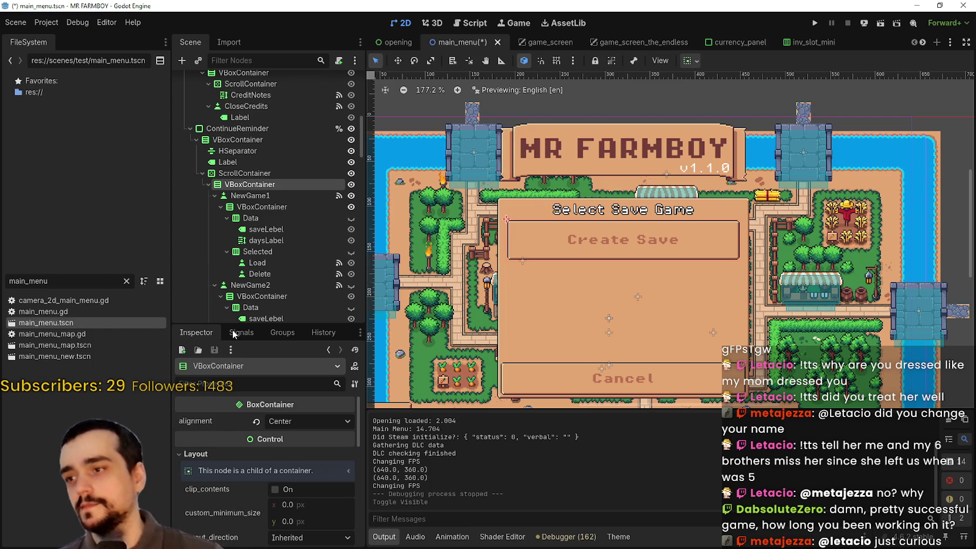
scroll(270, 302, "down", 3)
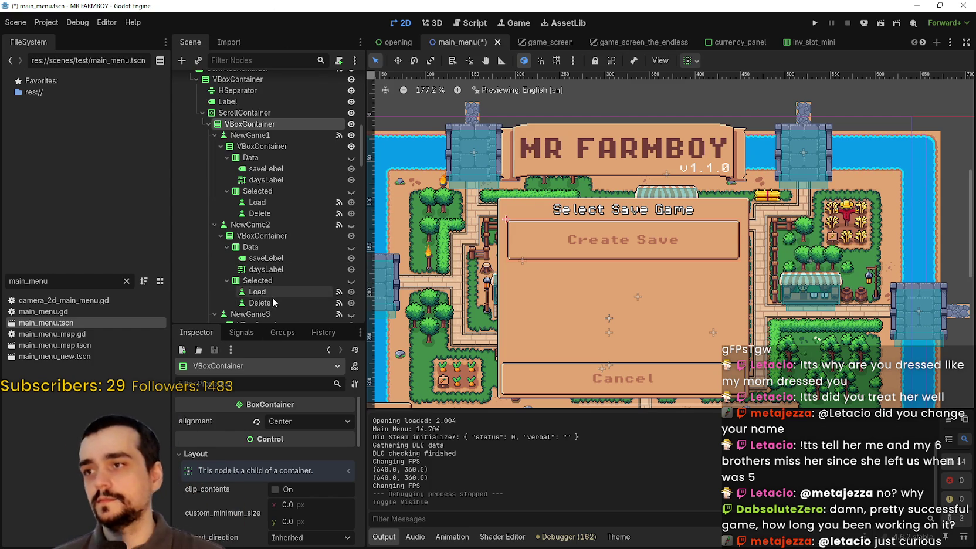
scroll(270, 292, "down", 2)
scroll(257, 466, "down", 2)
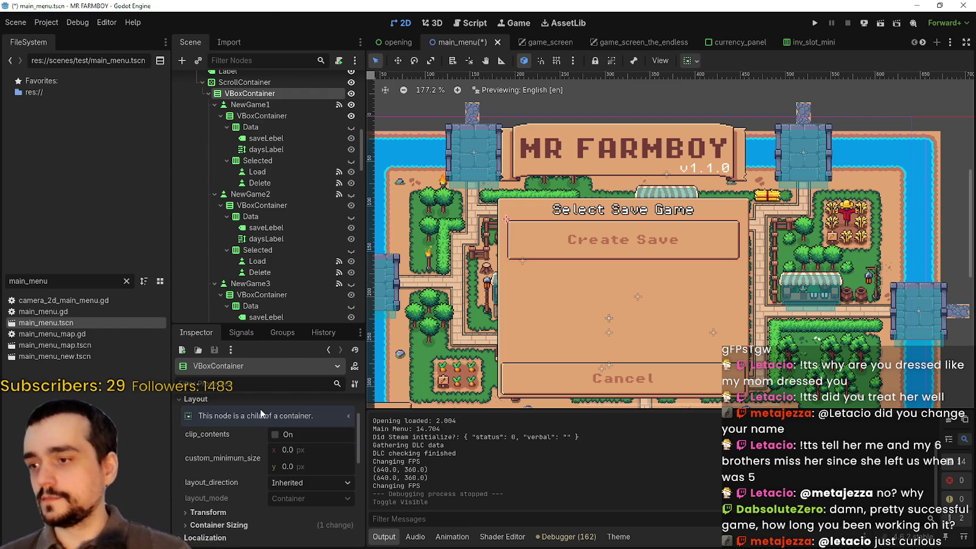
scroll(231, 490, "down", 1)
left_click(229, 508)
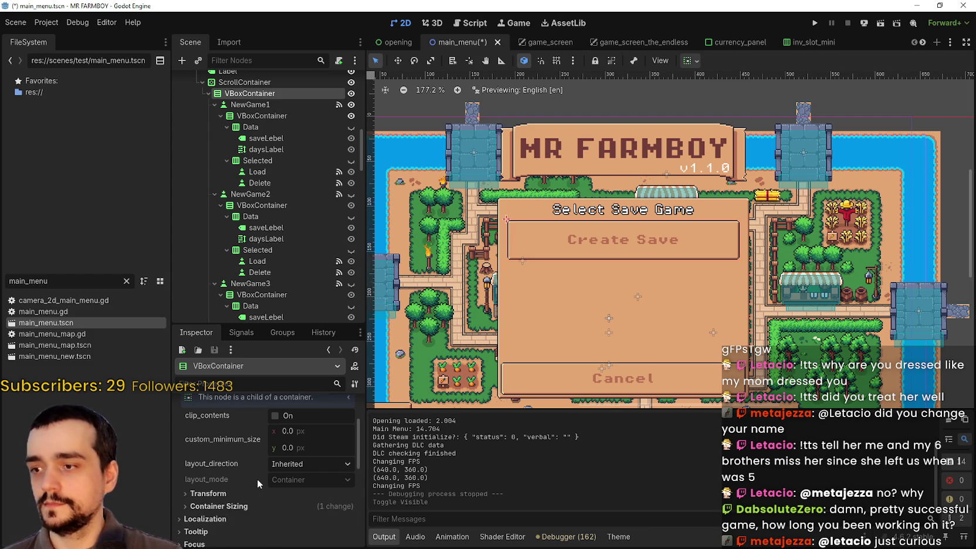
scroll(256, 475, "up", 3)
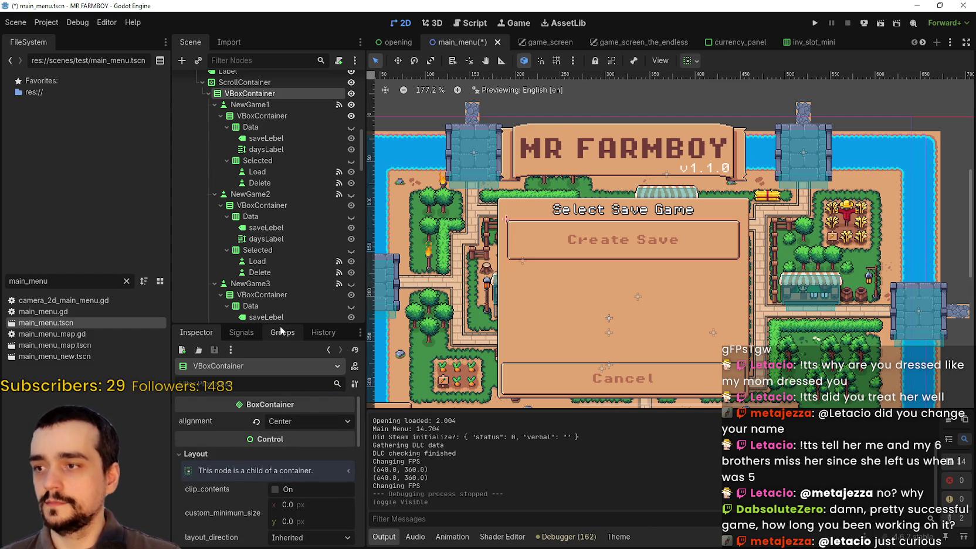
left_click_drag(277, 324, 281, 268)
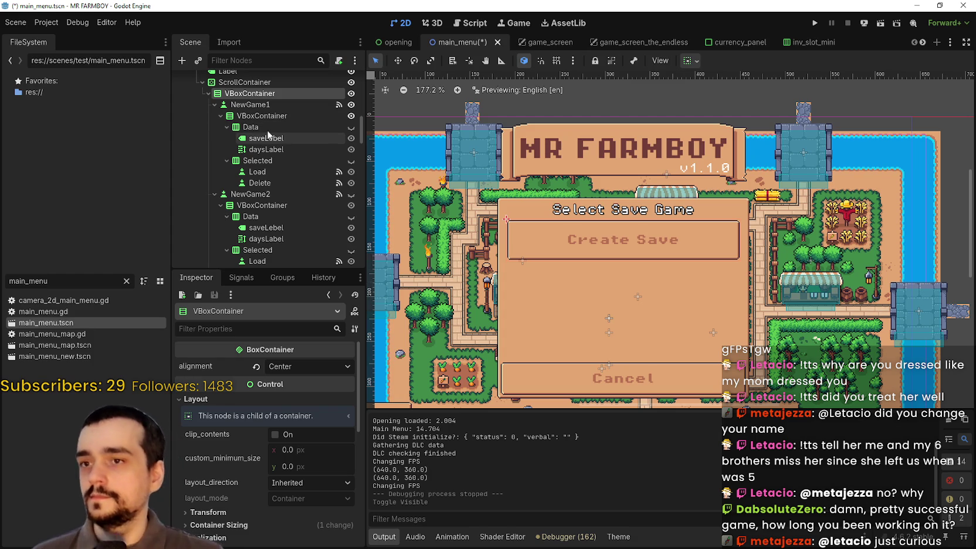
left_click(235, 104)
left_click(251, 116)
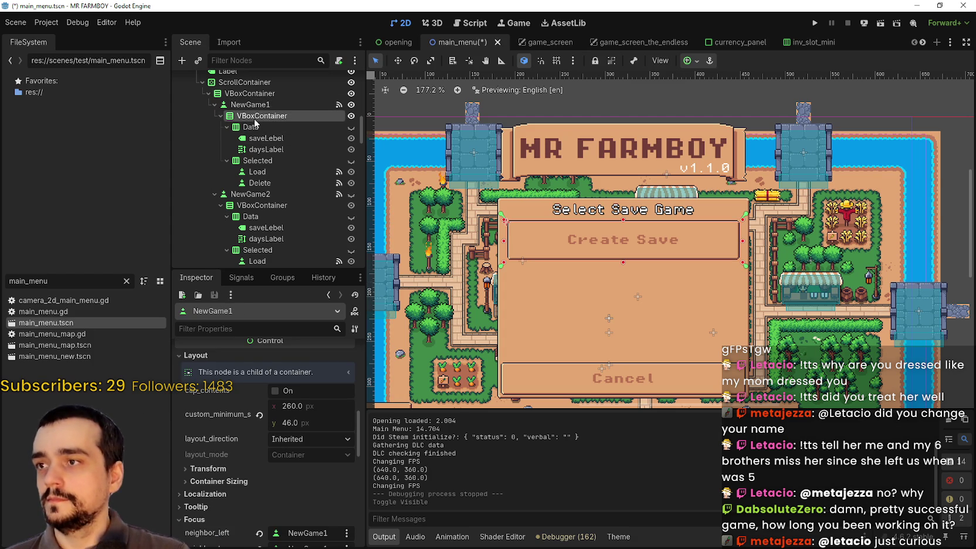
left_click(251, 127)
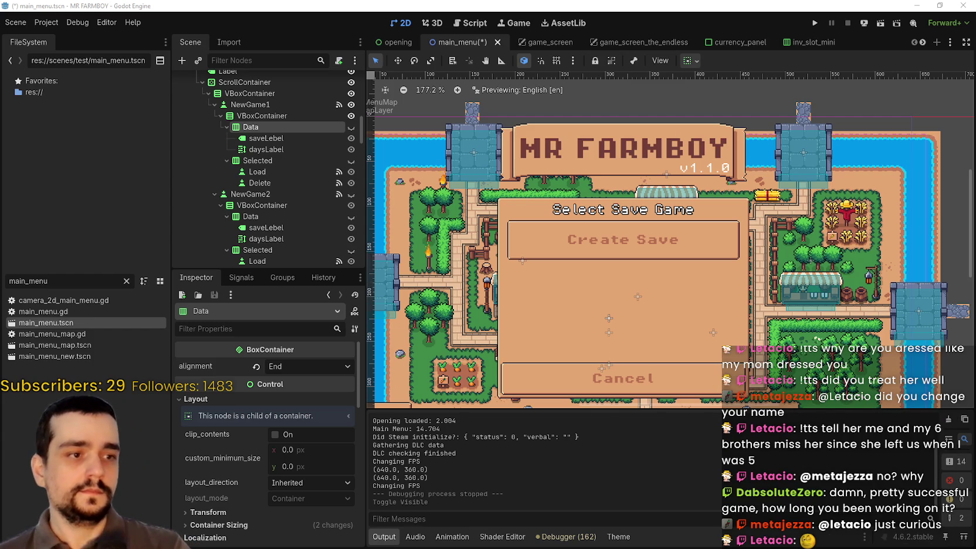
key("ctrl+minus")
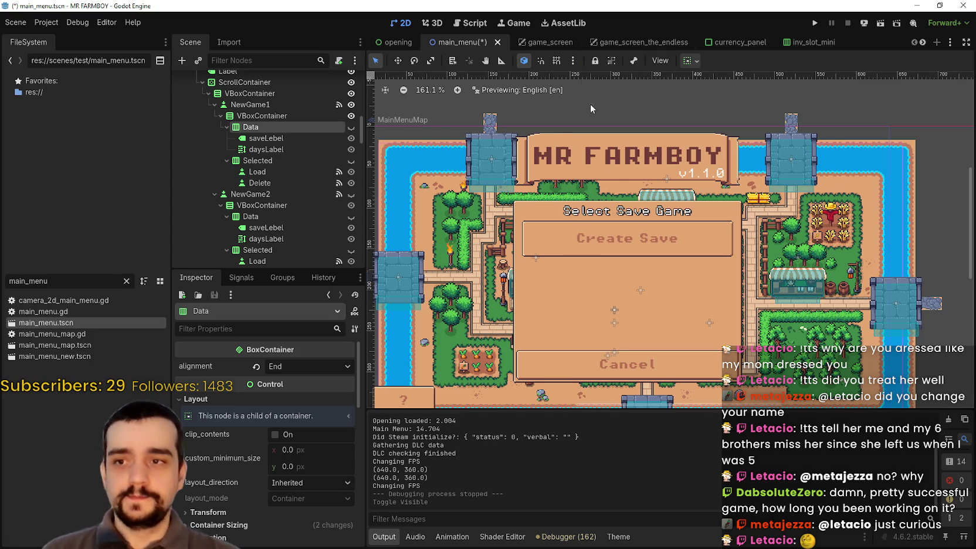
scroll(733, 226, "down", 2)
scroll(733, 226, "down", 1)
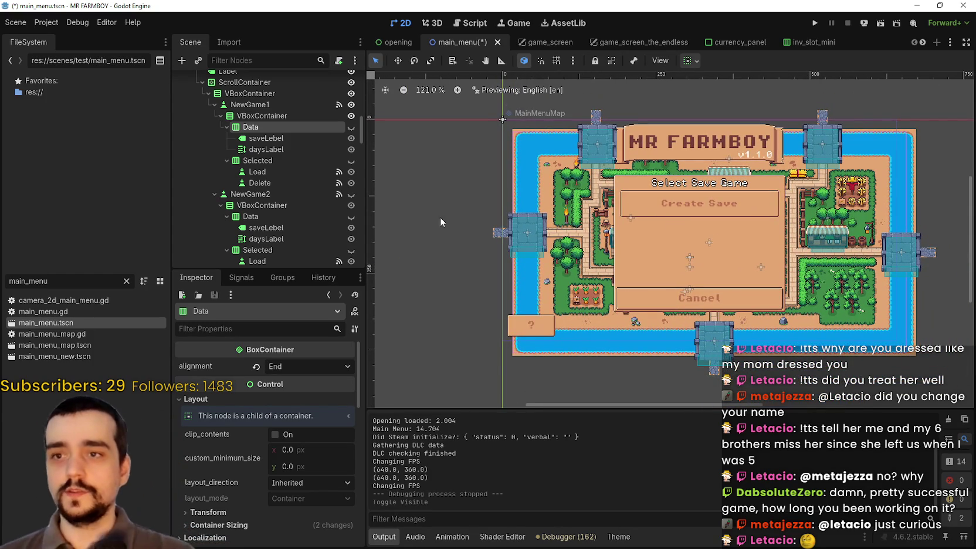
scroll(292, 130, "up", 2)
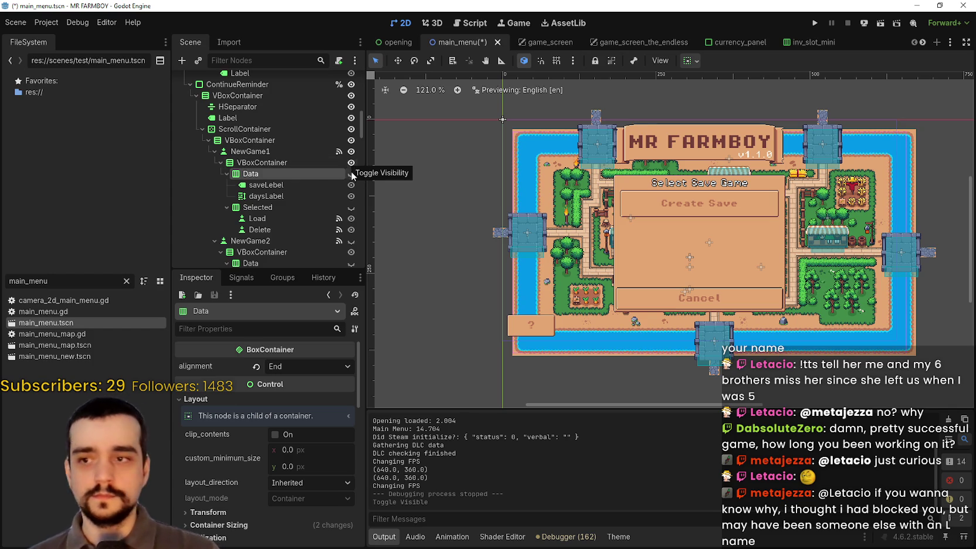
scroll(628, 224, "down", 3)
scroll(651, 228, "up", 1)
scroll(675, 231, "down", 1)
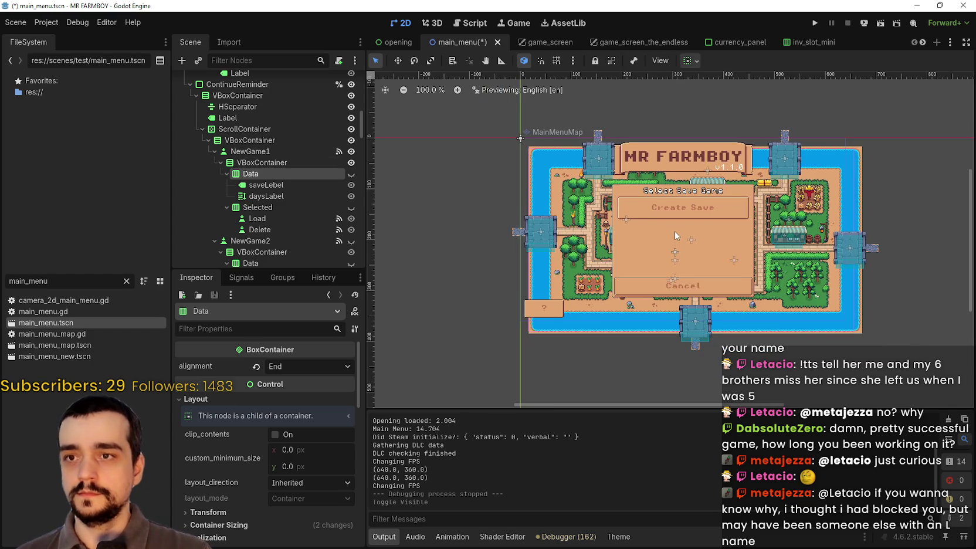
scroll(674, 231, "up", 2)
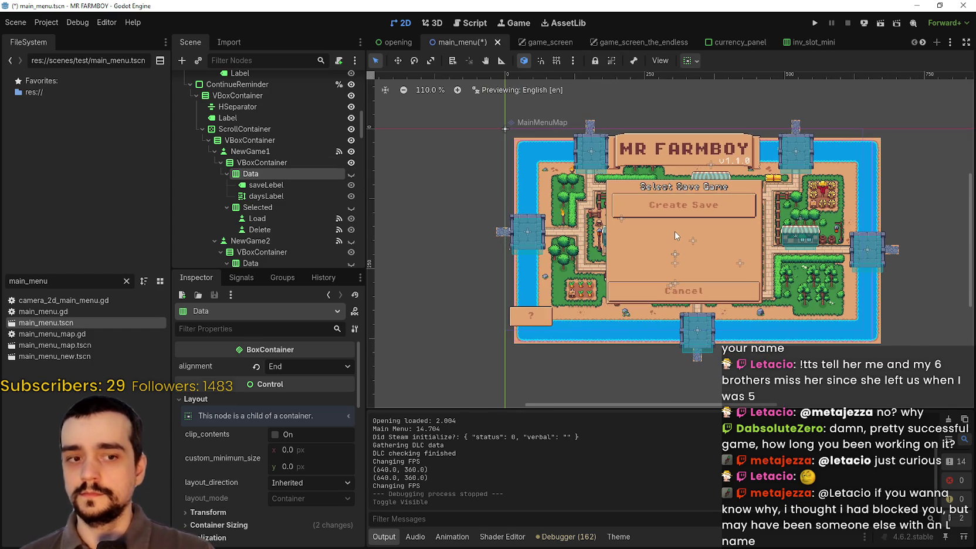
left_click(315, 163)
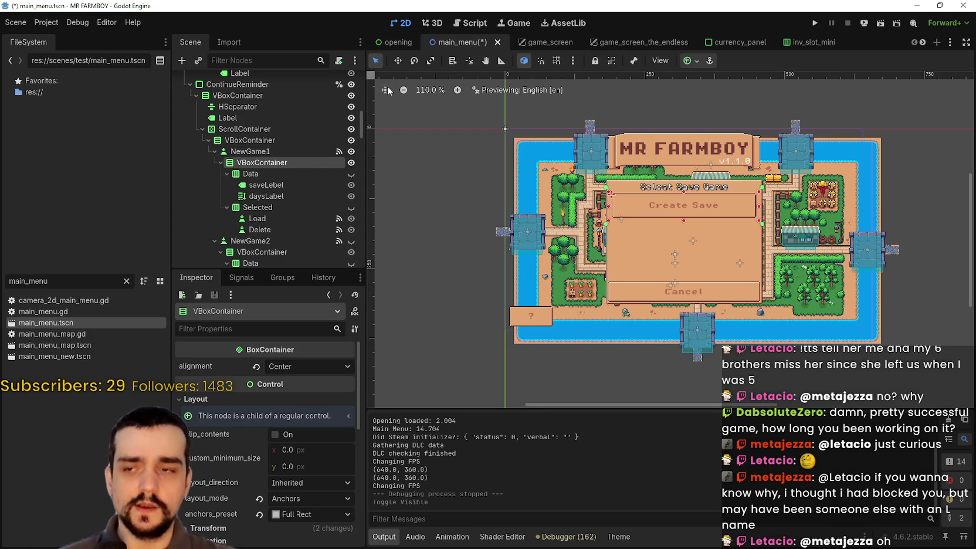
scroll(709, 176, "down", 2)
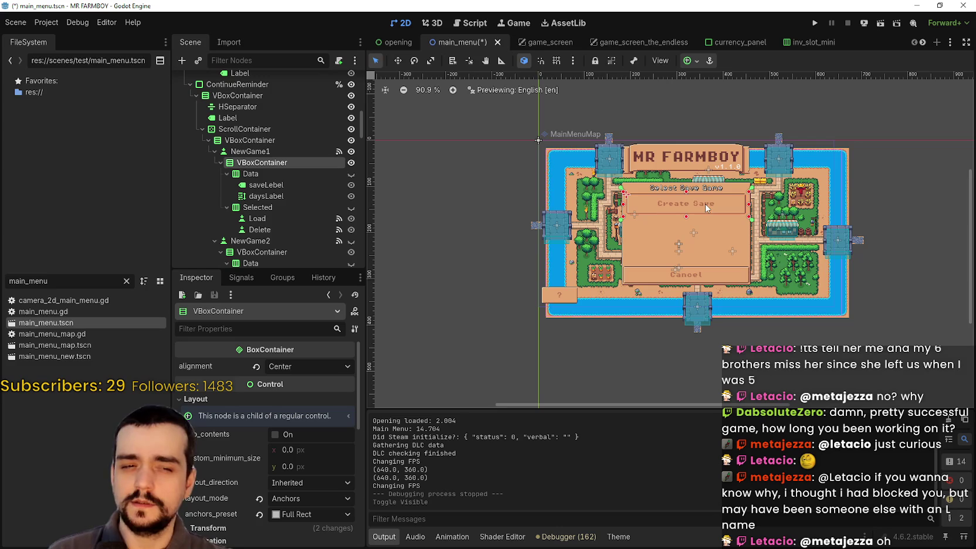
scroll(693, 210, "up", 4)
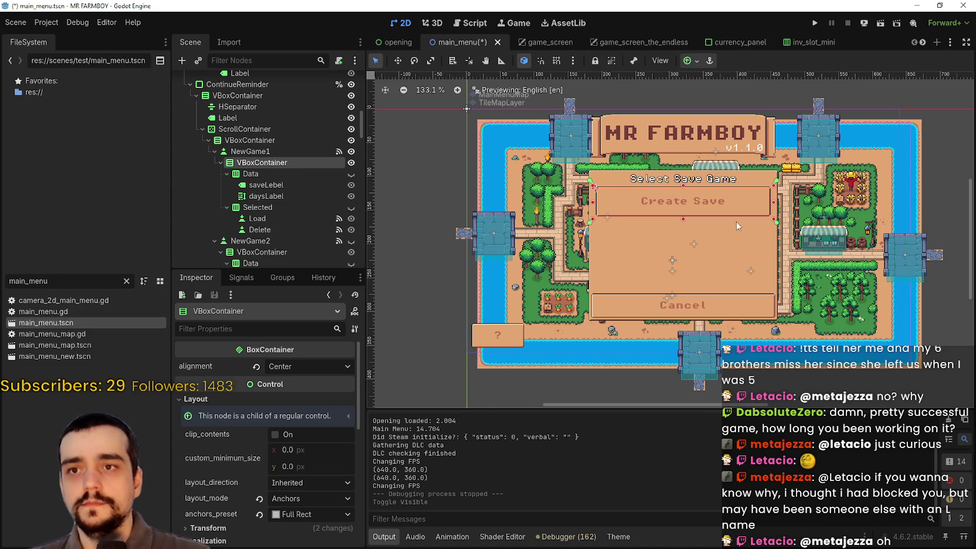
Collapse the NewGame1 branch and select ScrollContainer to view its properties.
left_click(256, 153)
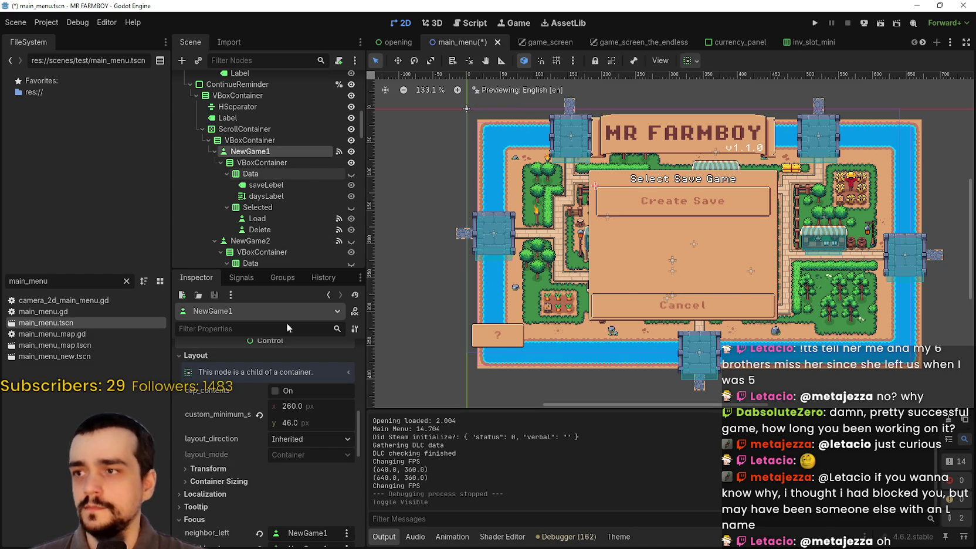
scroll(274, 450, "down", 1)
scroll(292, 416, "up", 1)
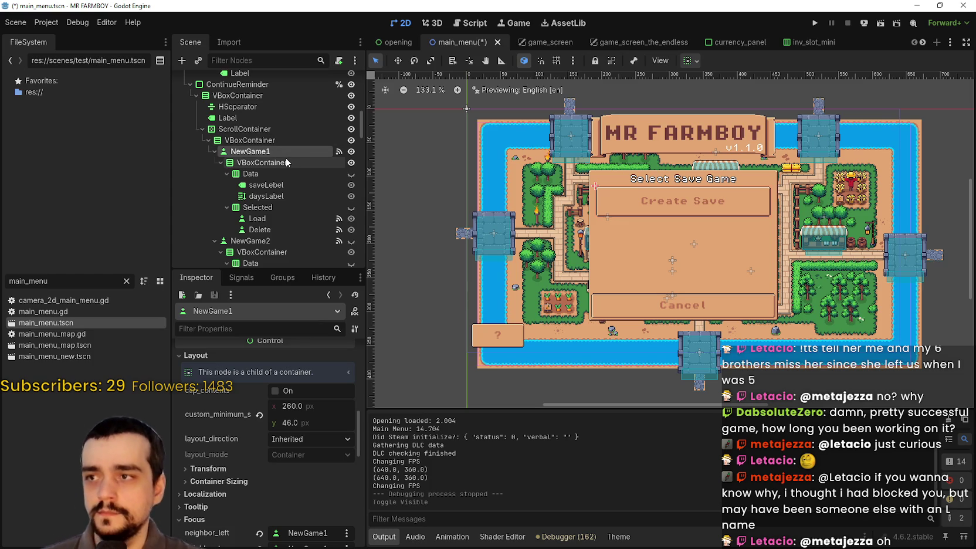
left_click(214, 151)
left_click(239, 141)
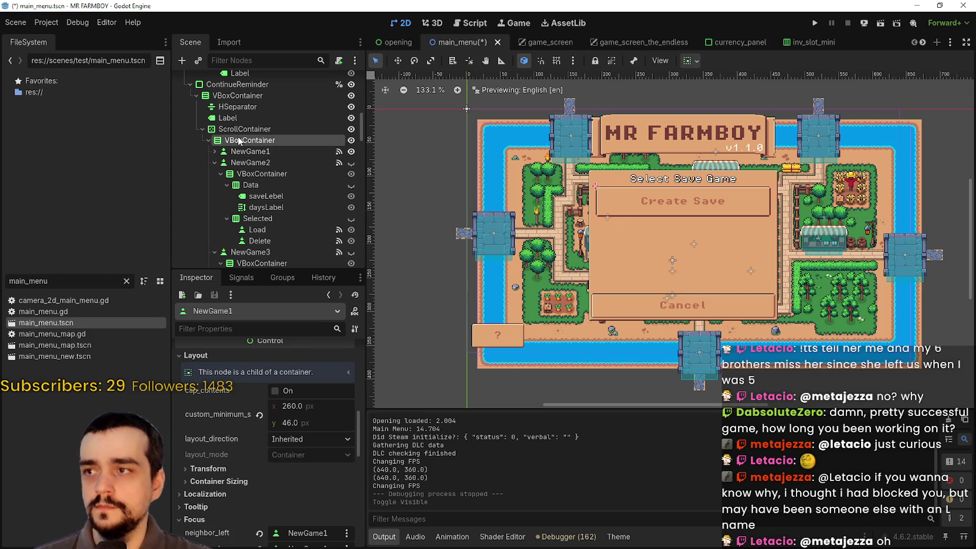
left_click(238, 130)
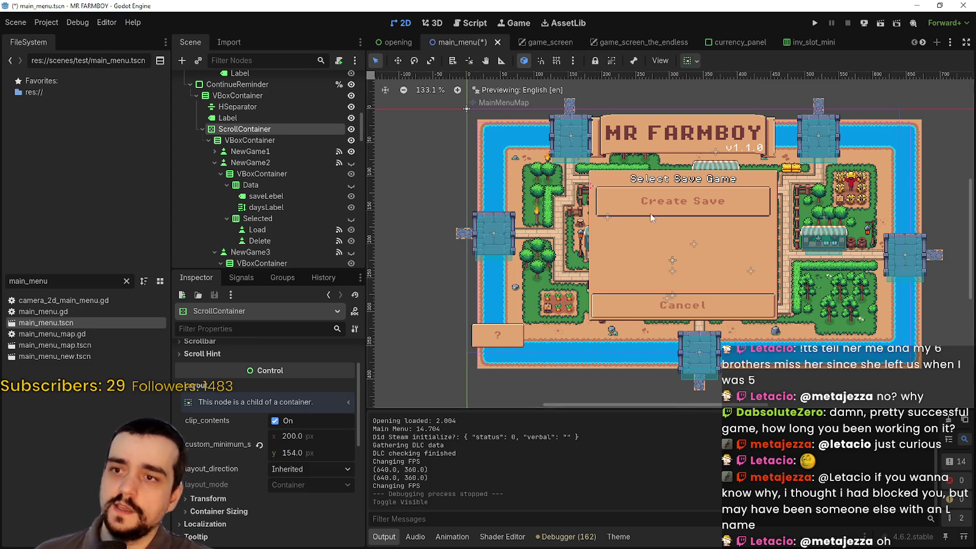
scroll(654, 189, "up", 5)
scroll(538, 170, "up", 10)
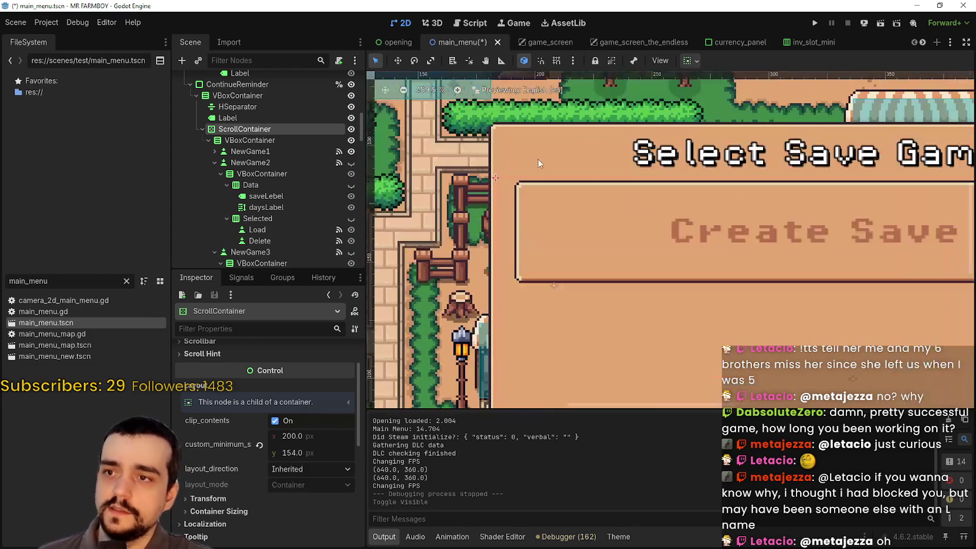
scroll(538, 203, "down", 2)
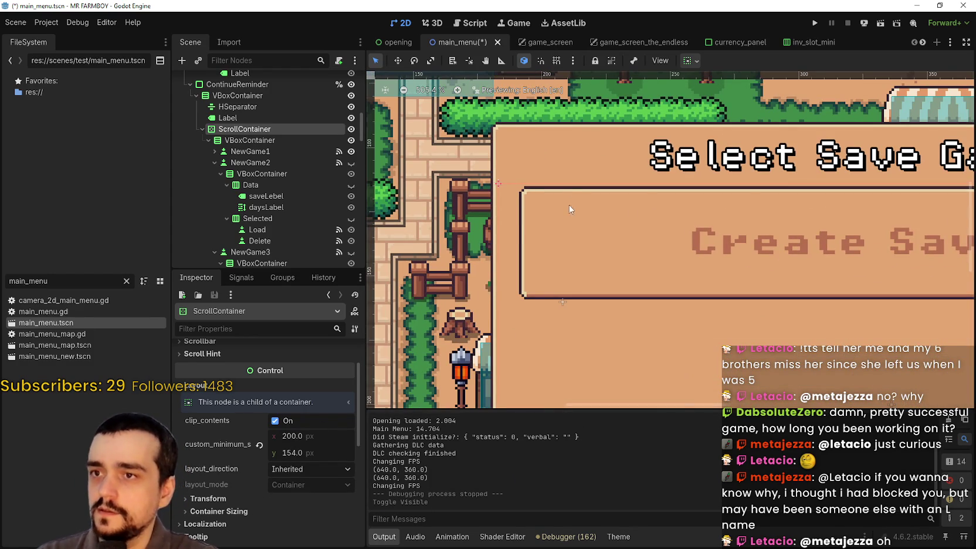
scroll(305, 430, "down", 2)
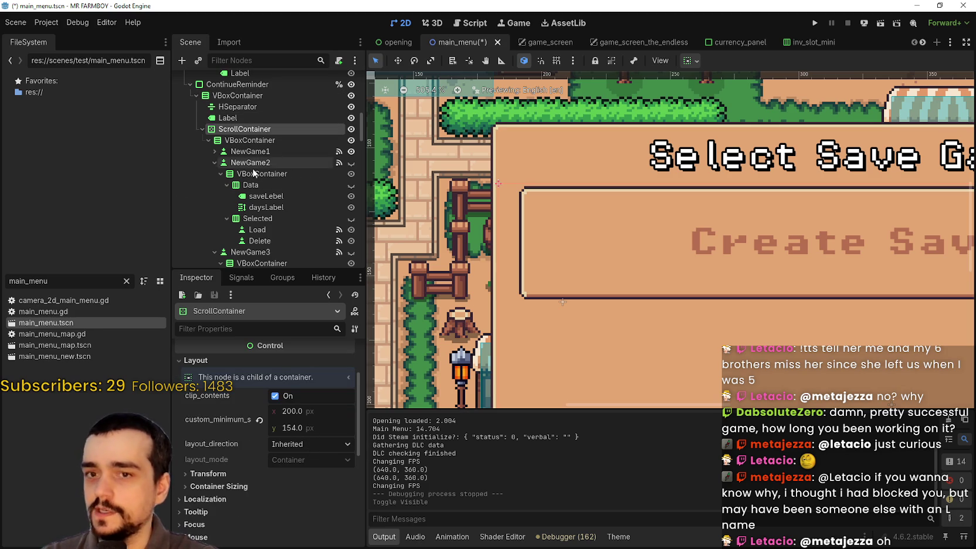
scroll(249, 481, "down", 5)
Expand the ScrollContainer's Theme Overrides constants, styles and icons sections.
left_click(229, 435)
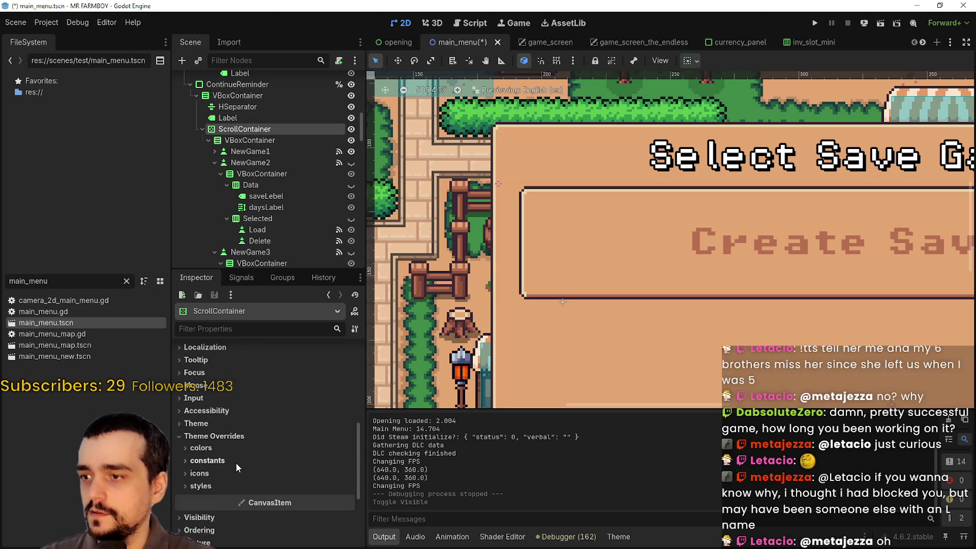
left_click(236, 463)
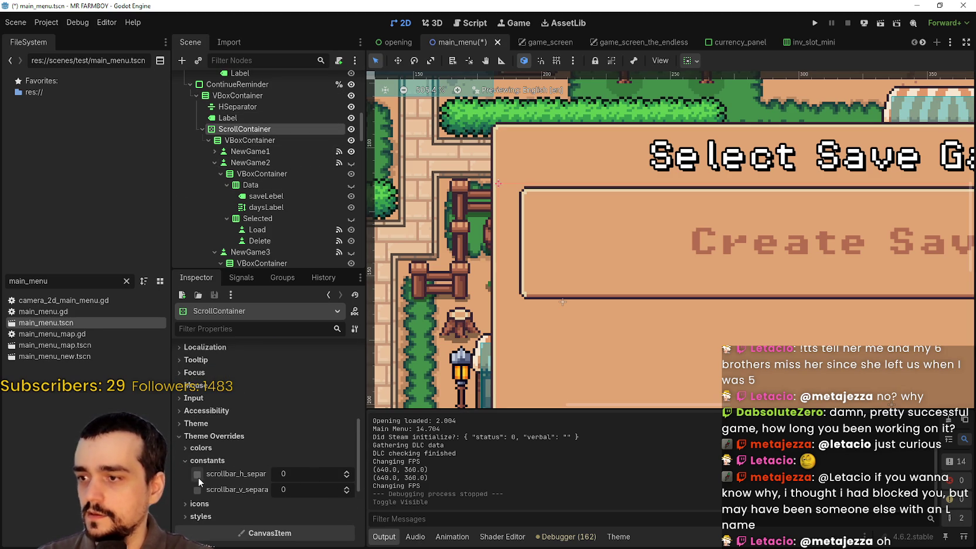
scroll(221, 463, "down", 2)
left_click(220, 466)
left_click(220, 454)
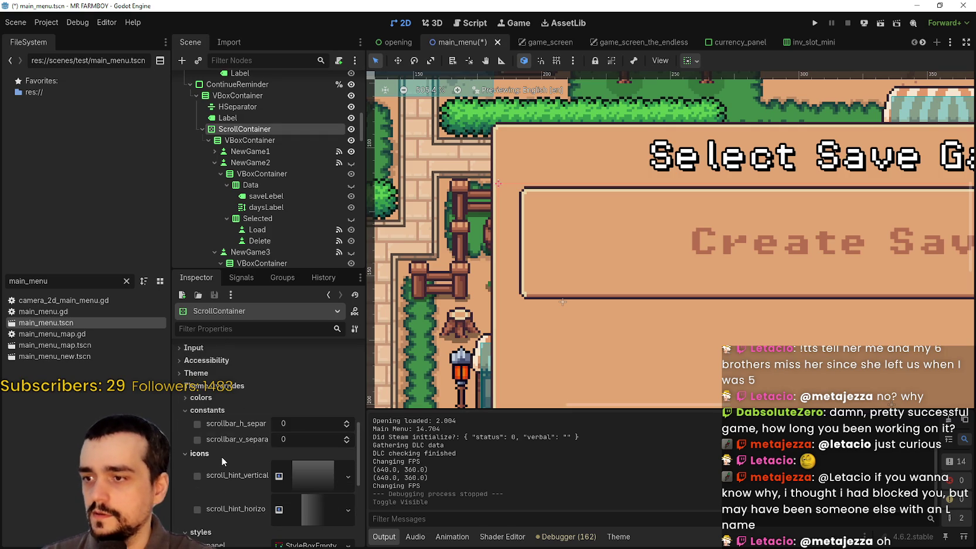
left_click(215, 411)
left_click(215, 411)
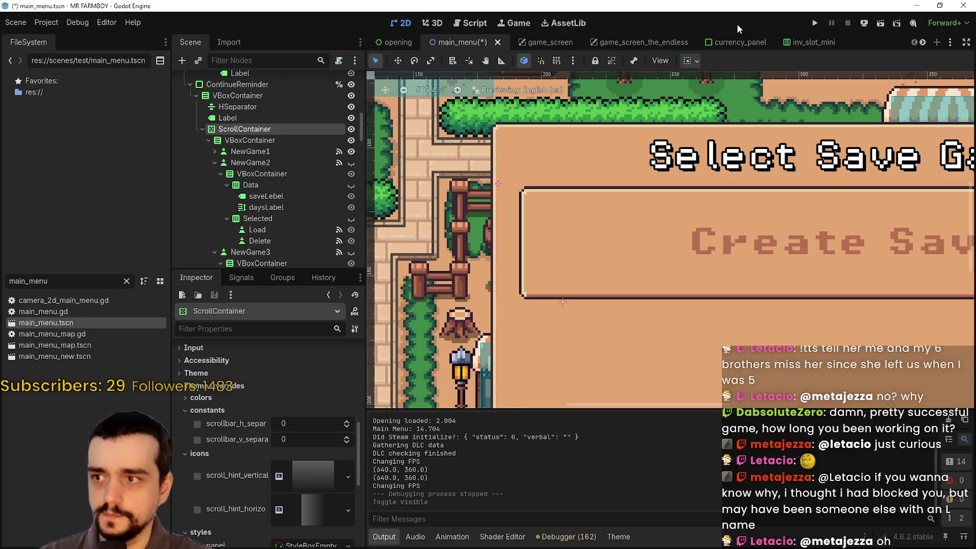
Try the scrollbar_h_separation override, keeping both separations at 0, and expand the colour overrides.
scroll(721, 82, "down", 1)
scroll(551, 282, "down", 1)
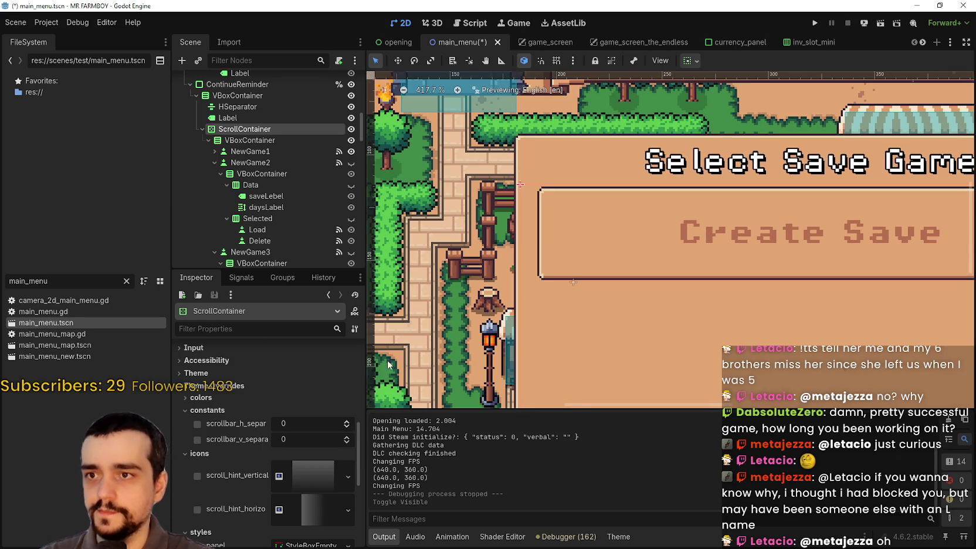
left_click(346, 421)
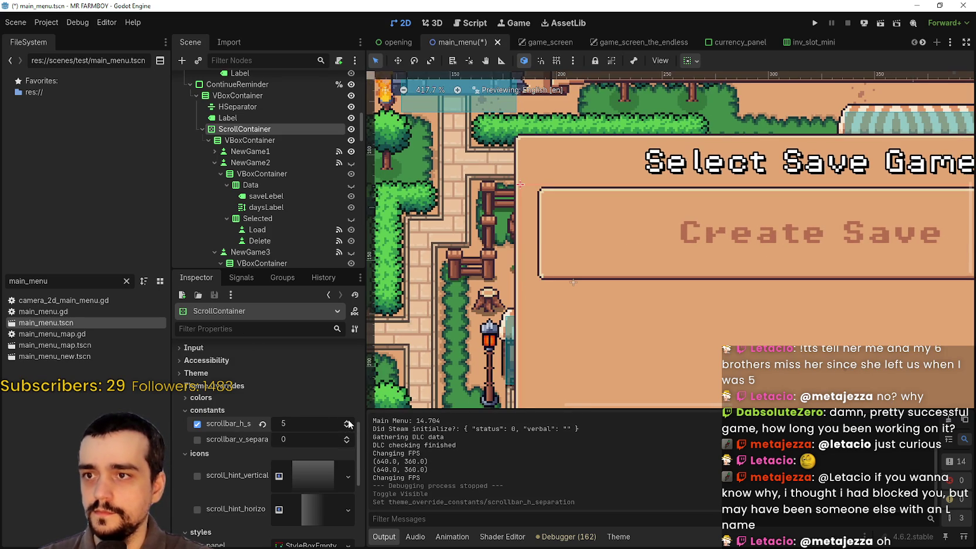
left_click(185, 397)
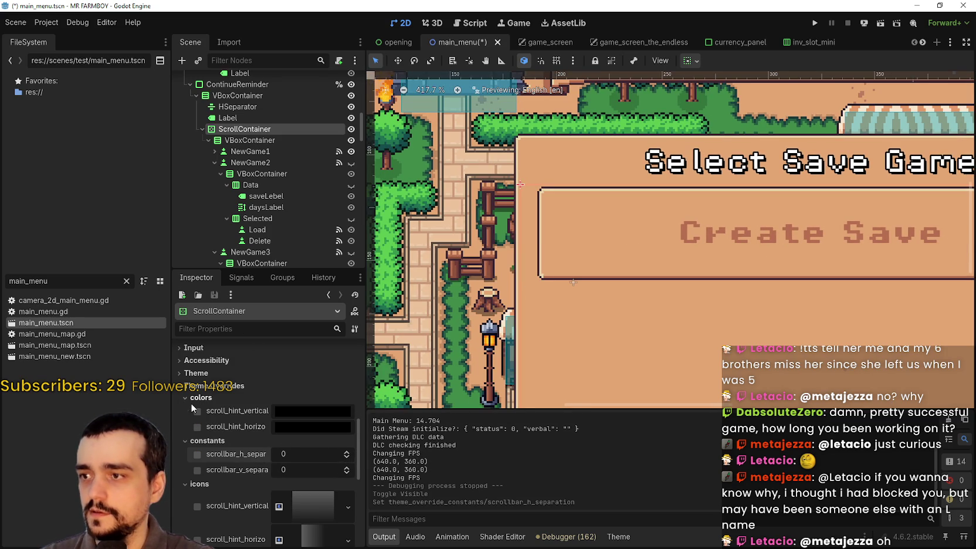
scroll(742, 228, "down", 3)
scroll(545, 183, "up", 7)
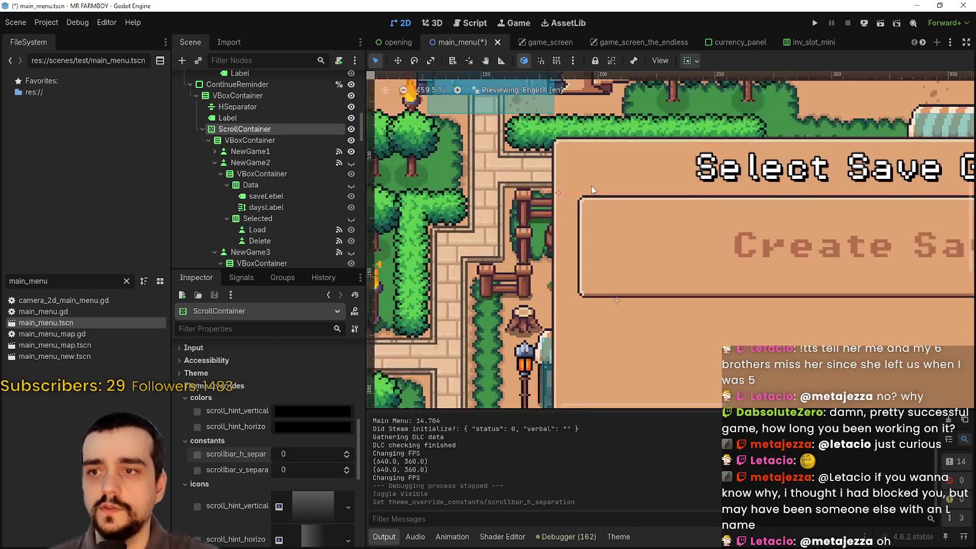
scroll(552, 238, "down", 13)
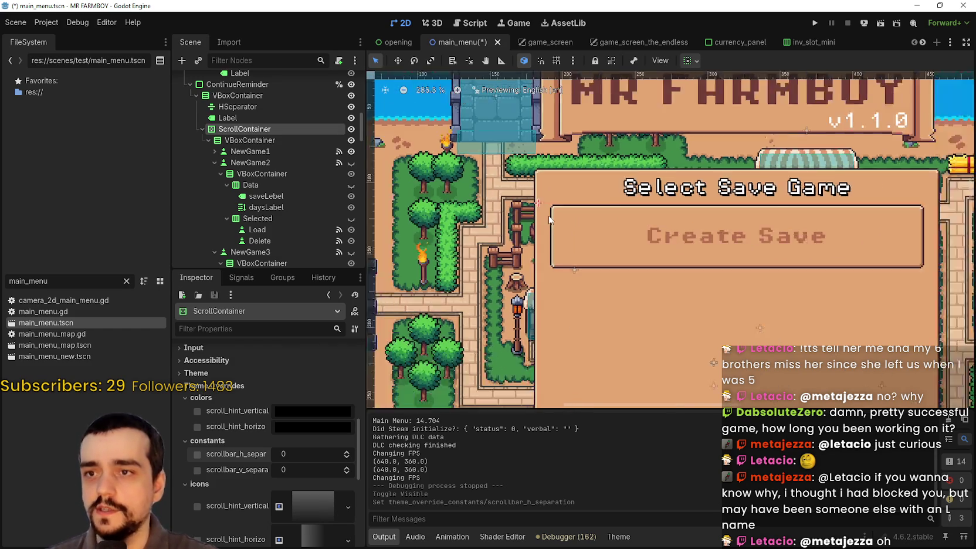
Add a MarginContainer child node to ScrollContainer by searching 'margin'.
right_click(238, 129)
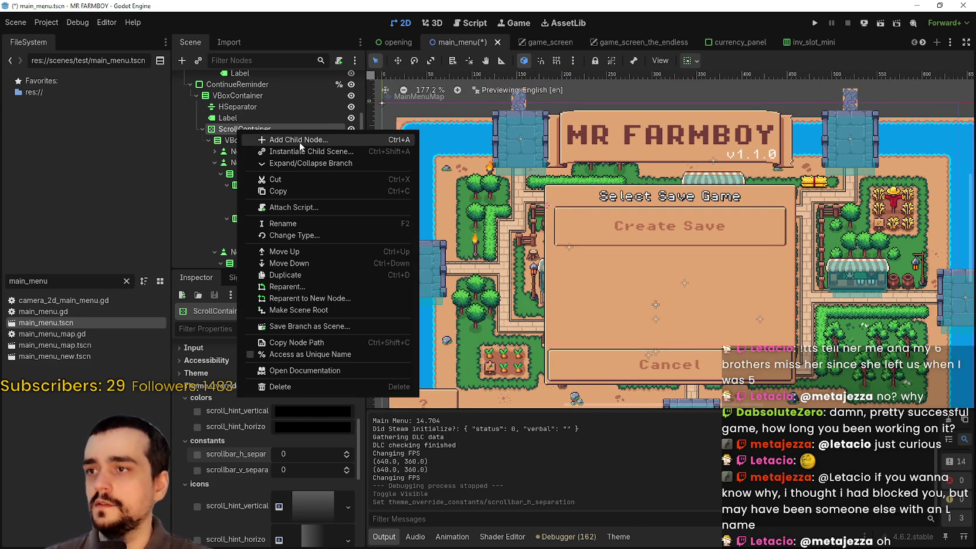
left_click(300, 141)
type("margin")
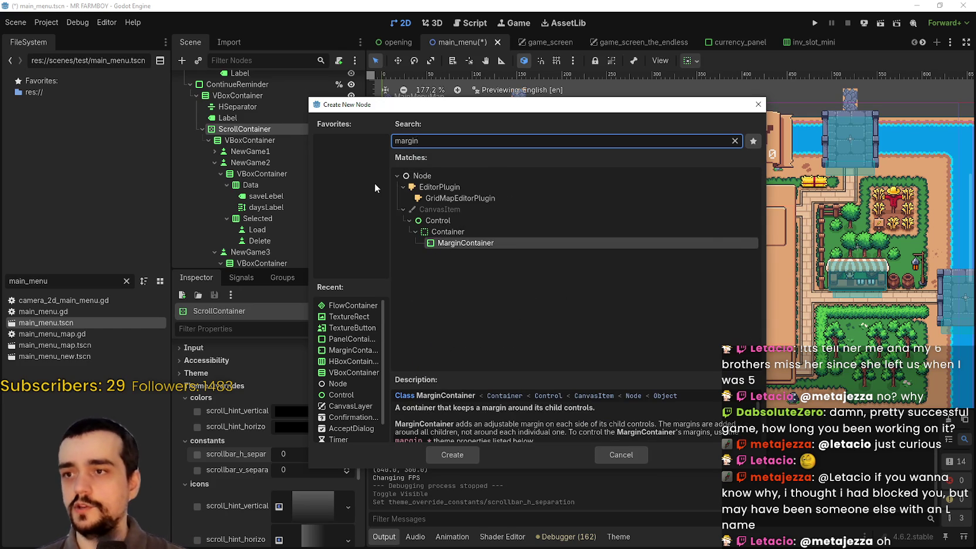
key("Return")
scroll(550, 177, "up", 12)
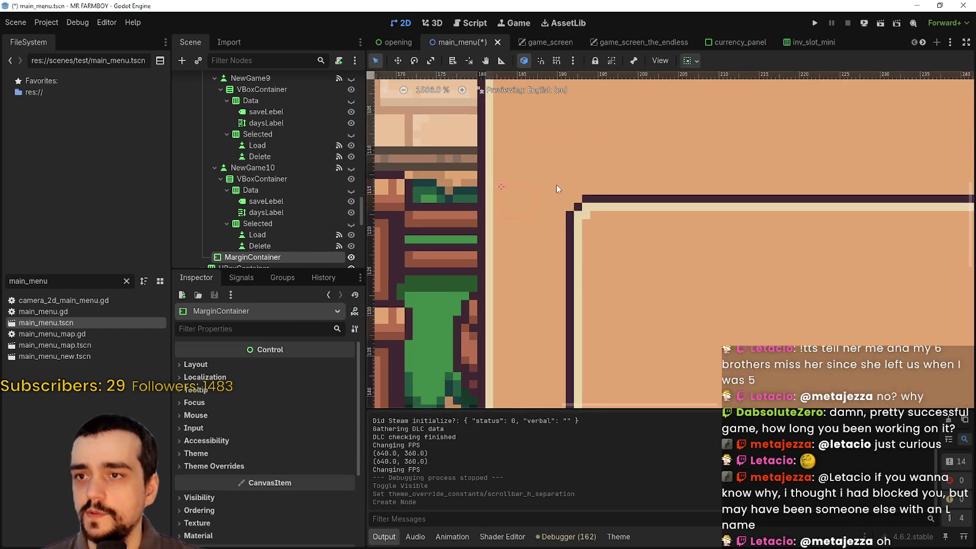
scroll(555, 185, "down", 6)
Drag the MarginContainer into the save-list VBoxContainer, directly above NewGame1.
mouse_move(243, 84)
left_mouse_down()
mouse_move(238, 145)
mouse_move(253, 123)
mouse_move(235, 167)
mouse_move(236, 157)
mouse_move(288, 198)
left_mouse_up()
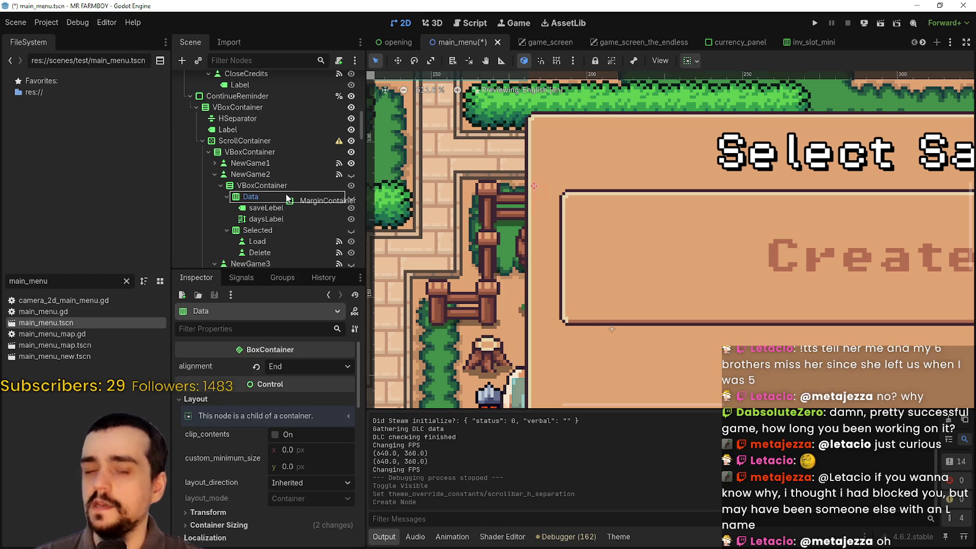
left_click_drag(267, 167, 248, 151)
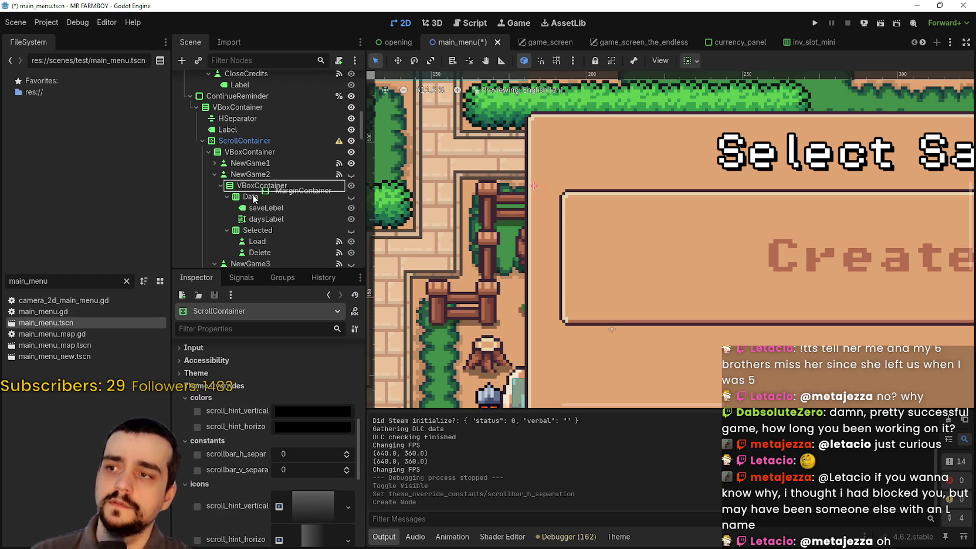
left_click_drag(249, 199, 249, 197)
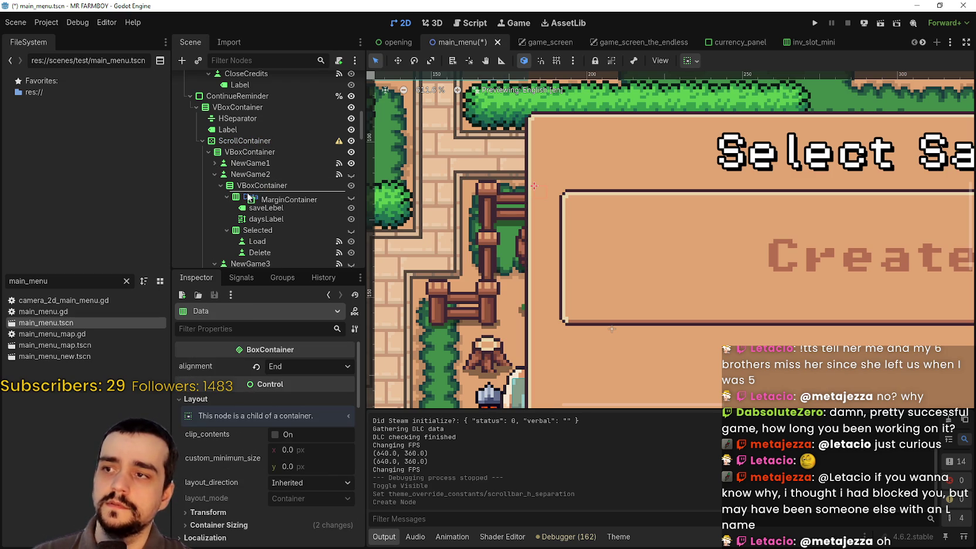
mouse_move(248, 163)
left_mouse_down()
mouse_move(282, 184)
mouse_move(293, 157)
mouse_move(262, 173)
left_mouse_up()
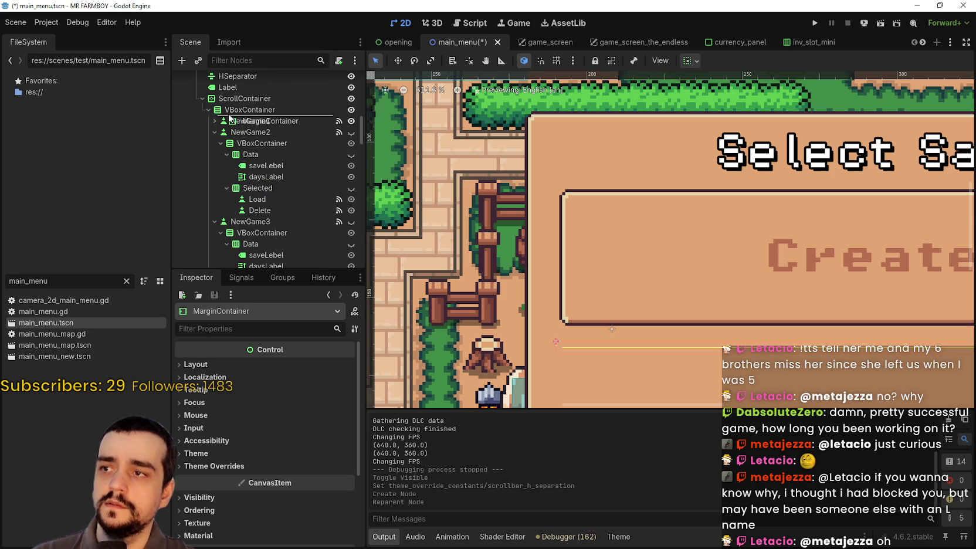
left_click_drag(230, 118, 231, 119)
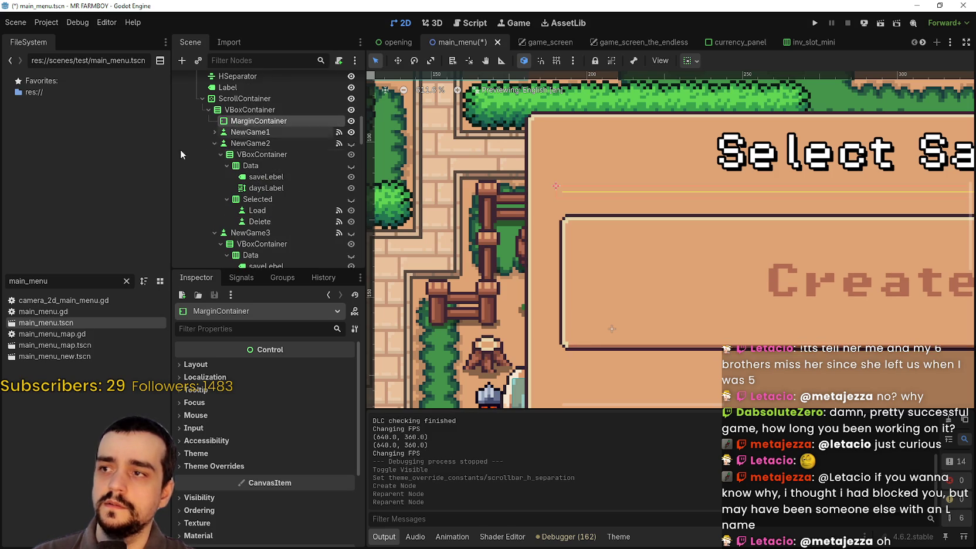
left_click(210, 132)
Collapse the NewGame2 through NewGame10 branches in the Scene dock.
left_click(210, 143)
left_click(211, 154)
left_click(214, 165)
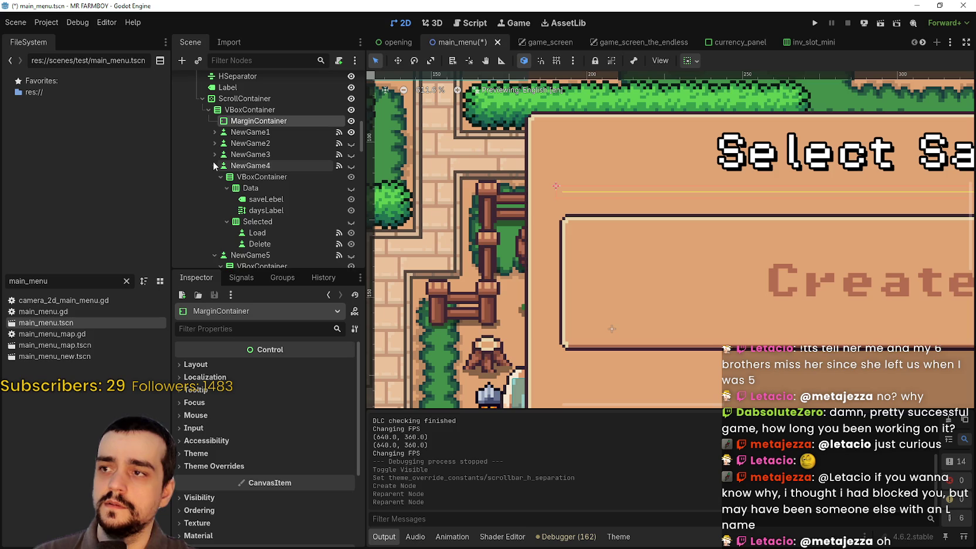
left_click(214, 176)
left_click(214, 187)
left_click(214, 199)
left_click(215, 210)
left_click(214, 221)
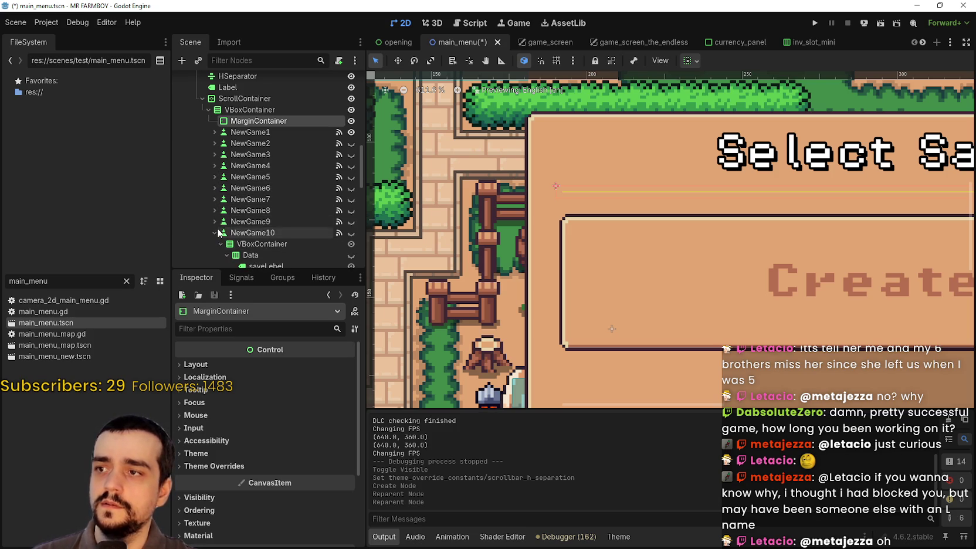
scroll(213, 219, "down", 1)
left_click(215, 210)
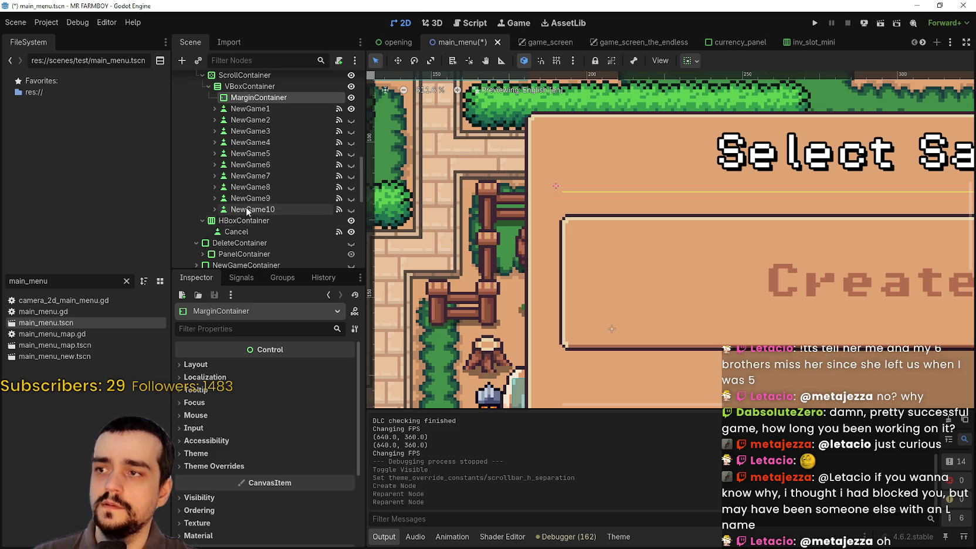
scroll(246, 206, "up", 1)
scroll(245, 226, "up", 1)
Move all ten NewGame buttons into MarginContainer and test toggling NewGame2's visibility.
left_click(246, 155)
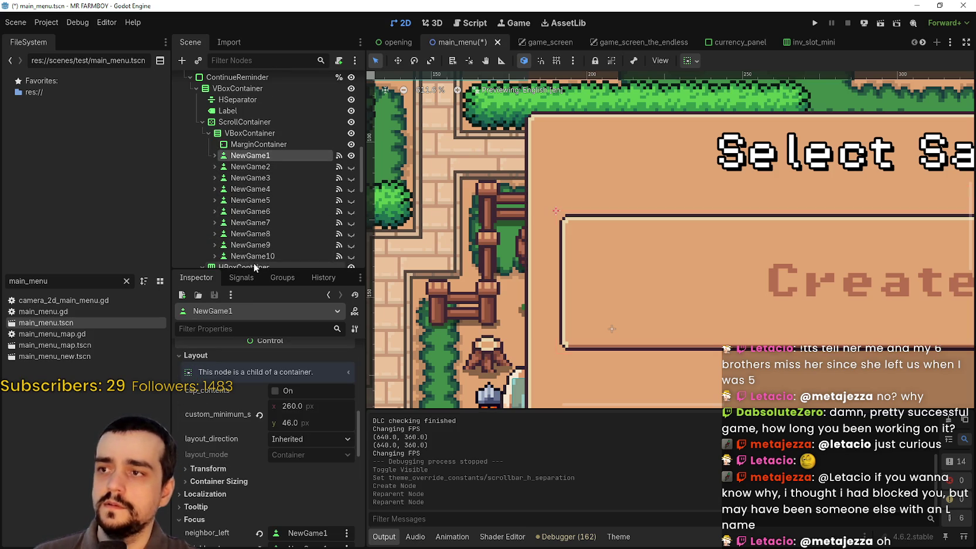
left_click(252, 256, "shift")
left_click_drag(253, 155, 272, 148)
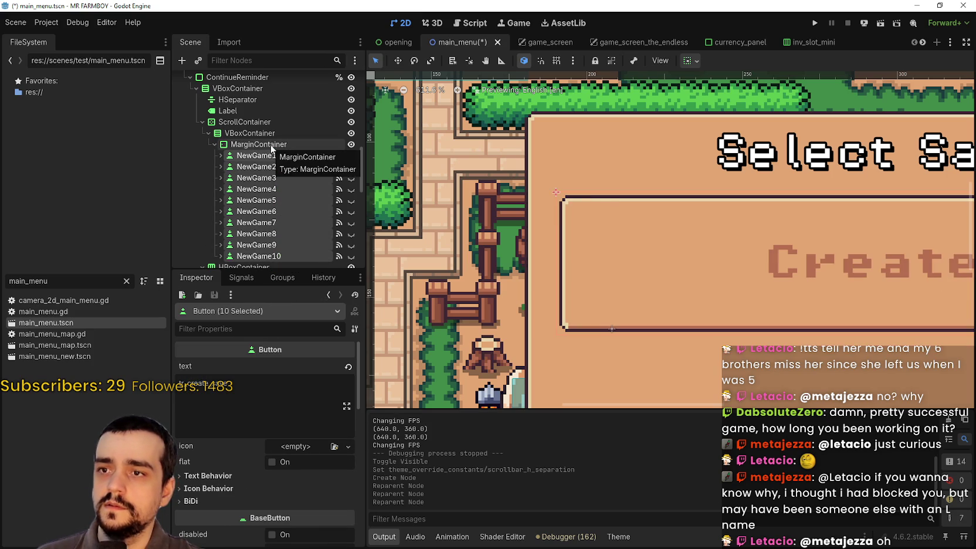
scroll(744, 223, "down", 3)
scroll(745, 223, "right", 1)
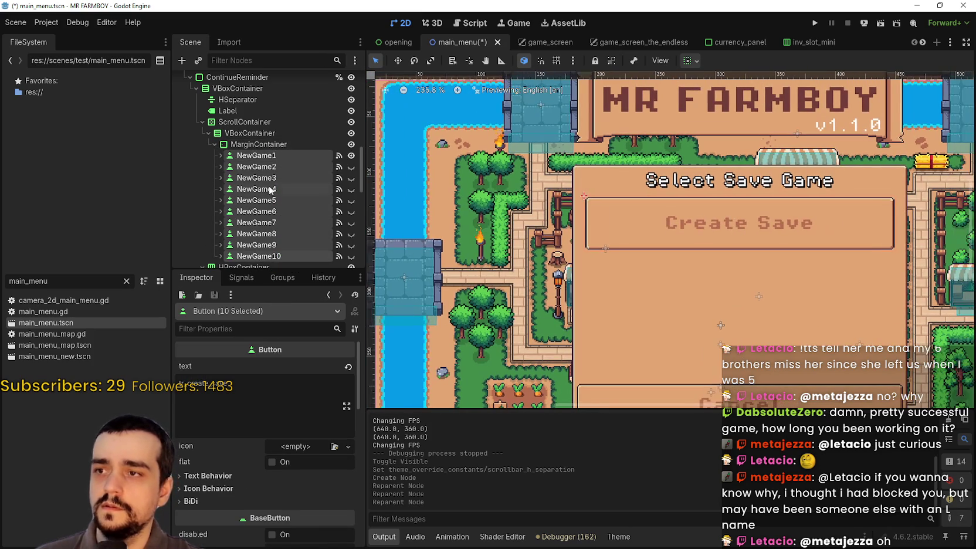
left_click(351, 166)
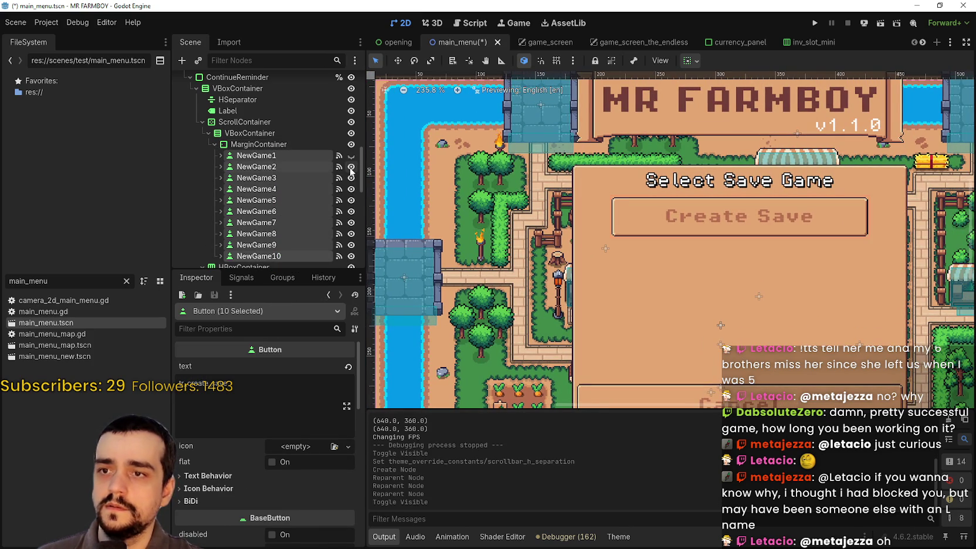
left_click(352, 167)
left_click(271, 170)
left_click(351, 167)
left_click(351, 167)
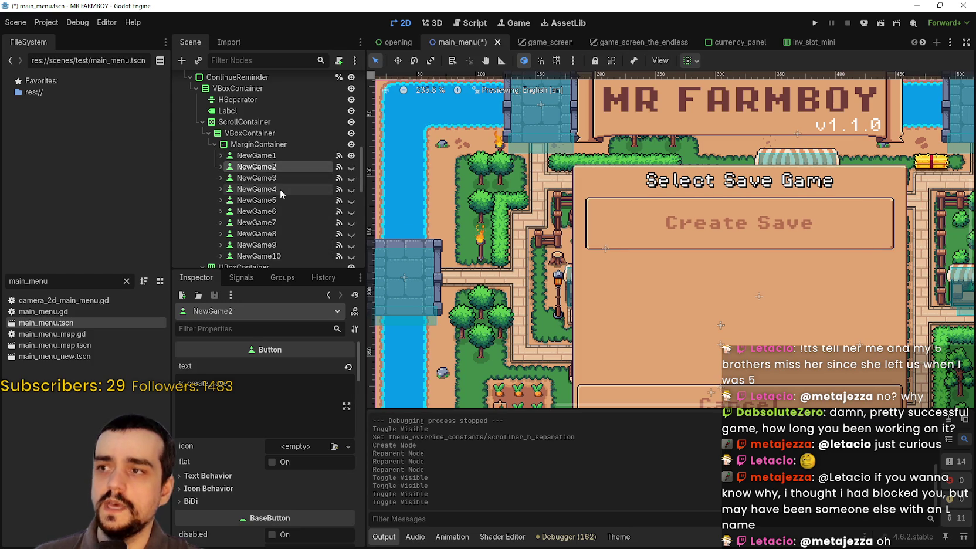
Undo the button move and nest VBoxContainer inside MarginContainer under ScrollContainer.
left_click(241, 145)
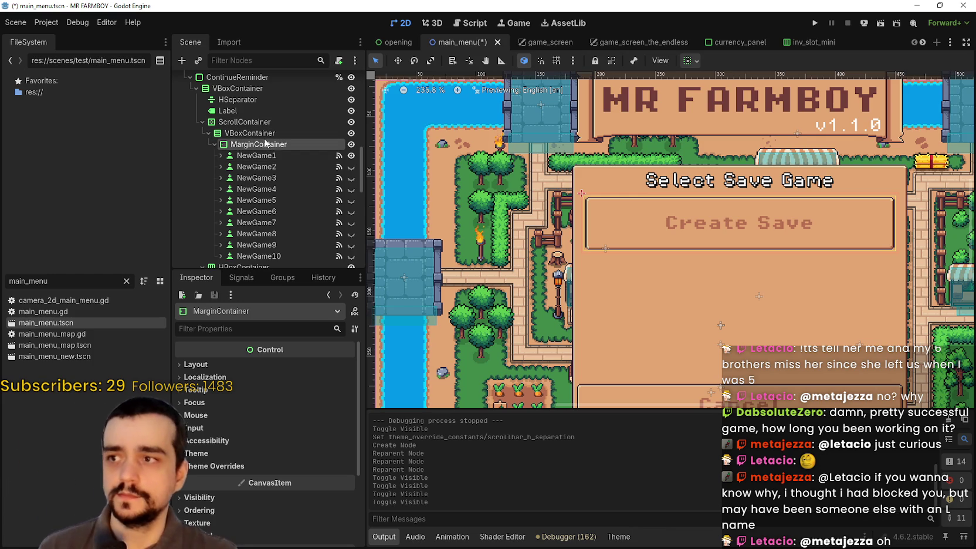
mouse_move(247, 148)
left_mouse_down()
mouse_move(244, 128)
mouse_move(257, 141)
left_mouse_up()
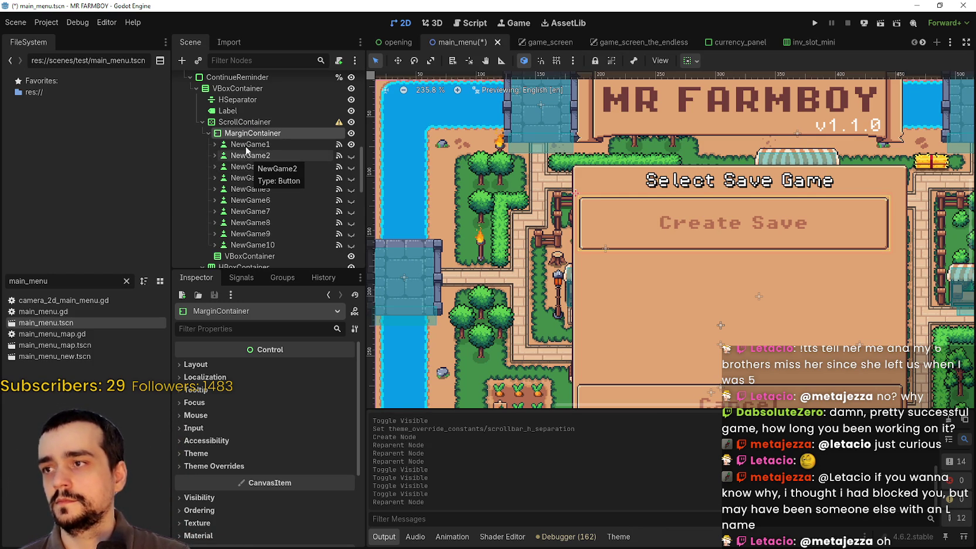
key("ctrl+z")
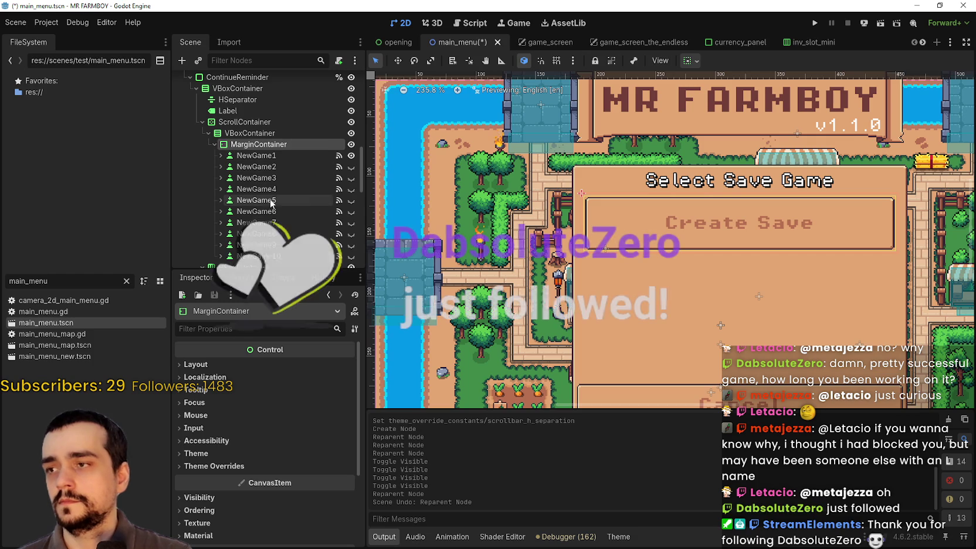
key("ctrl+z")
key("ctrl+z")
key("ctrl+z")
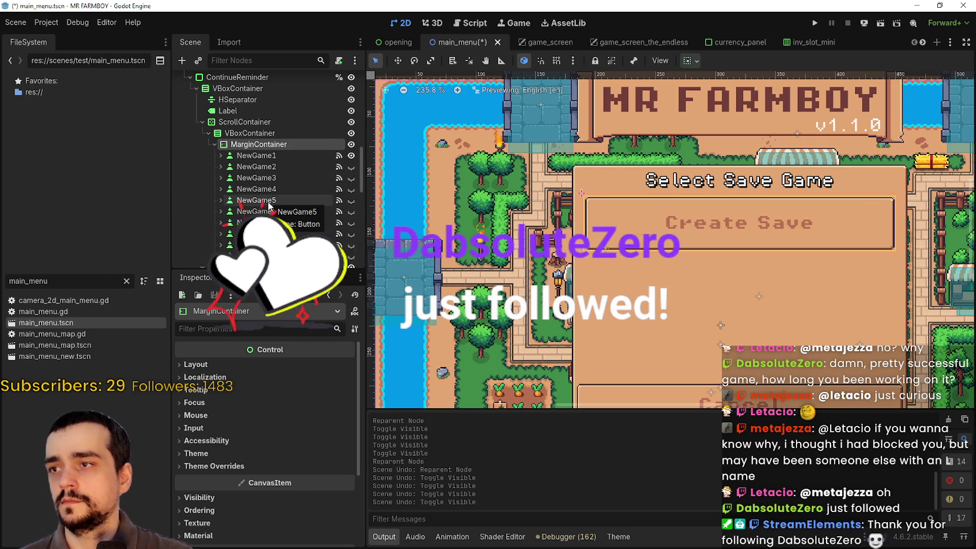
key("ctrl+z")
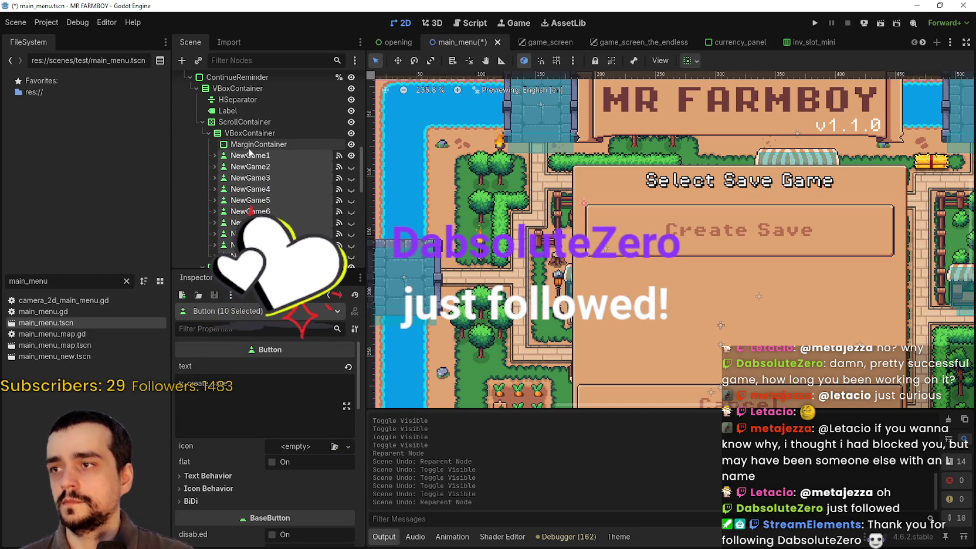
left_click(258, 144)
mouse_move(258, 144)
left_mouse_down()
mouse_move(244, 133)
mouse_move(253, 144)
mouse_move(258, 135)
left_mouse_up()
Make NewGame2, NewGame3 and NewGame5 visible as extra Create Save slots.
left_click(228, 146)
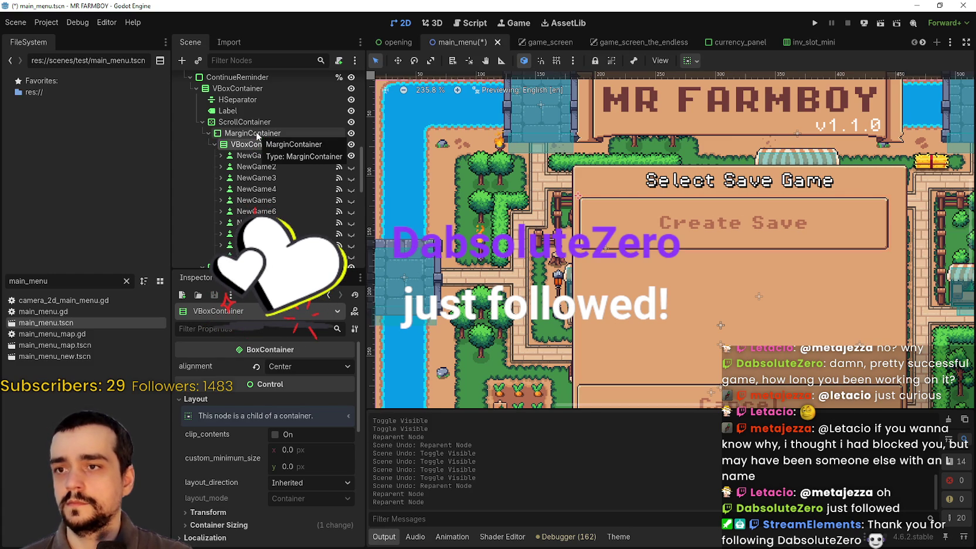
left_click(351, 167)
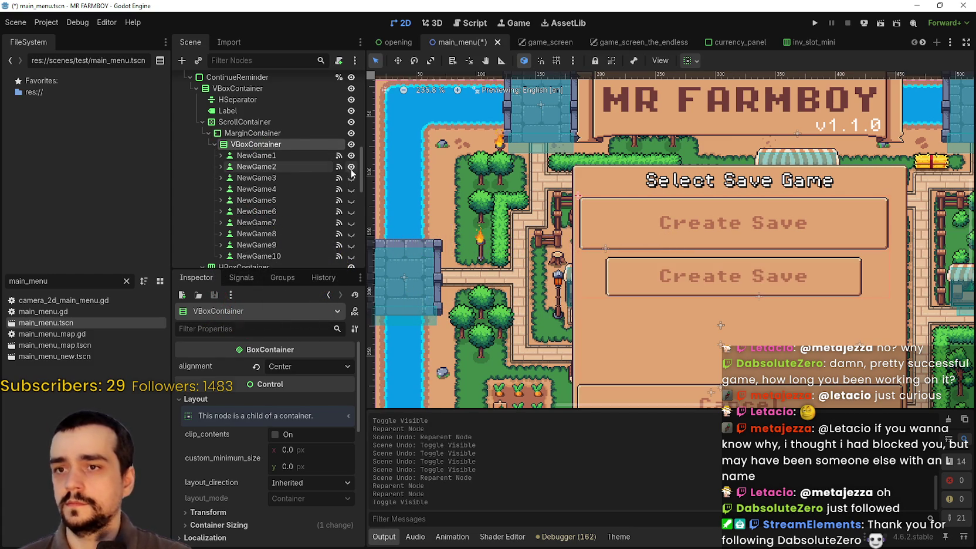
left_click(350, 178)
left_click(351, 200)
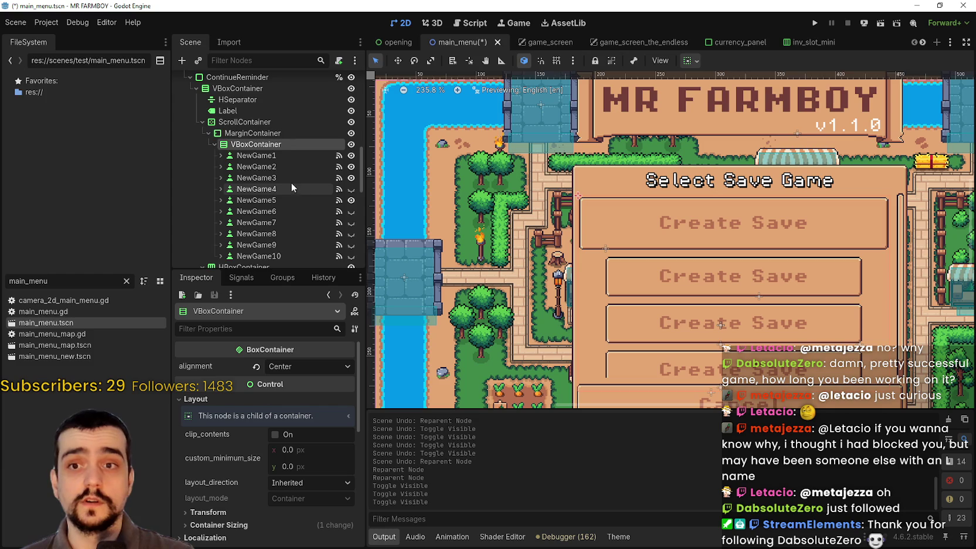
scroll(285, 170, "up", 2)
left_click(258, 156)
scroll(296, 492, "down", 2)
scroll(297, 492, "down", 2)
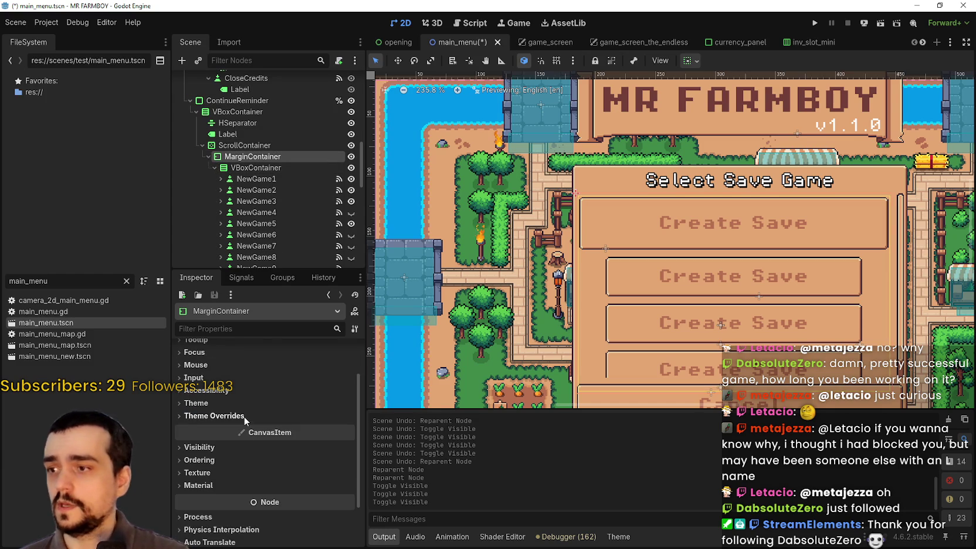
Reveal MarginContainer's margin constant overrides and raise the top margin to 6.
left_click(214, 415)
left_click(206, 427)
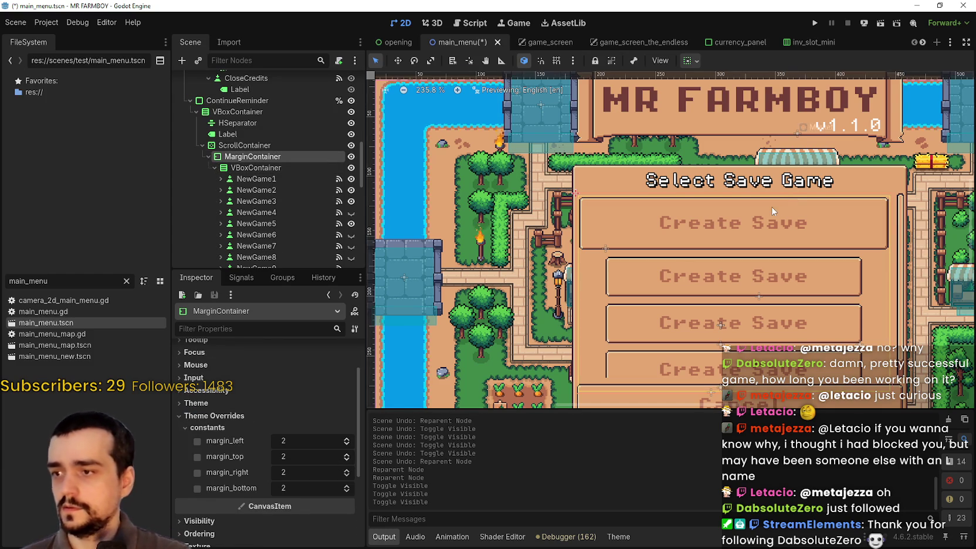
key("f")
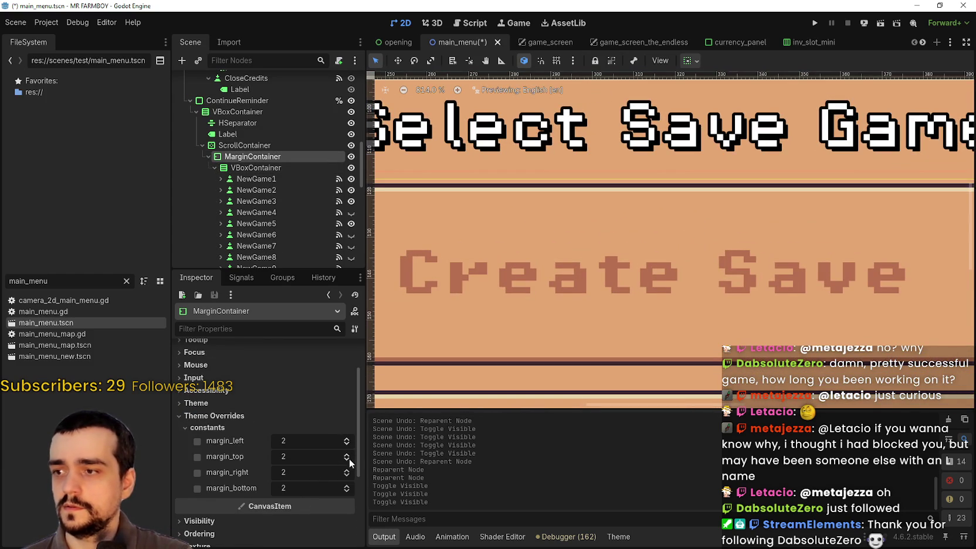
left_click(347, 460)
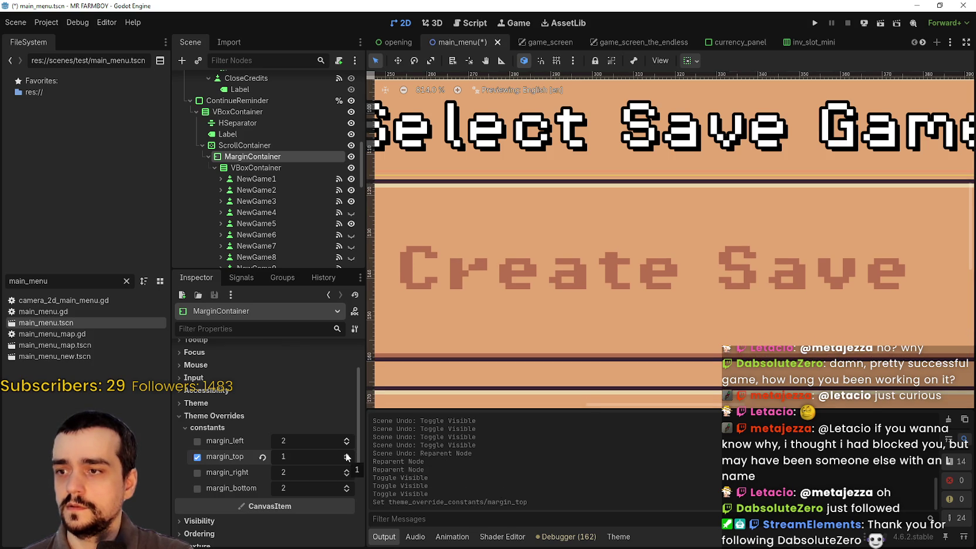
left_click(346, 454)
left_click(346, 454)
left_click(347, 454)
scroll(558, 252, "down", 3)
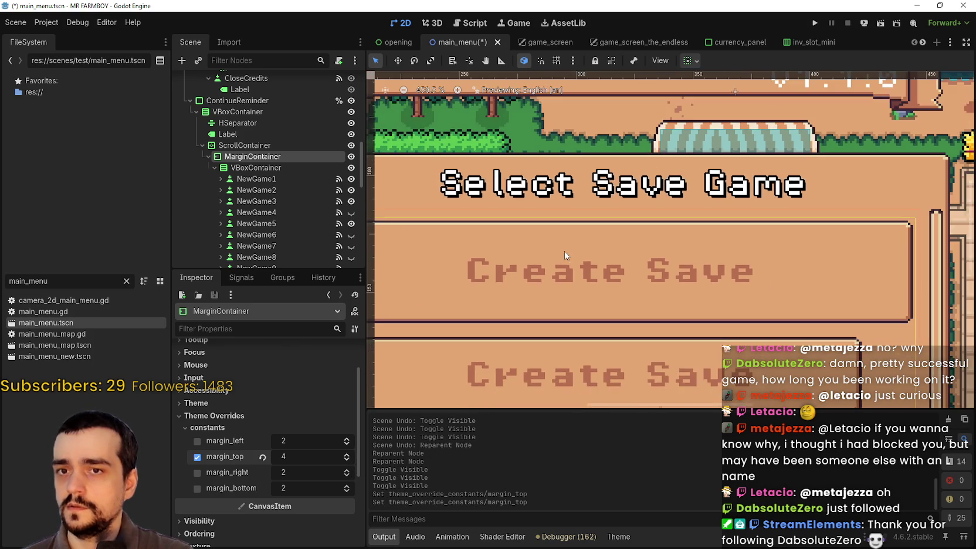
scroll(814, 257, "up", 2)
left_click(347, 455)
scroll(608, 272, "down", 4)
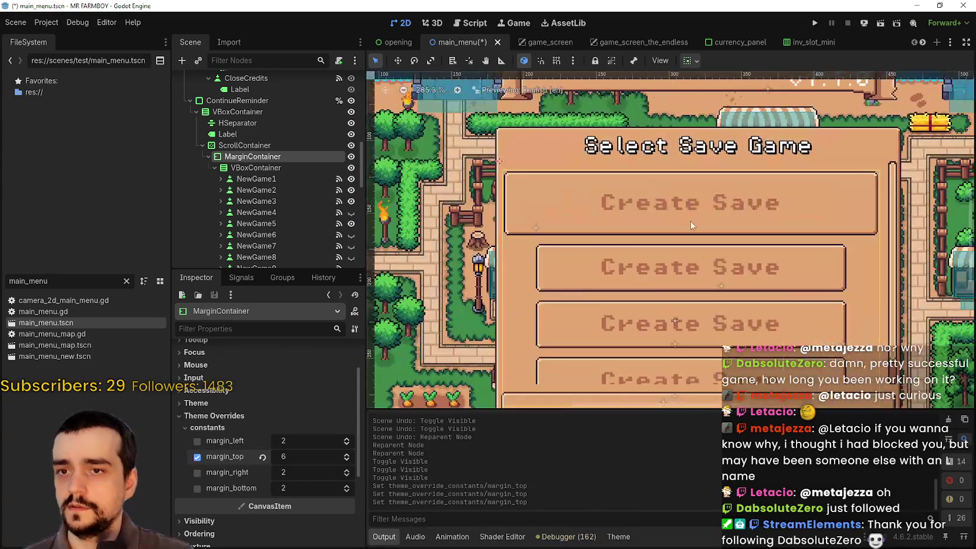
scroll(550, 249, "up", 1)
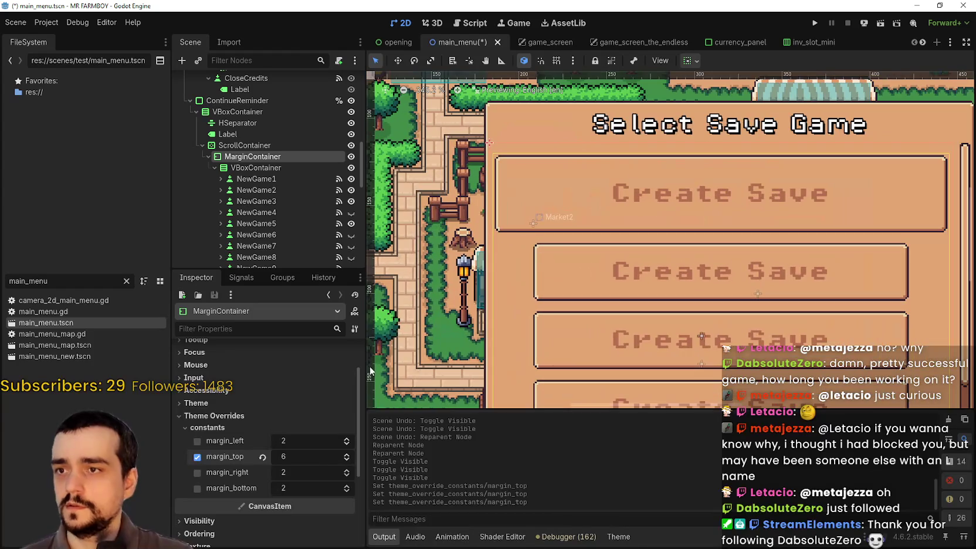
Set MarginContainer's right, left and bottom margins to 3.
left_click(347, 471)
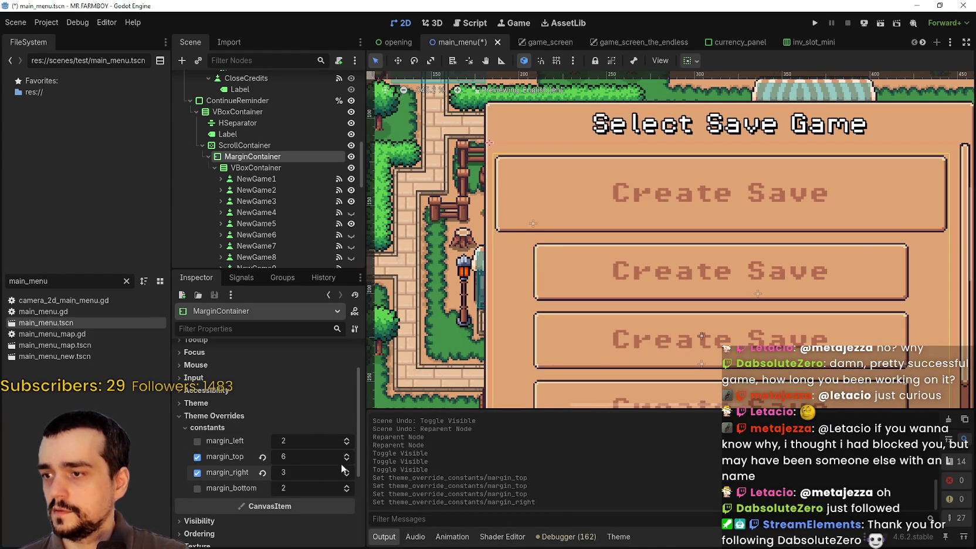
left_click(350, 438)
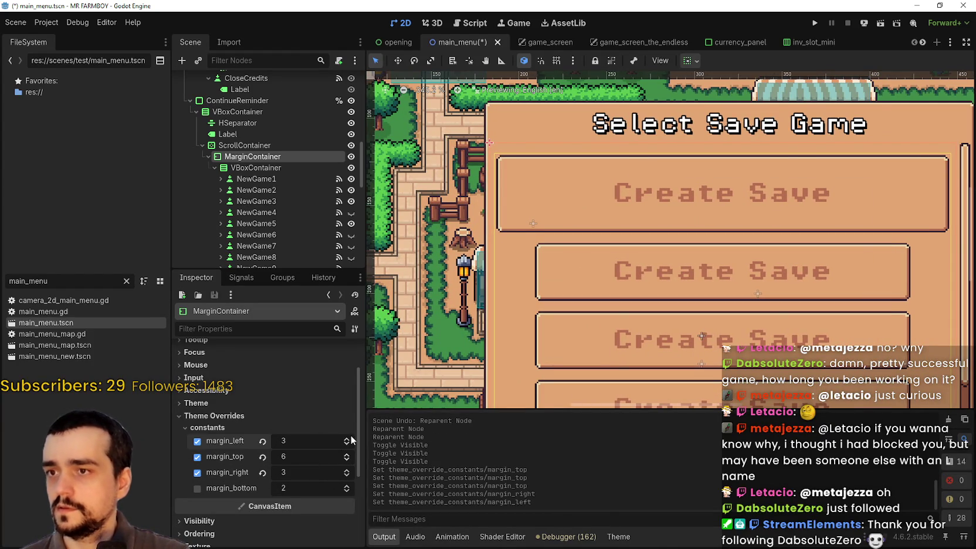
scroll(566, 288, "down", 1)
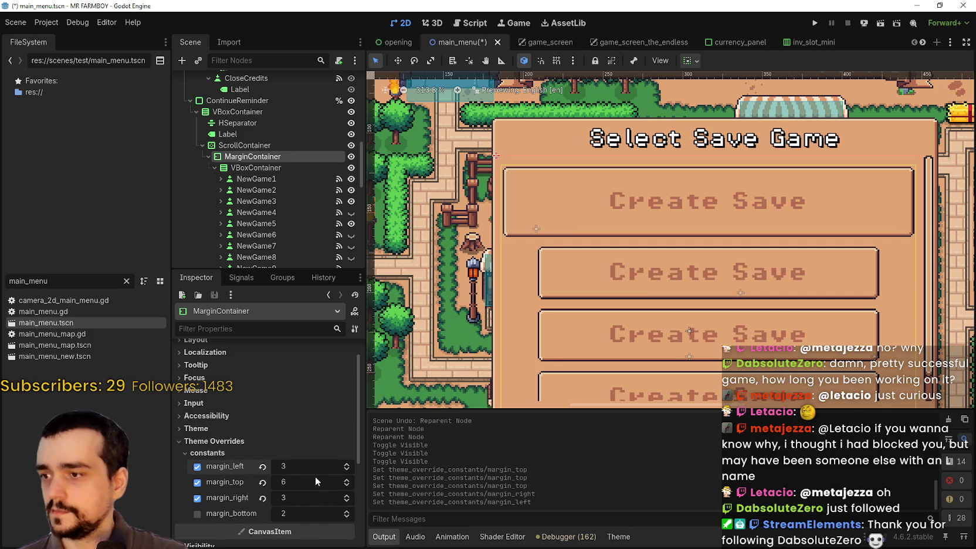
scroll(315, 477, "down", 1)
left_click(345, 462)
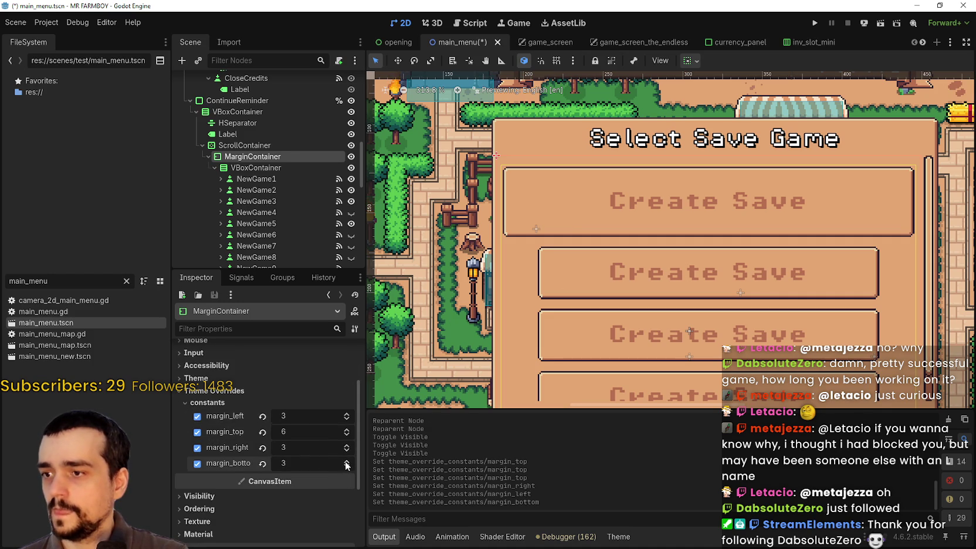
scroll(666, 202, "down", 3)
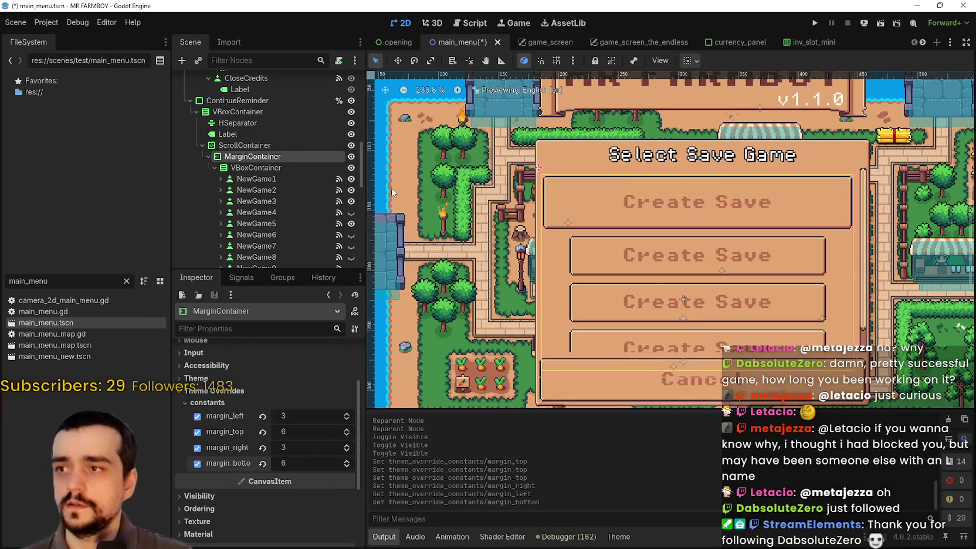
Hide NewGame5, NewGame3 and NewGame2 again and save the scene.
left_click(350, 223)
left_click(351, 201)
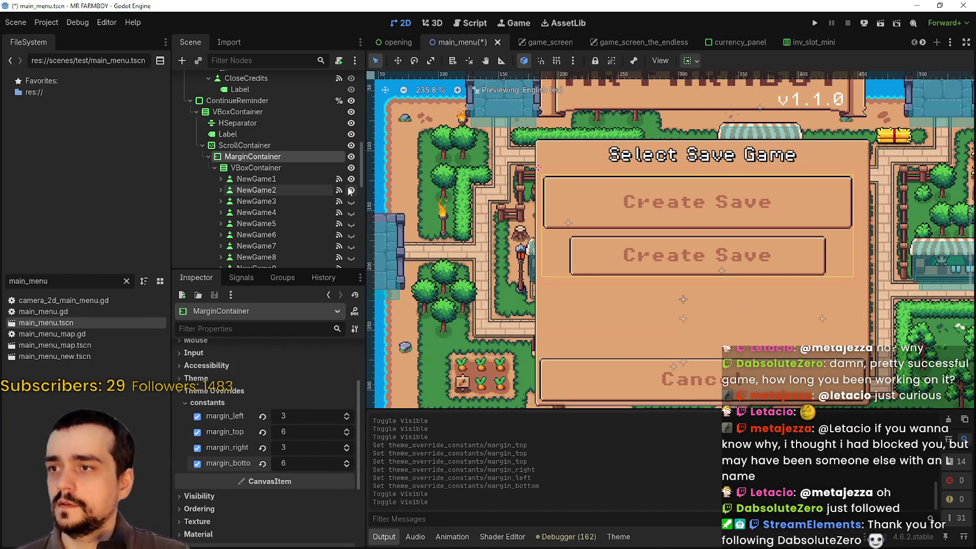
left_click(351, 190)
scroll(251, 208, "up", 3)
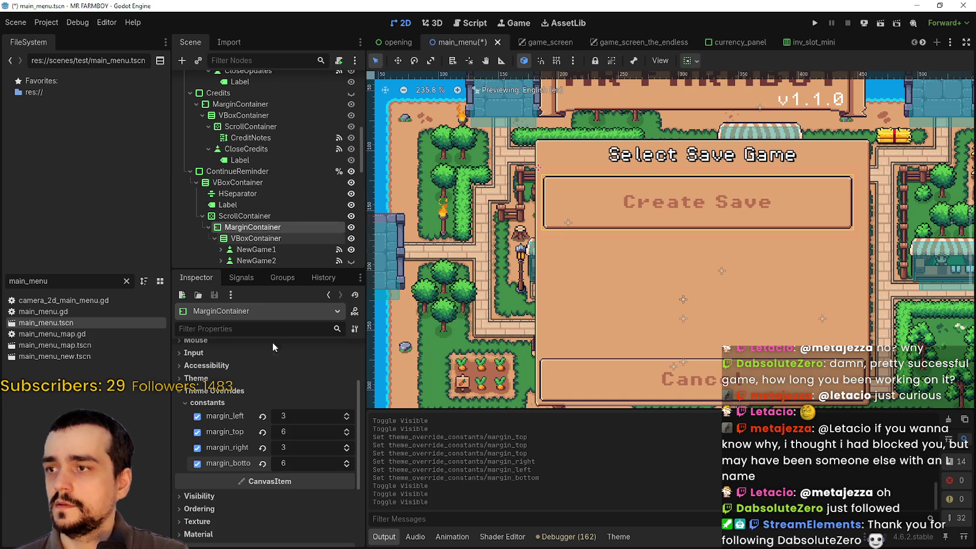
scroll(263, 458, "up", 2)
left_click(196, 340)
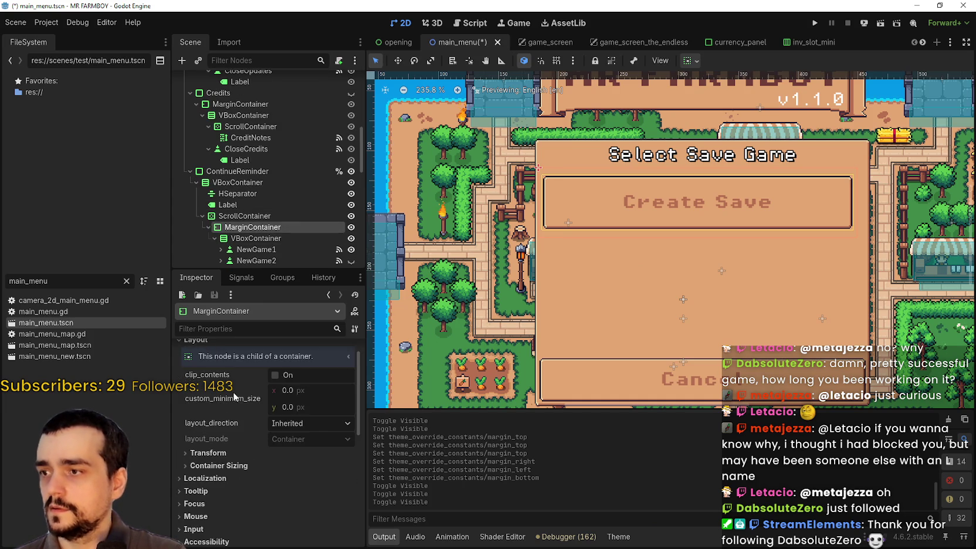
scroll(283, 406, "up", 1)
key("ctrl+s")
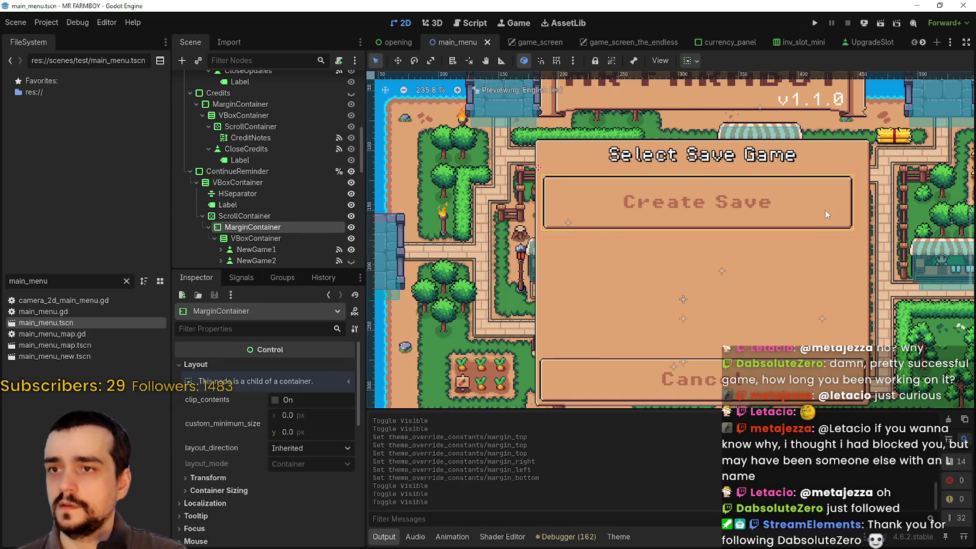
Hide the ContinueReminder panel and save main_menu.
scroll(749, 217, "down", 2)
scroll(284, 195, "down", 3)
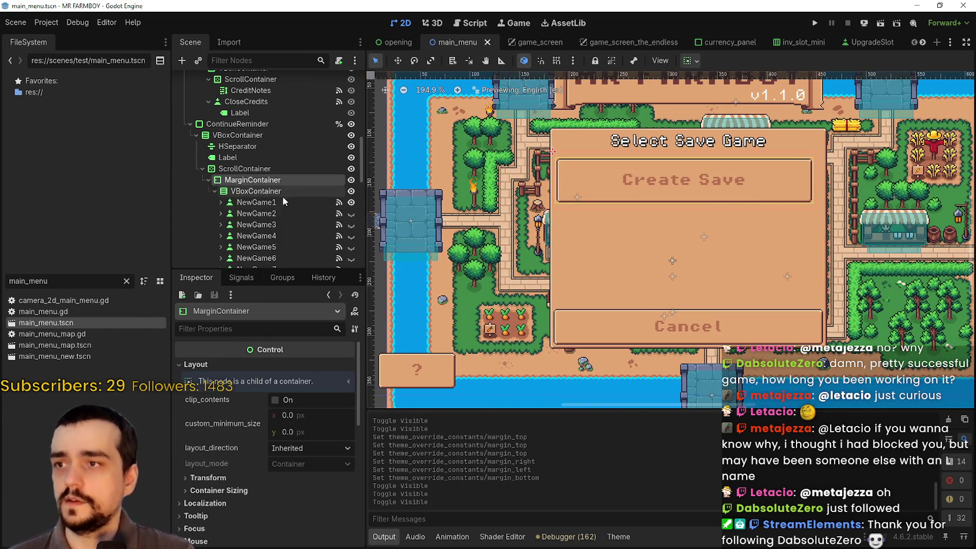
left_click(351, 124)
key("ctrl+s")
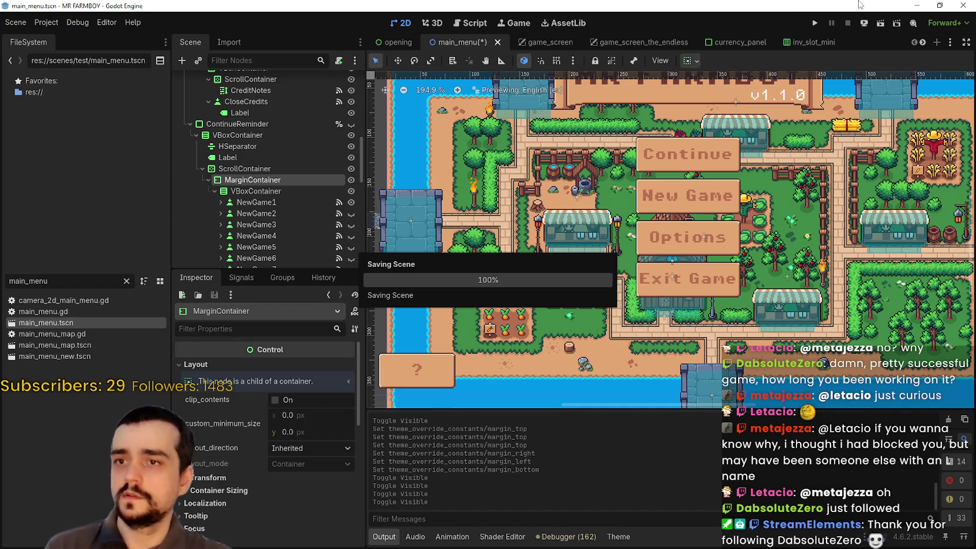
Run the game, try Continue and Create Save past their login_yo.gd errors, then return to 2D.
left_click(817, 21)
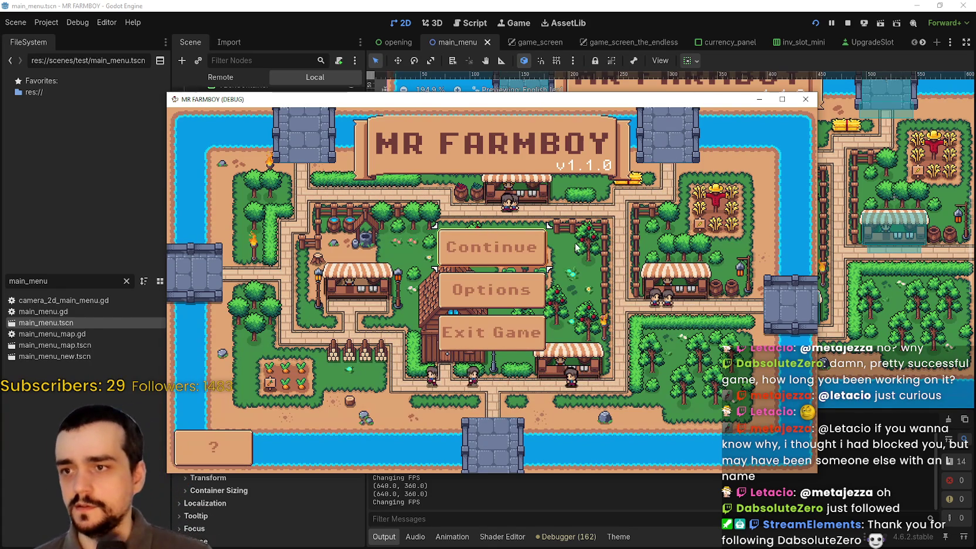
left_click(473, 261)
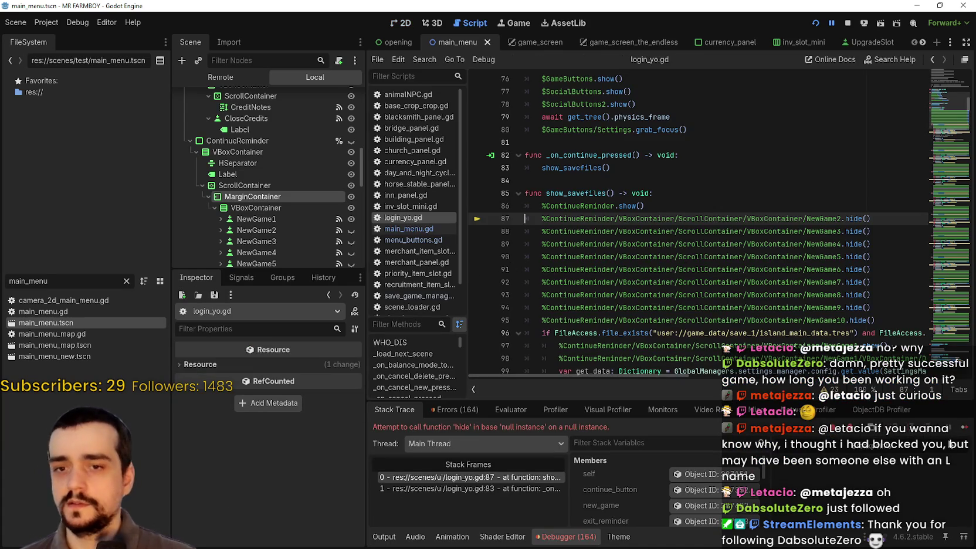
left_click(962, 428)
left_click(570, 264)
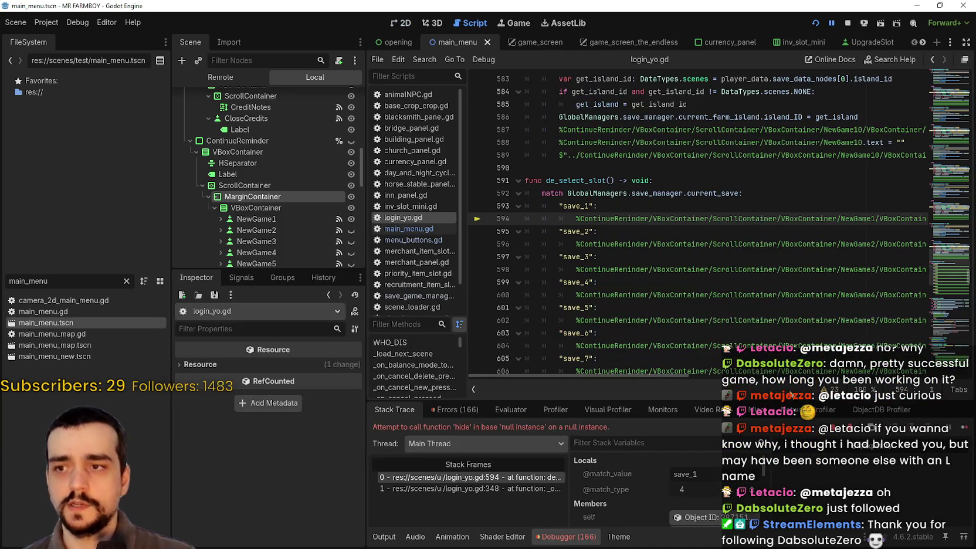
left_click(962, 429)
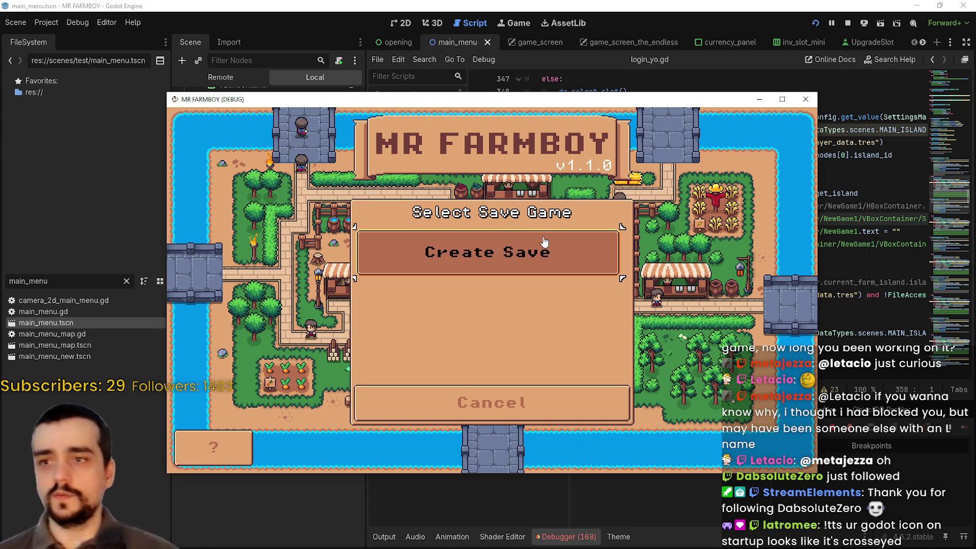
mouse_move(437, 98)
left_mouse_down()
mouse_move(703, 132)
mouse_move(975, 135)
left_mouse_up()
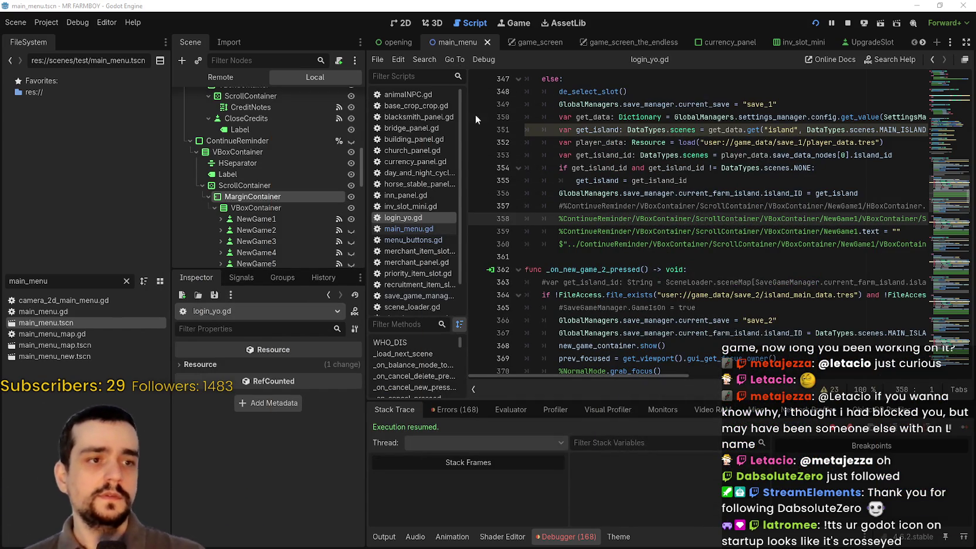
left_click(407, 21)
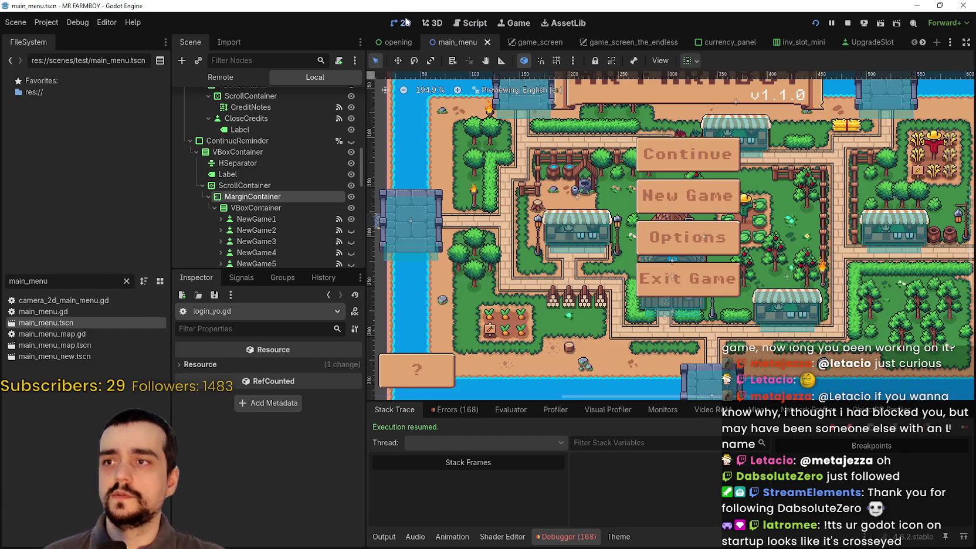
Show the ContinueReminder panel and select its MarginContainer node under ScrollContainer.
left_click(350, 141)
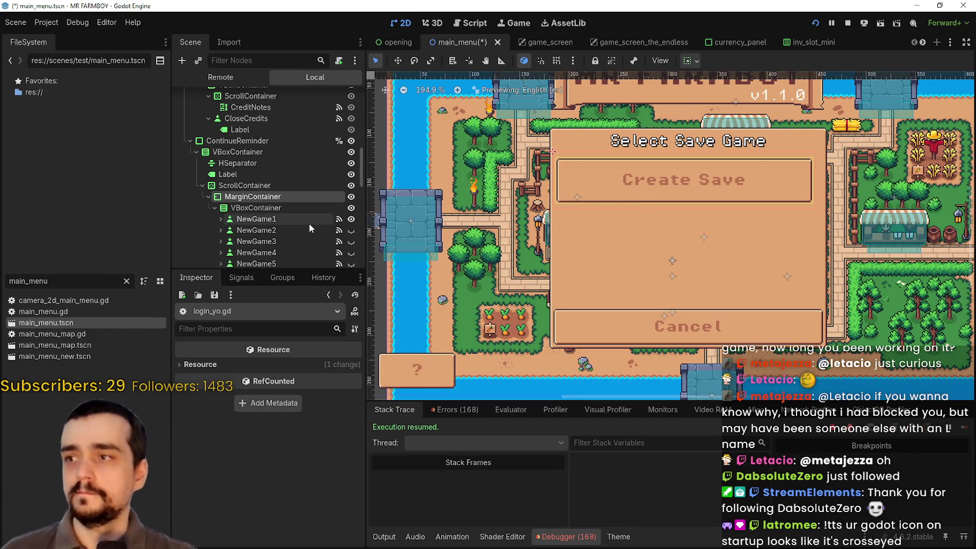
left_click(273, 209)
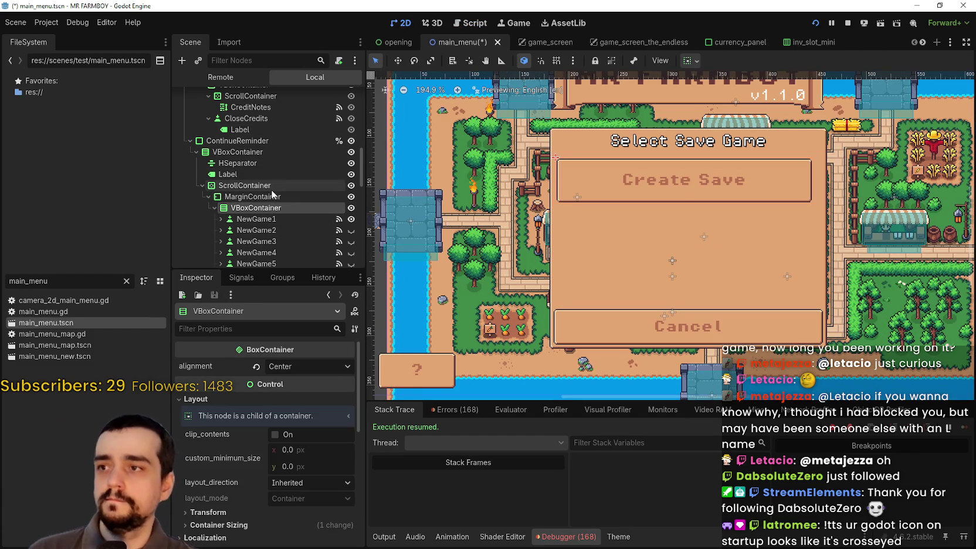
left_click(271, 187)
left_click(275, 196)
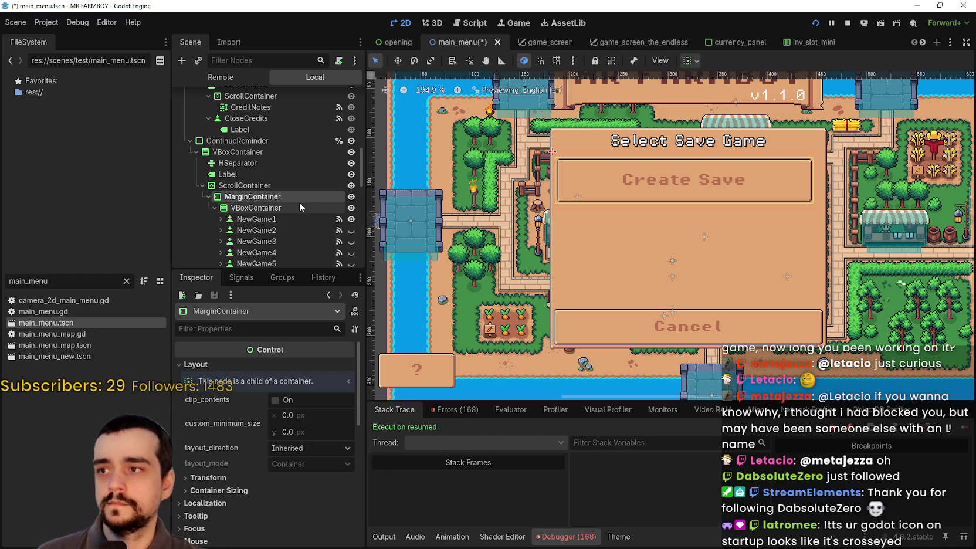
Set the MarginContainer's container sizing to expand horizontally.
scroll(749, 202, "up", 5)
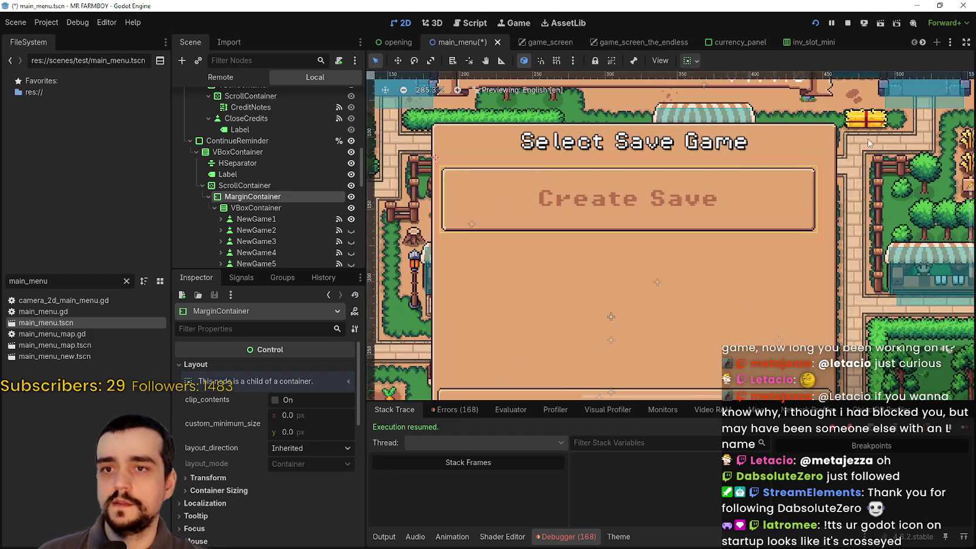
scroll(733, 189, "up", 3)
scroll(590, 196, "down", 2)
mouse_move(590, 197)
left_mouse_down()
mouse_move(859, 176)
mouse_move(639, 195)
left_mouse_up()
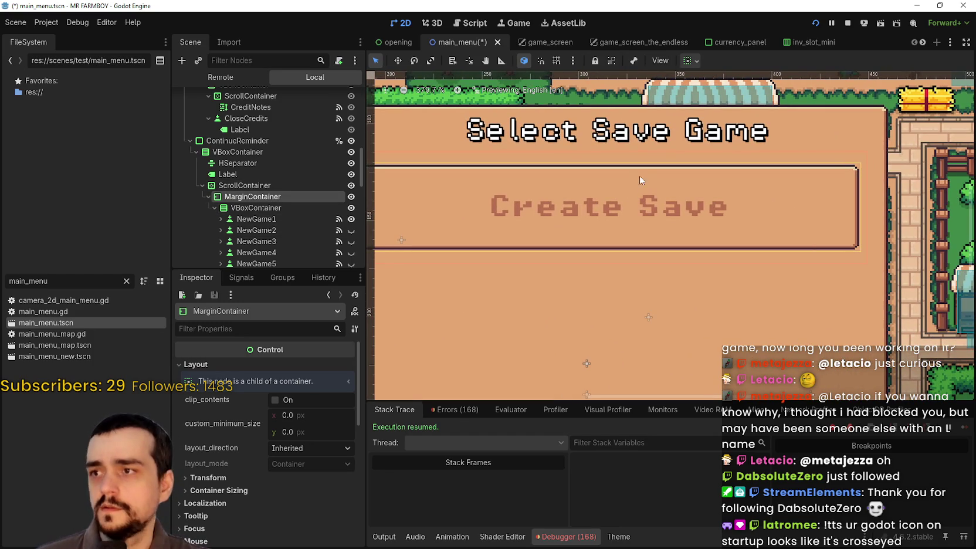
left_click(692, 60)
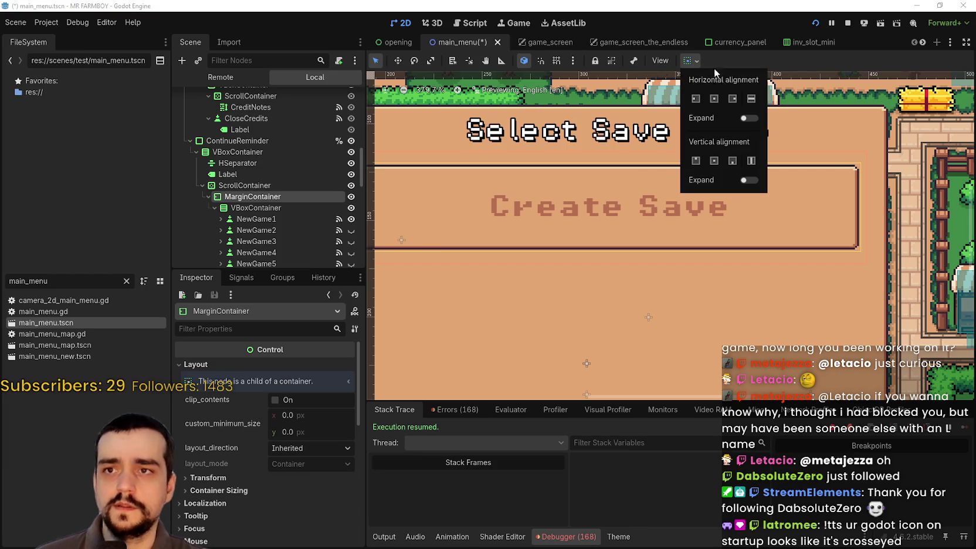
left_click(751, 118)
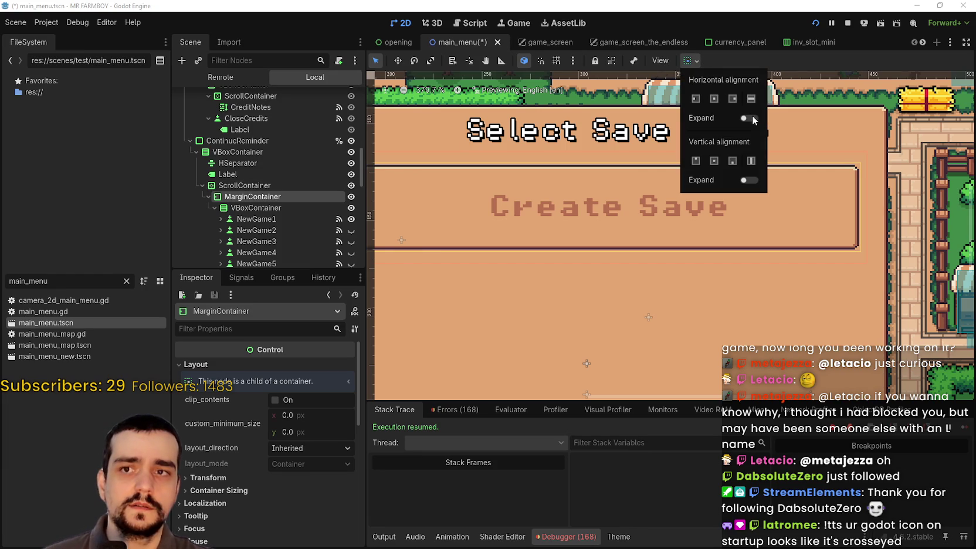
left_click(810, 58)
Hide ContinueReminder again, save the scene, then stop and rerun the game.
scroll(831, 254, "down", 5)
key("ctrl+s")
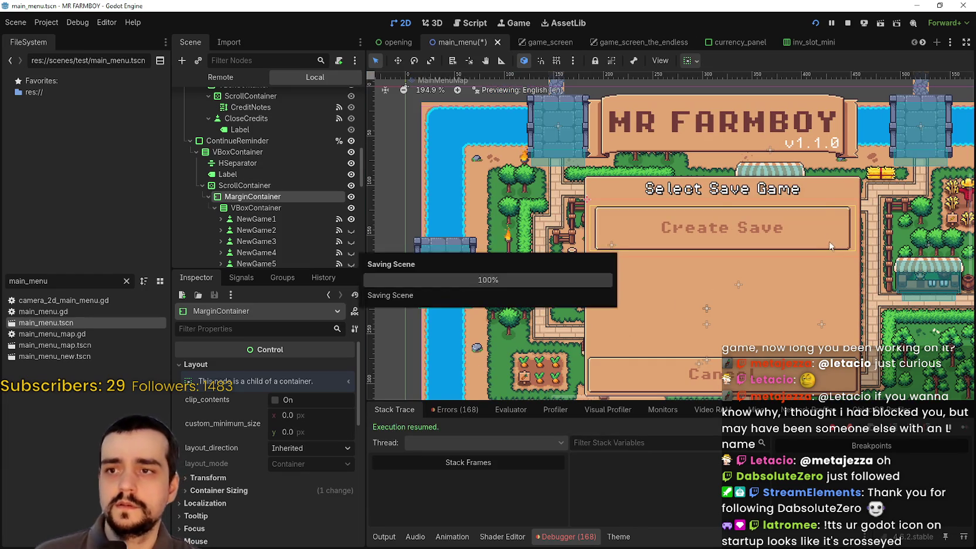
left_click(351, 141)
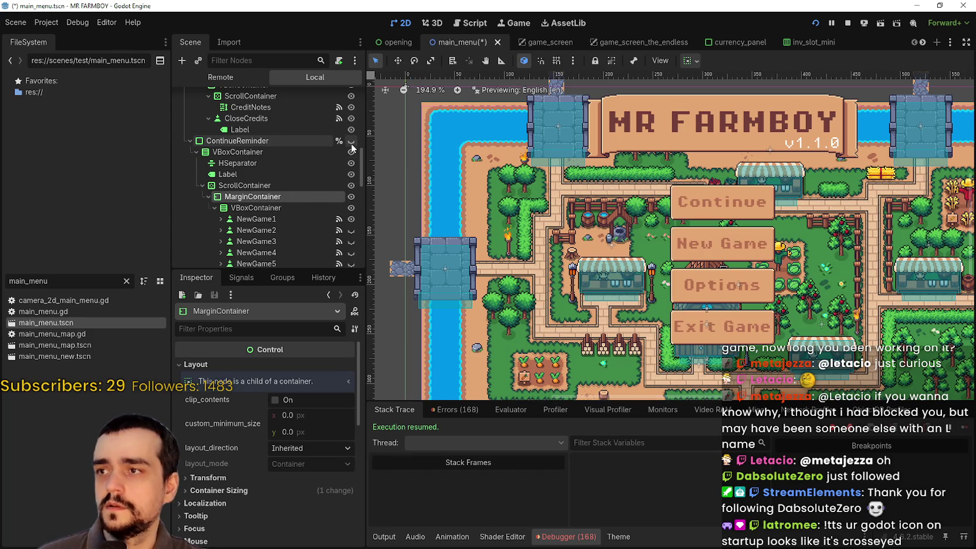
key("ctrl+s")
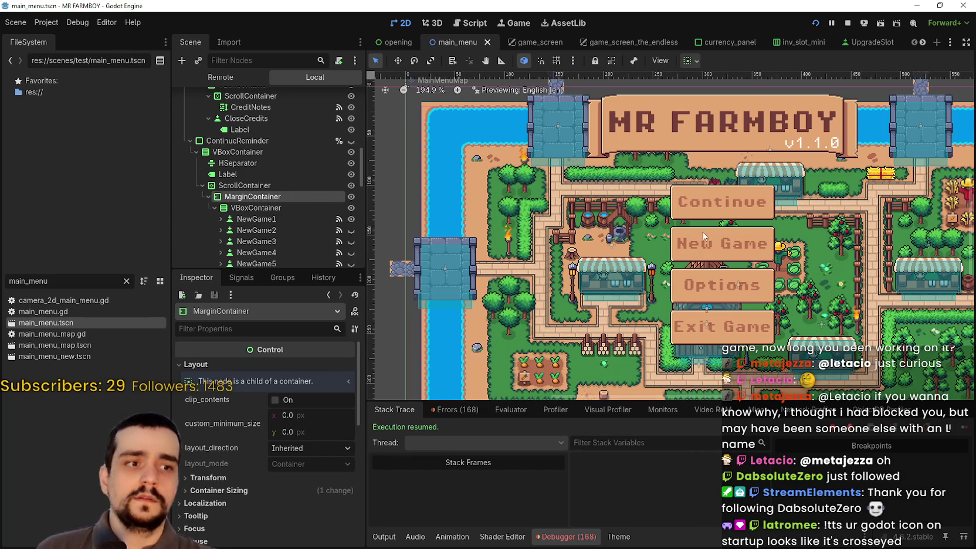
left_click(814, 25)
left_click(814, 25)
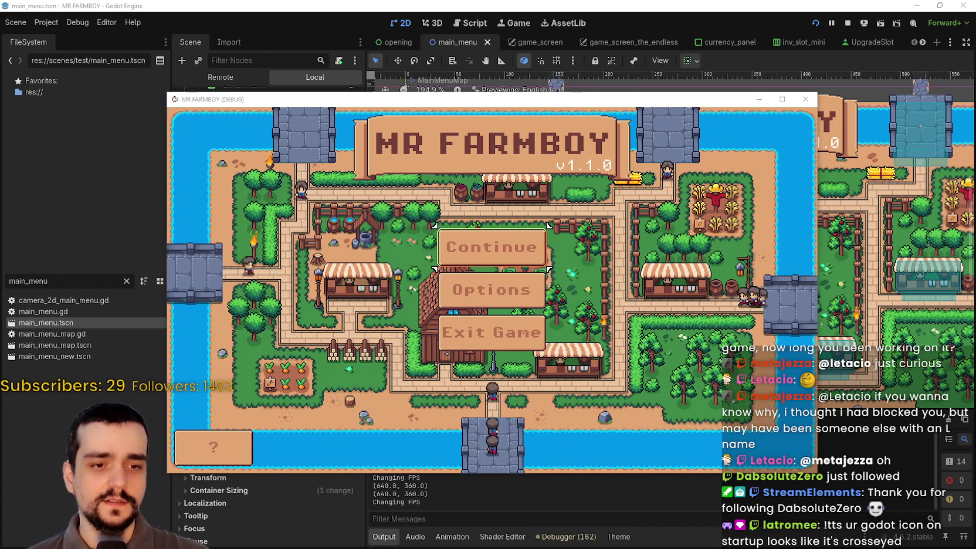
Switch to Brave and bring up the godotengine.org archive download tab.
key("alt+Tab")
left_click(346, 10)
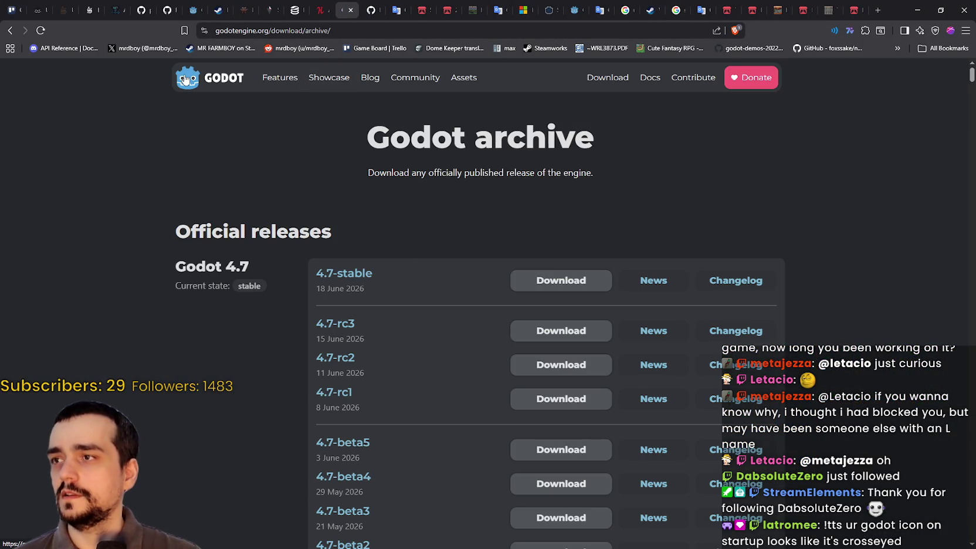
Go to the godotengine.org home page and view the Godot logo image in a new tab.
left_click(185, 81)
scroll(613, 219, "down", 3)
scroll(594, 212, "up", 3)
right_click(196, 81)
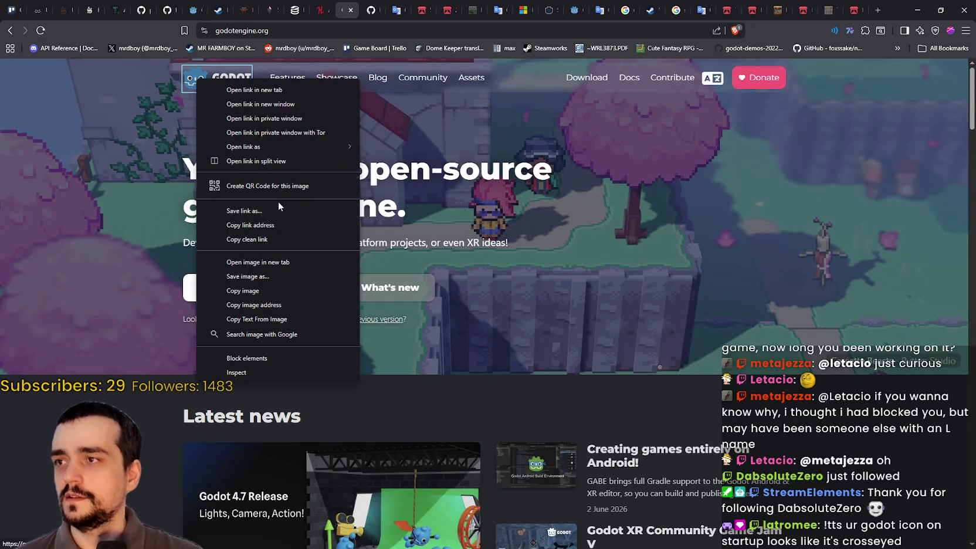
left_click(346, 264)
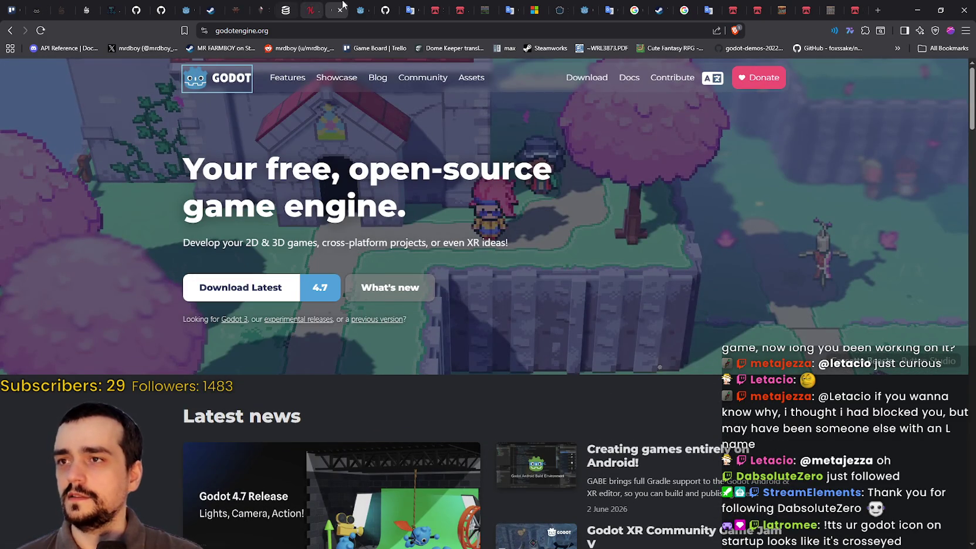
left_click(359, 12)
scroll(80, 169, "up", 6, "ctrl")
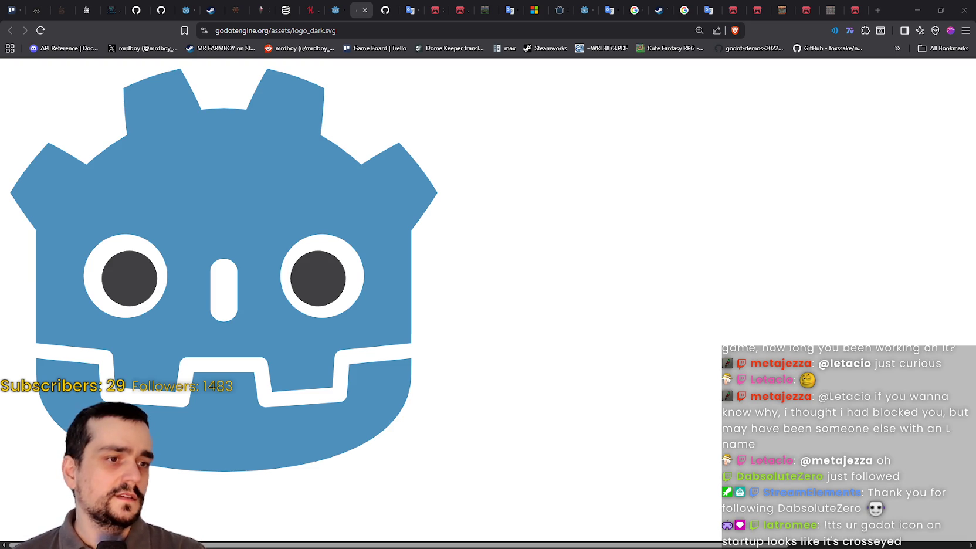
Close the logo image tab, return to the archive page and reset the zoom.
left_click(363, 11)
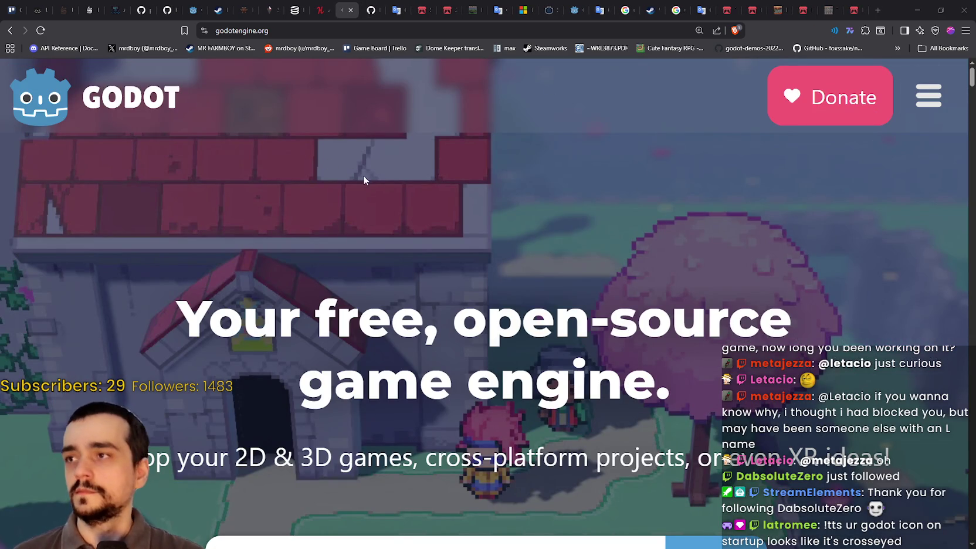
left_click(8, 31)
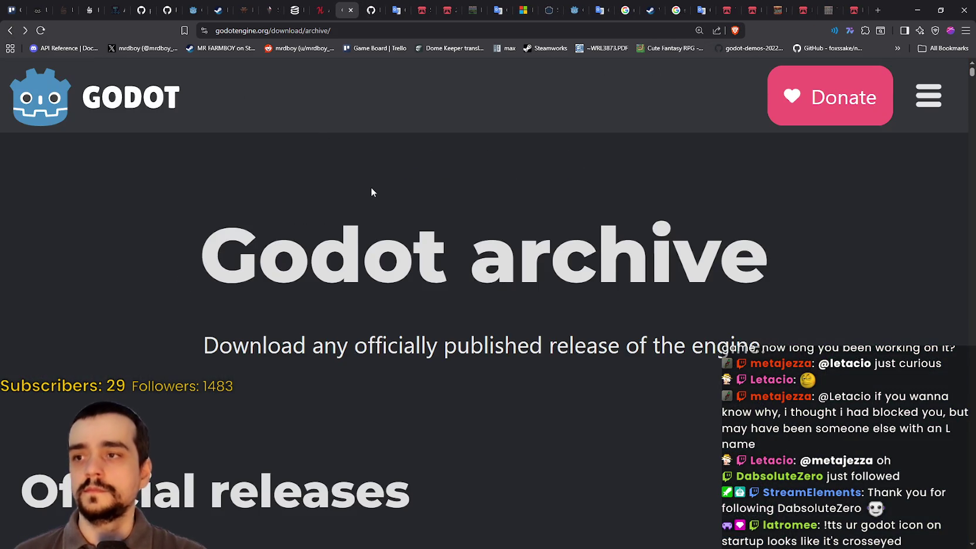
key("ctrl+minus")
key("ctrl+minus")
key("ctrl+minus")
key("ctrl+minus")
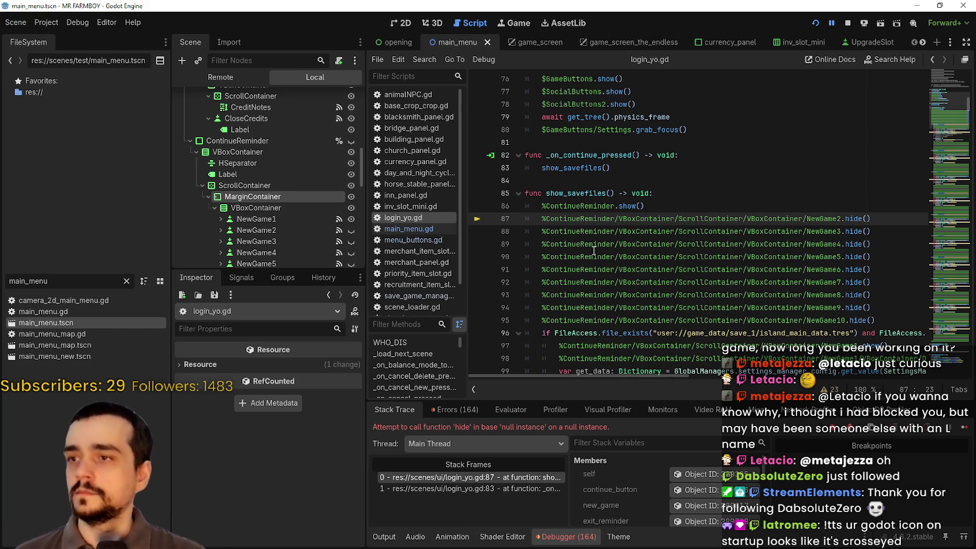
Stop the game and paste 'MarginContainer/' after ScrollContainer/ on lines 88 and 89.
type("/")
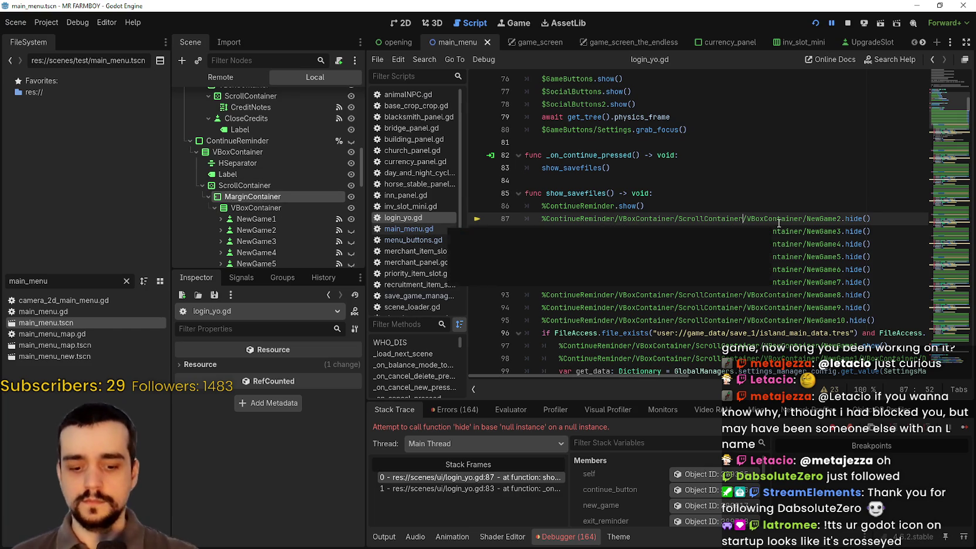
type("Mar")
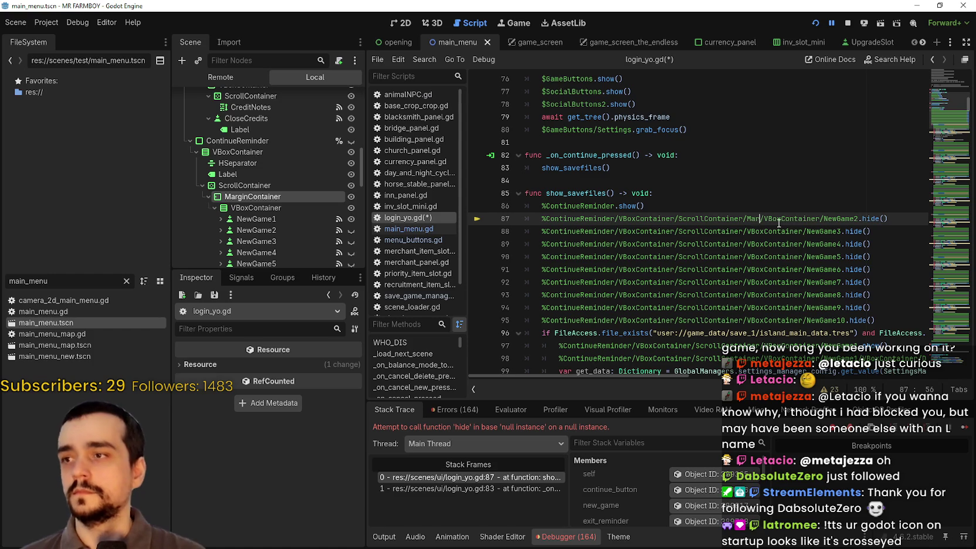
type("ginContainer")
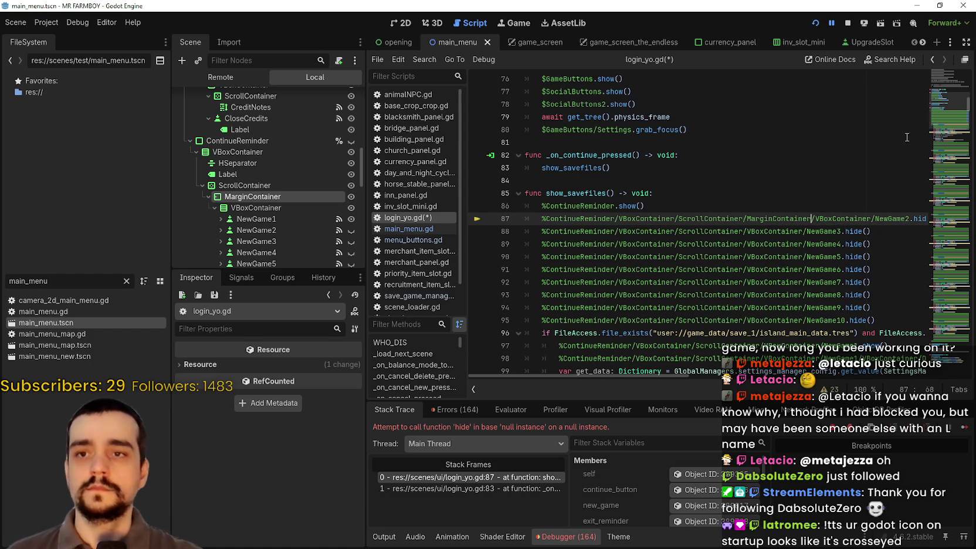
left_click(847, 23)
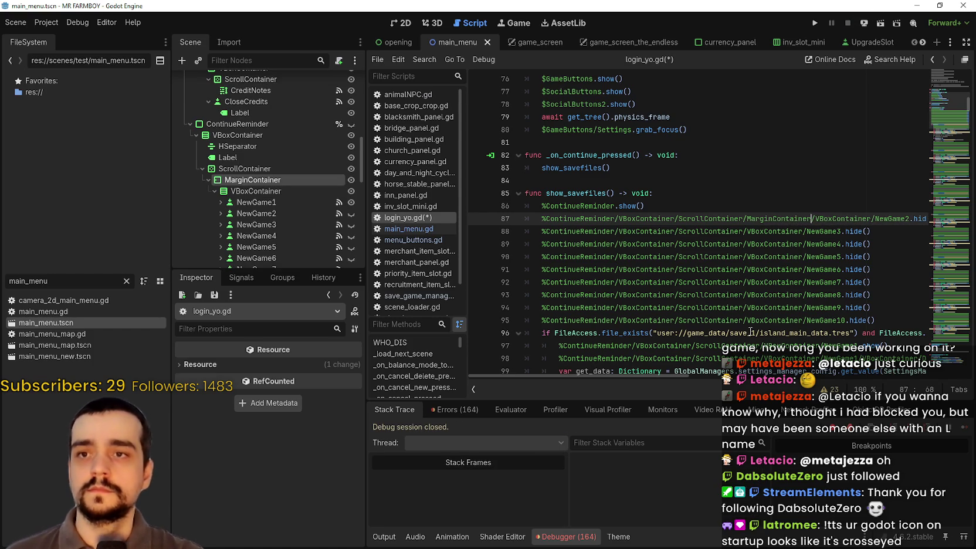
double_click(785, 220)
left_click(746, 220)
left_click(745, 231)
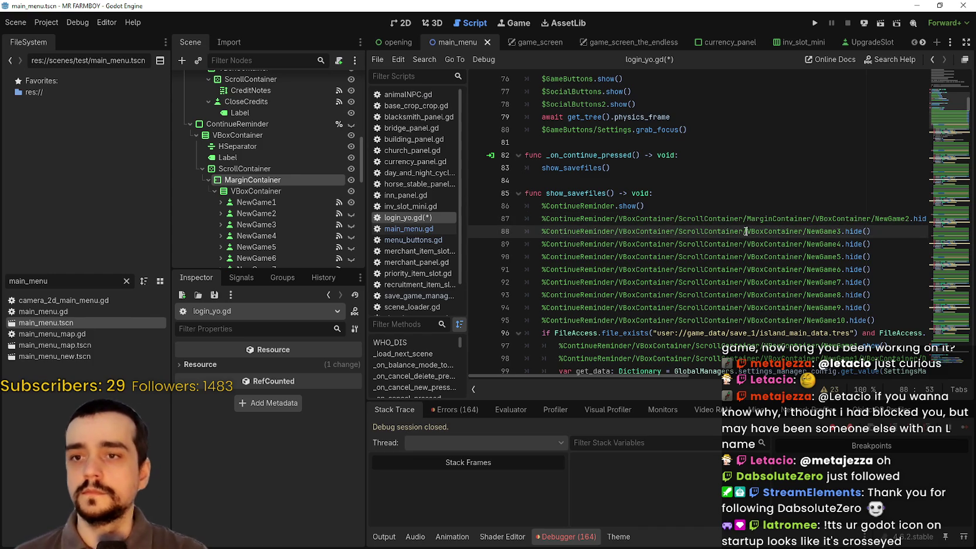
type("/MarginContainer")
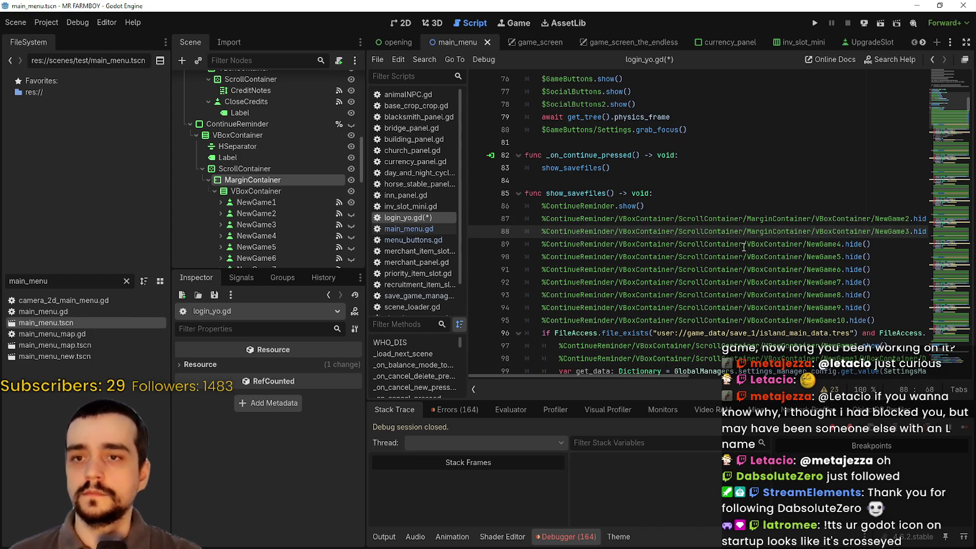
left_click(738, 244)
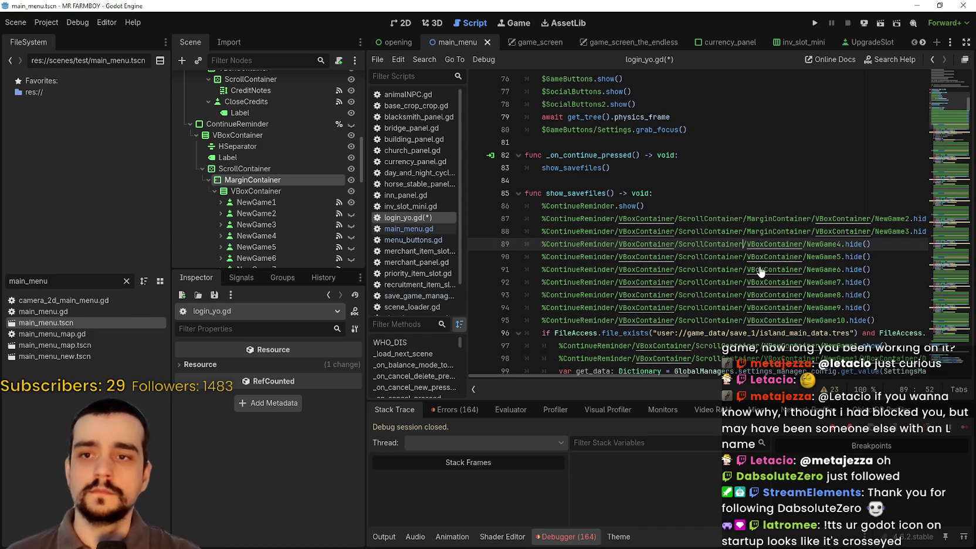
type("MarginContainer/")
left_click(743, 258)
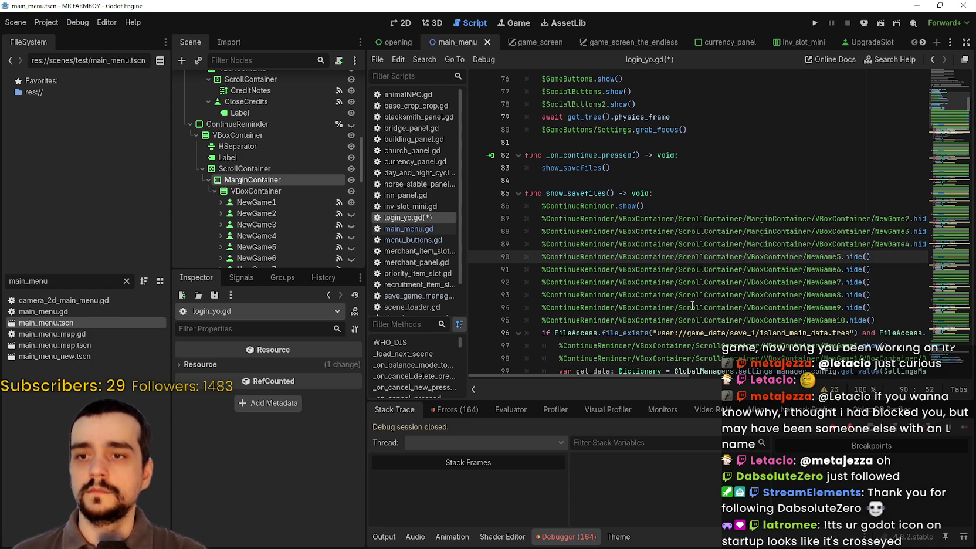
Search login_yo.gd for remaining uses of the old ScrollContainer/VBoxContainer node path.
double_click(659, 307)
left_click_drag(546, 307, 784, 307)
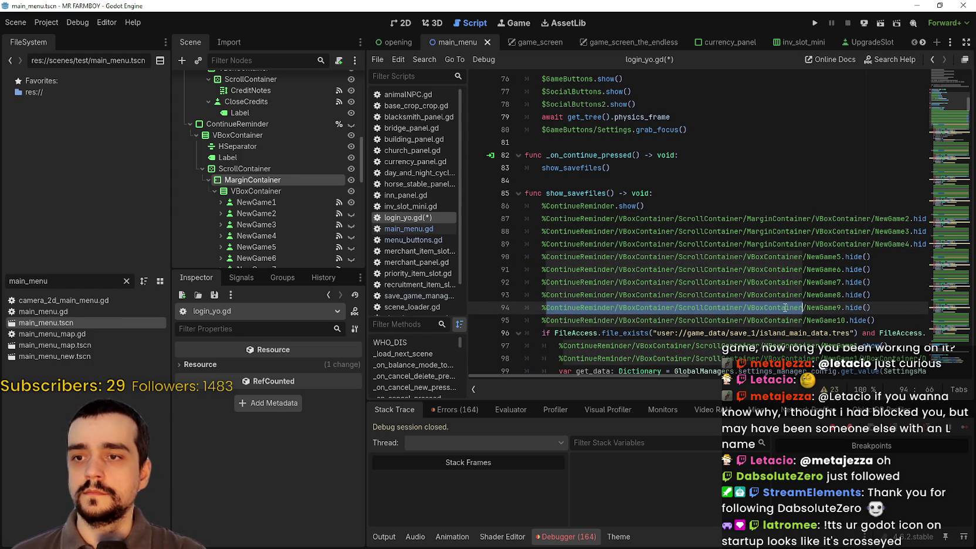
key("ctrl+f")
left_click(769, 255)
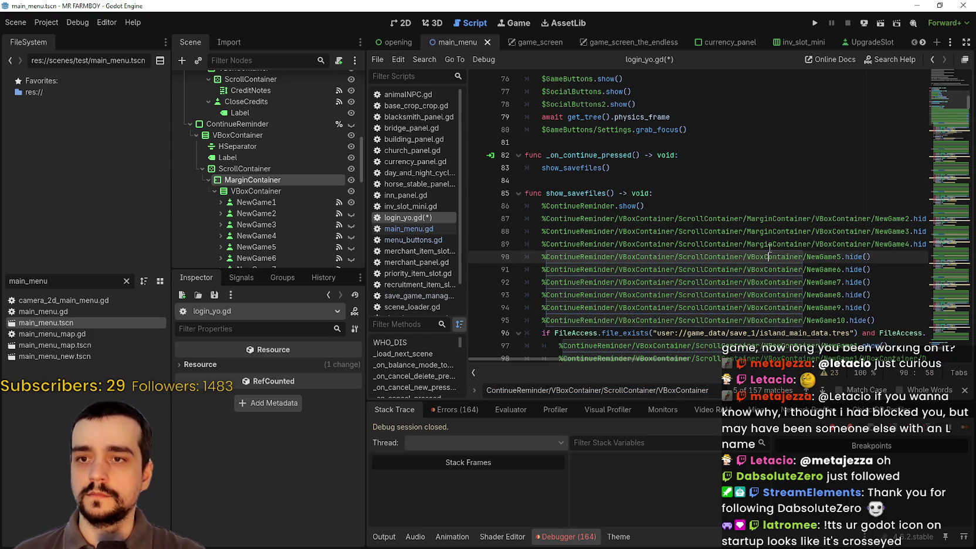
Insert 'MarginContainer/' after ScrollContainer/ in the node paths on lines 90 through 95.
double_click(770, 243)
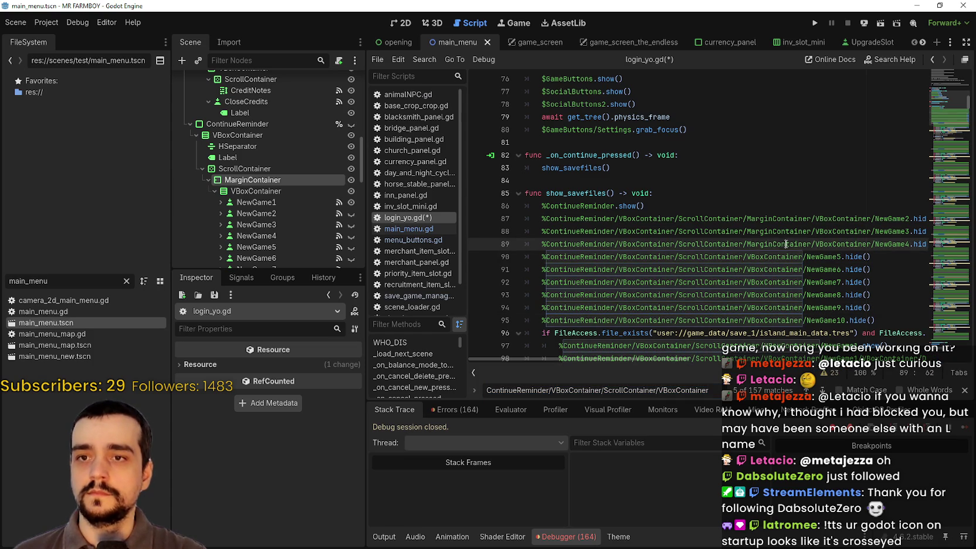
key("ctrl+c")
left_click(742, 257)
key("ctrl+v")
left_click(742, 270)
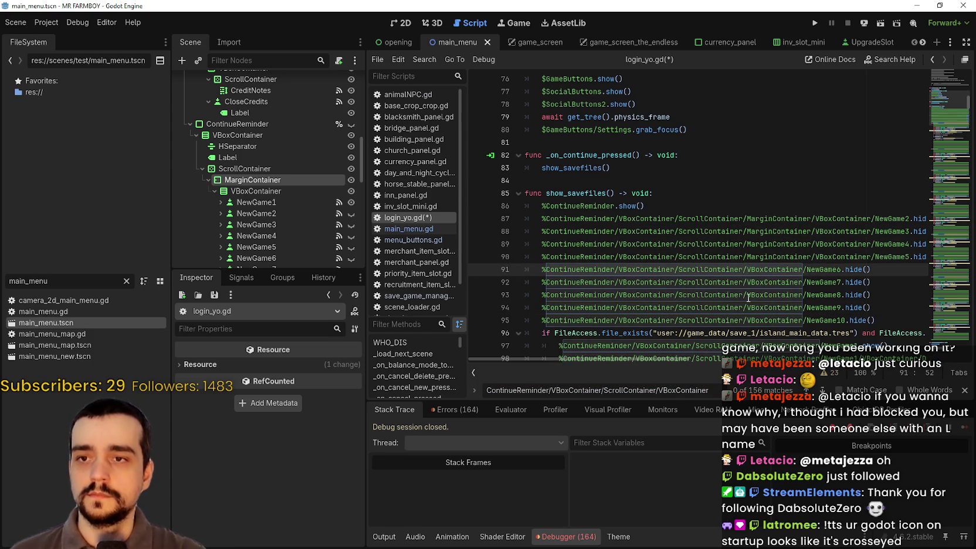
key("ctrl+v")
left_click(742, 282)
key("ctrl+v")
left_click(743, 294)
key("ctrl+v")
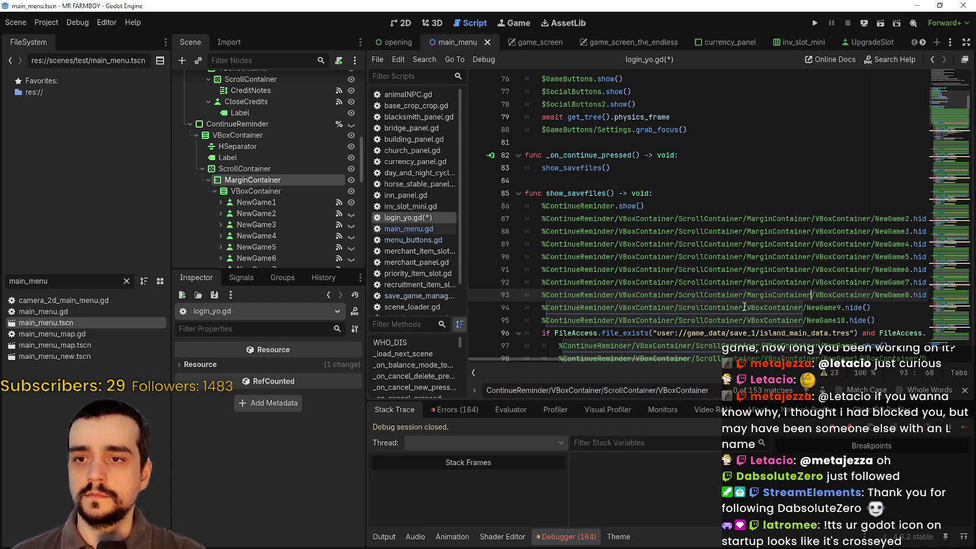
left_click(743, 307)
key("ctrl+v")
left_click(743, 320)
key("ctrl+v")
Add MarginContainer to the node paths on lines 97 and 98.
scroll(825, 324, "up", 1)
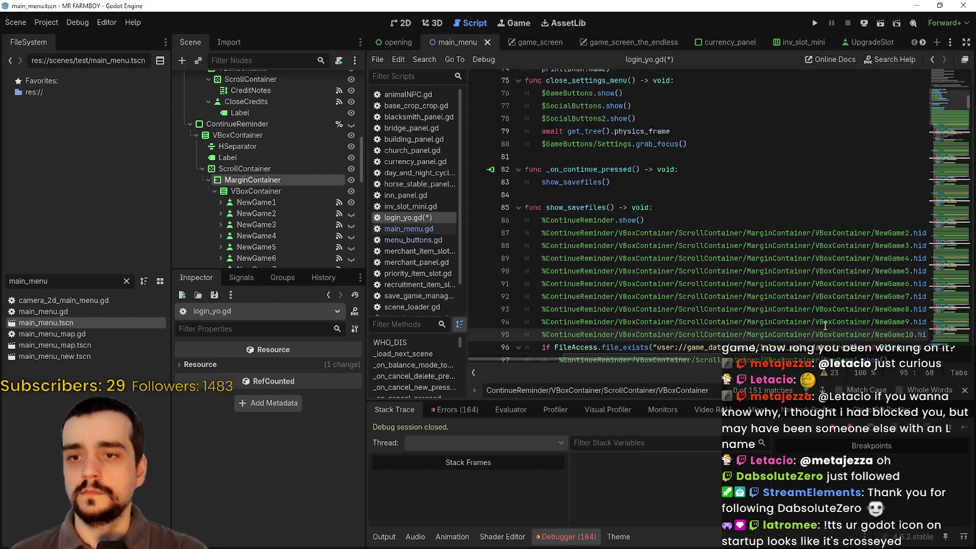
scroll(825, 324, "down", 1)
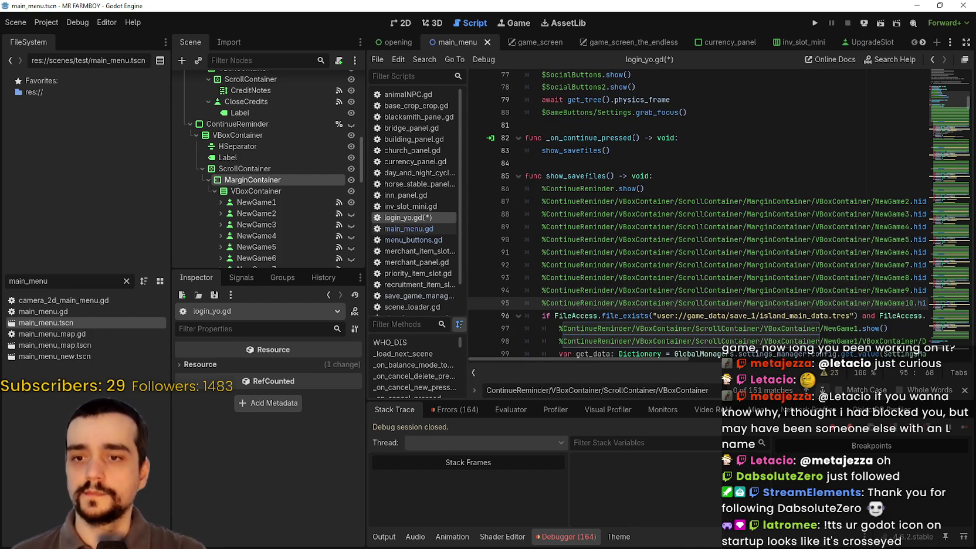
scroll(759, 234, "down", 3)
left_click(759, 219)
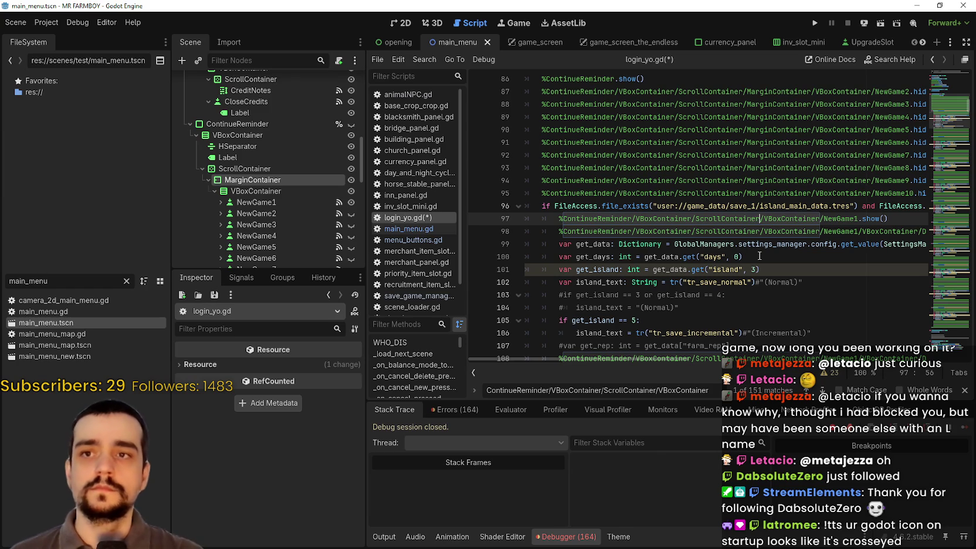
type("/MarginContainer")
left_click(758, 231)
key("ctrl+v")
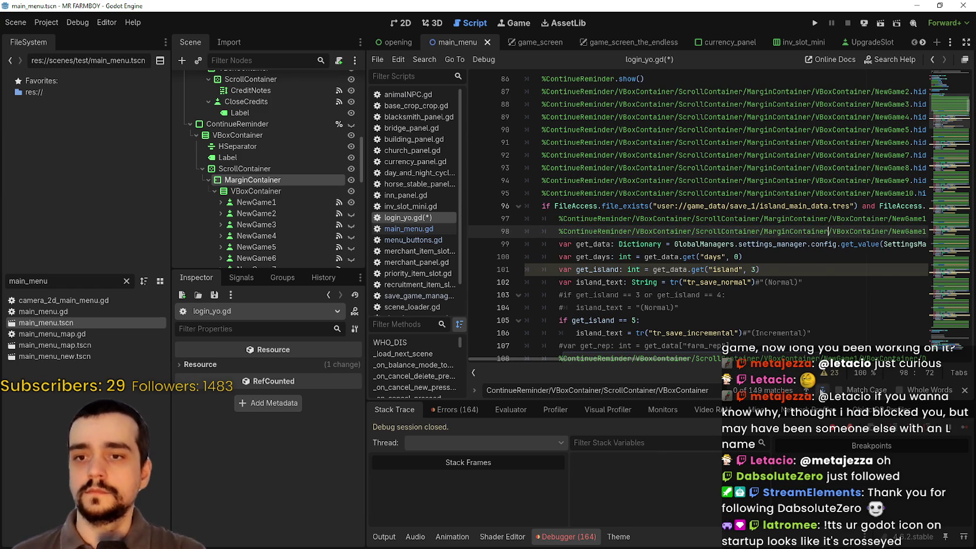
Add MarginContainer to the first save slot's node paths on lines 108, 109, 111, 112, 114 and 115.
scroll(786, 239, "down", 4)
left_click(789, 206)
left_click(763, 218)
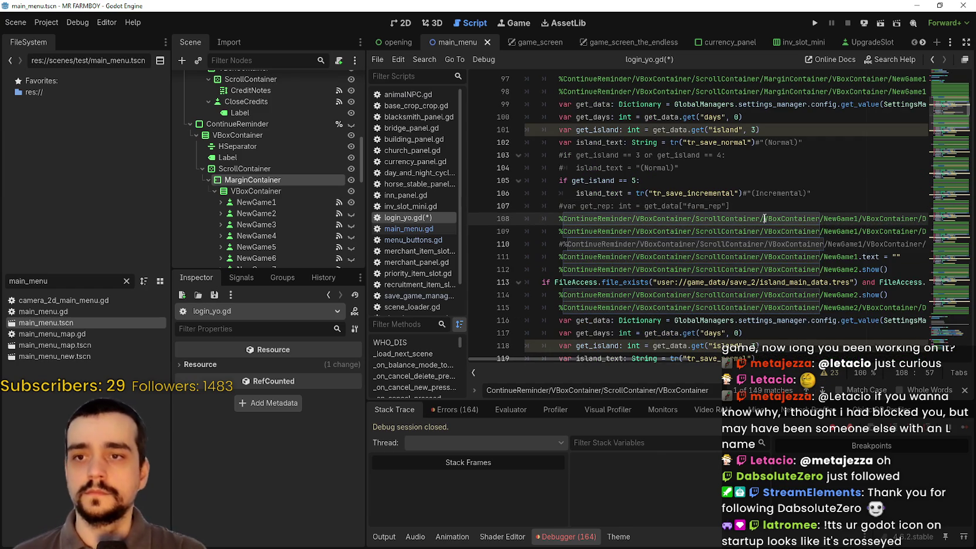
key("ctrl+v")
left_click(764, 231)
key("ctrl+v")
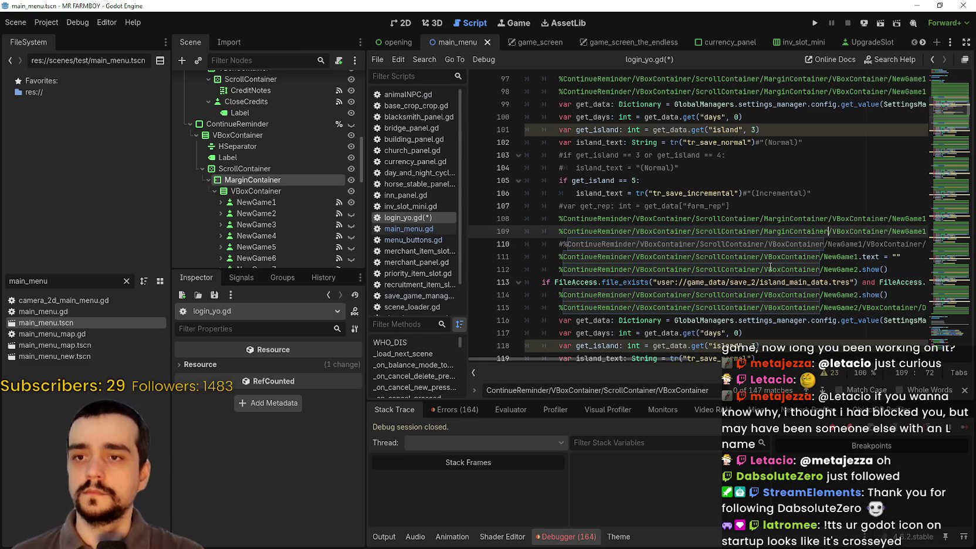
left_click(761, 256)
key("ctrl+v")
left_click(761, 269)
key("ctrl+v")
left_click(761, 295)
key("ctrl+v")
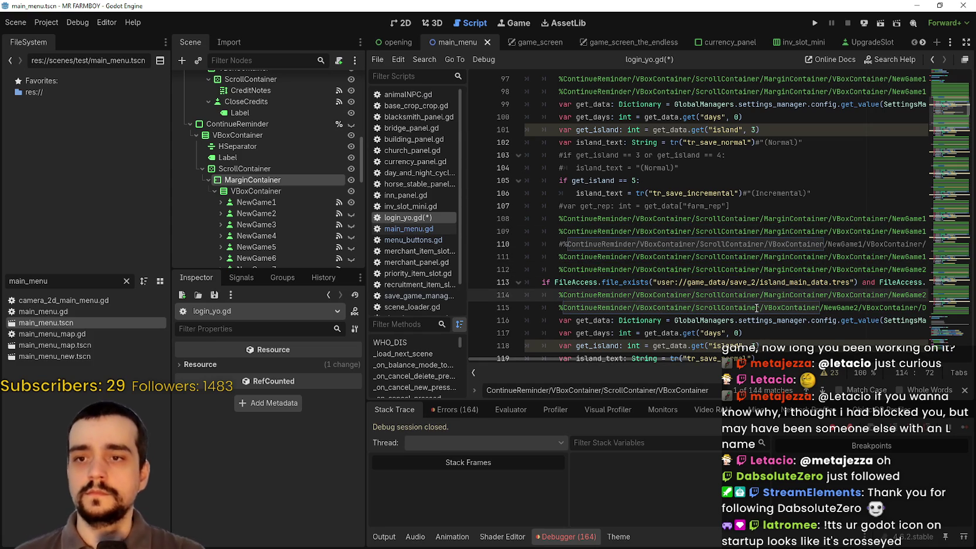
left_click(759, 307)
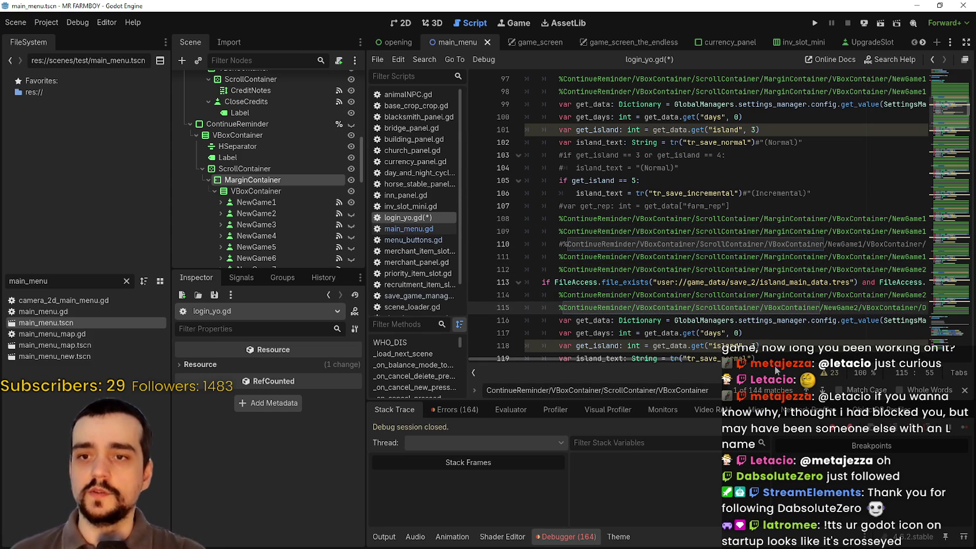
key("ctrl+v")
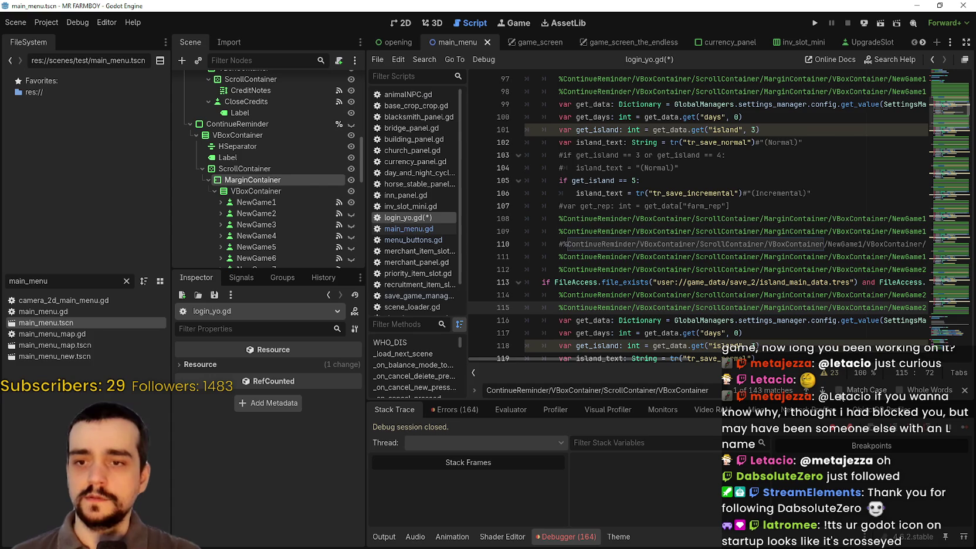
Add MarginContainer to the next old paths, on lines 122 and 123.
left_click(822, 390)
left_click(761, 219)
key("ctrl+v")
left_click(761, 233)
key("ctrl+v")
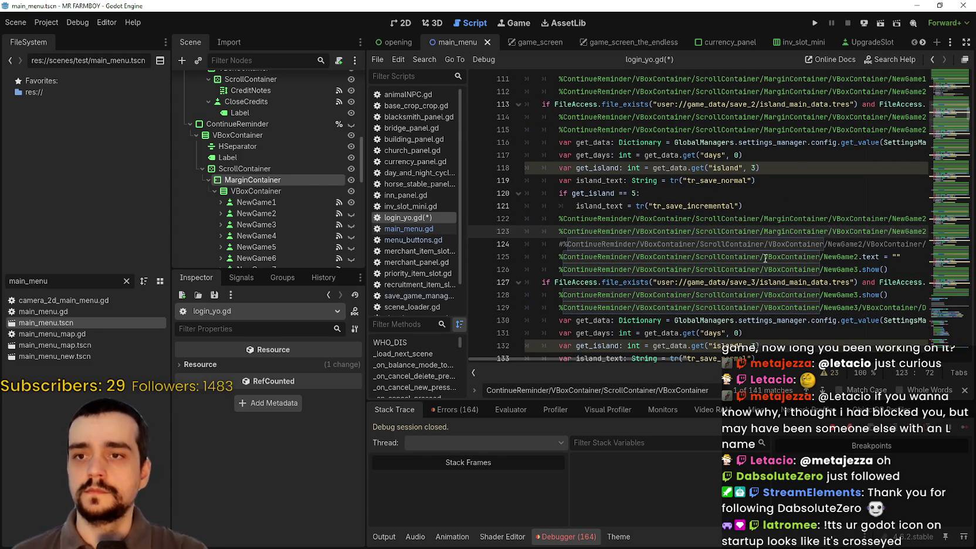
Paste MarginContainer after ScrollContainer in the node paths on lines 125, 126, 128 and 129.
left_click(763, 256)
key("ctrl+v")
left_click(763, 269)
key("ctrl+v")
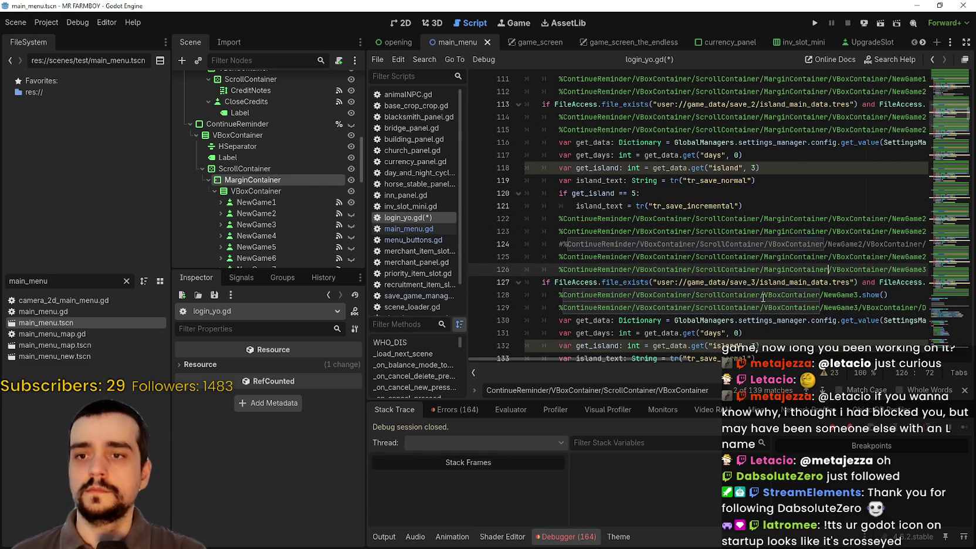
left_click(761, 295)
key("ctrl+v")
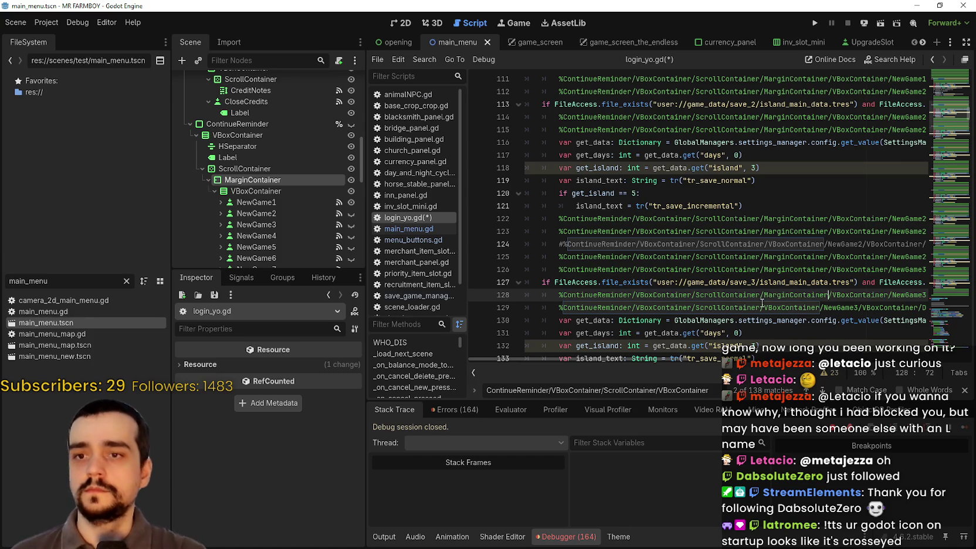
left_click(819, 307)
key("ctrl+v")
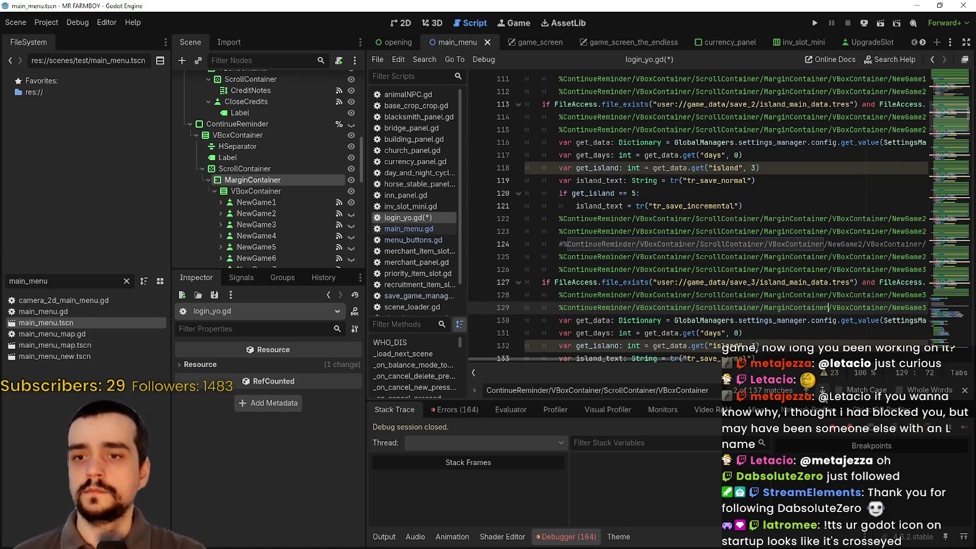
Add MarginContainer to the third save slot's paths on lines 136, 137, 140, 142 and 143.
left_click(822, 391)
left_click(747, 256)
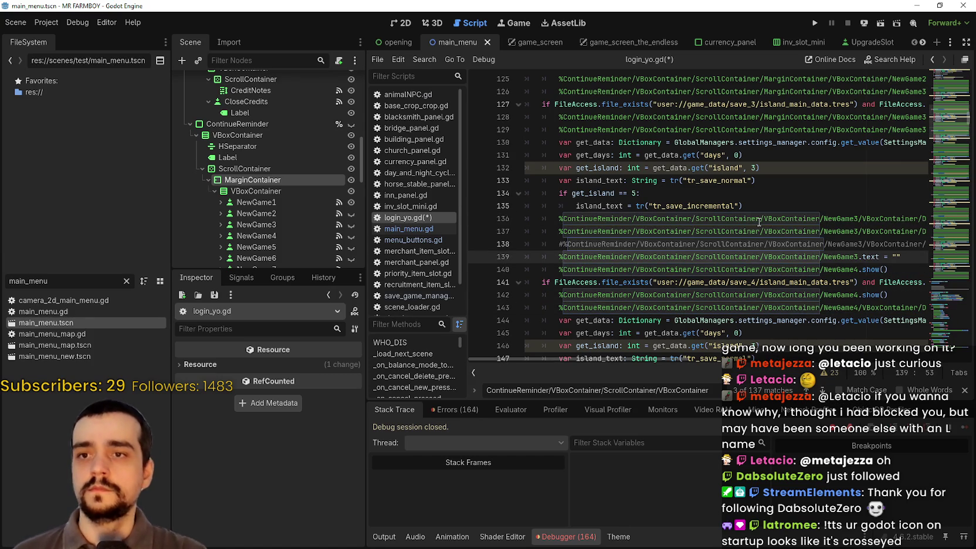
left_click(760, 218)
key("ctrl+v")
left_click(761, 231)
key("ctrl+v")
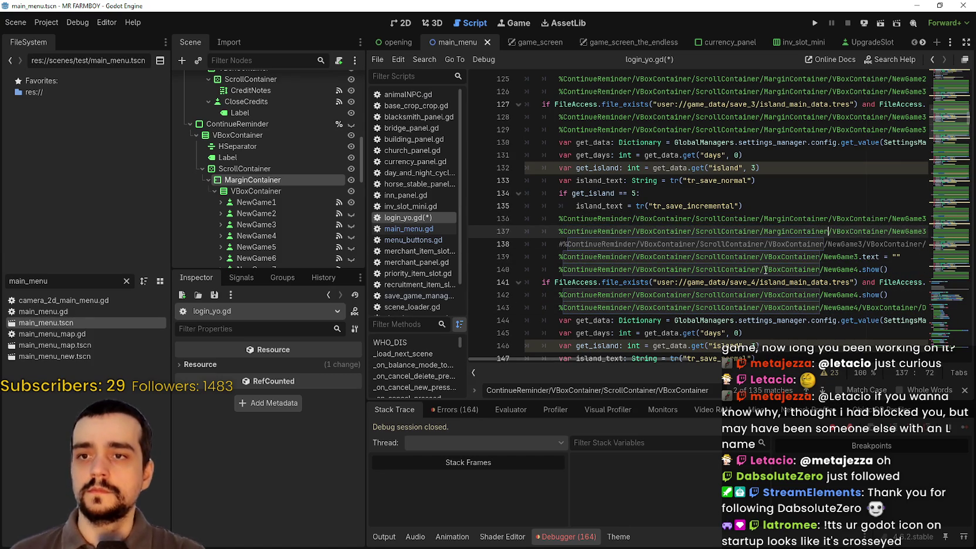
left_click(765, 256)
left_click(758, 270)
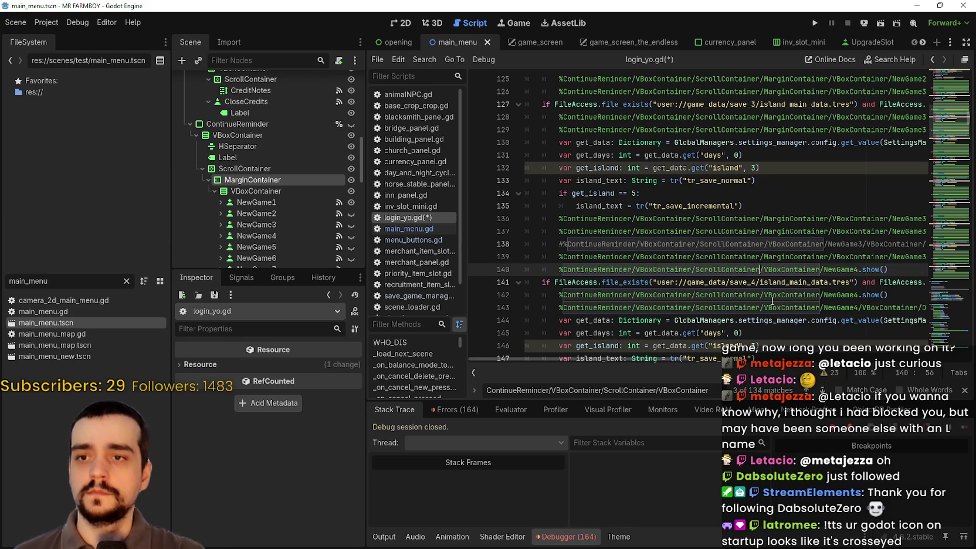
key("ctrl+v")
left_click(761, 294)
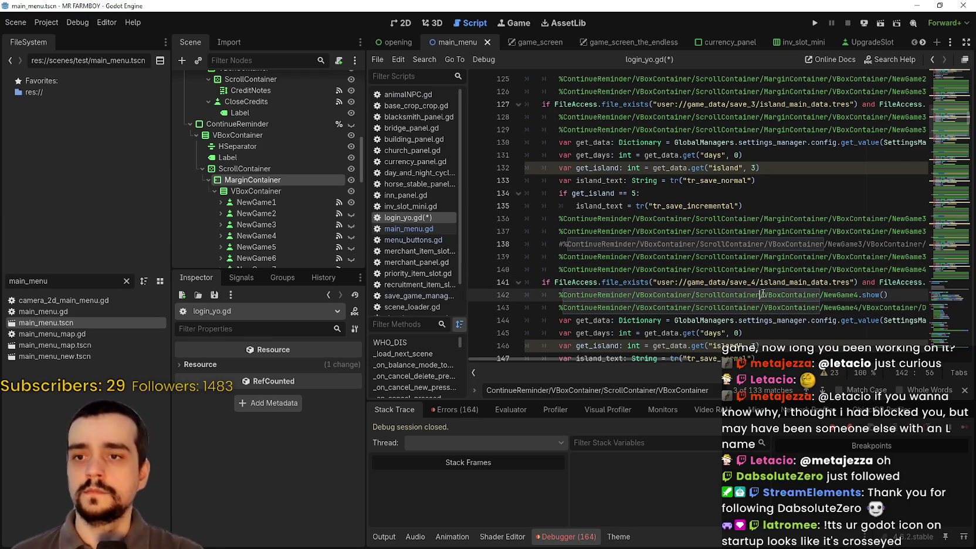
key("ctrl+v")
left_click(761, 307)
key("ctrl+v")
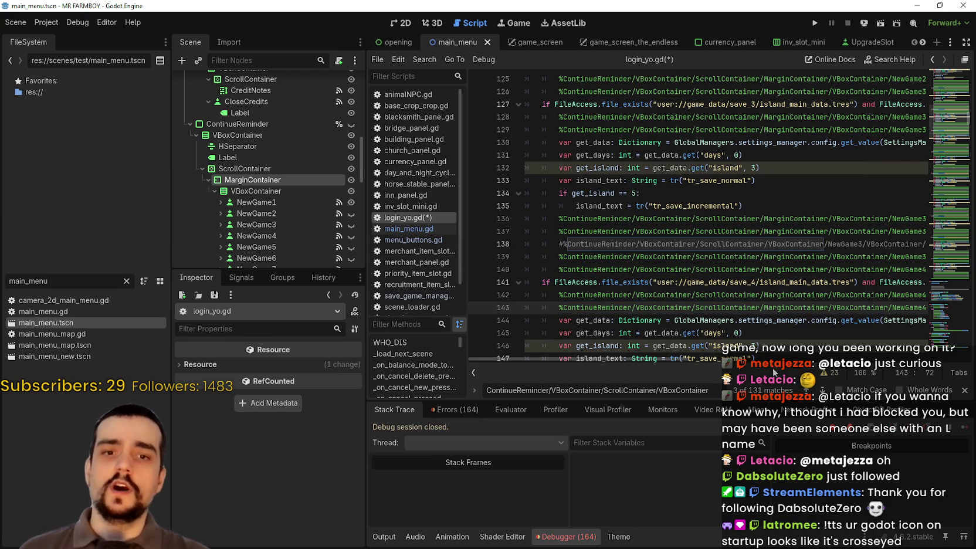
Insert MarginContainer into the node paths on lines 150, 151, 153, 154, 156 and 157.
scroll(761, 282, "down", 5)
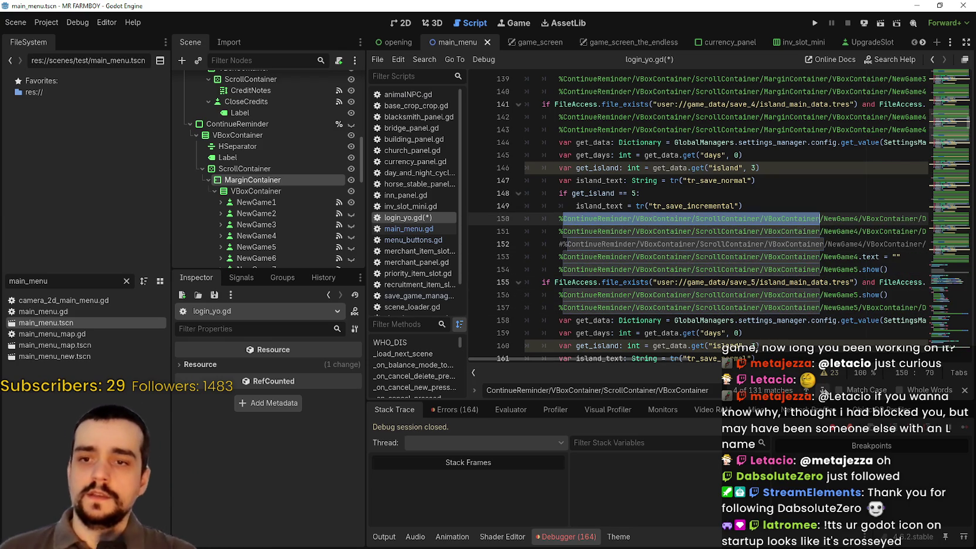
left_click(761, 282)
left_click(761, 218)
type("/MarginContainer")
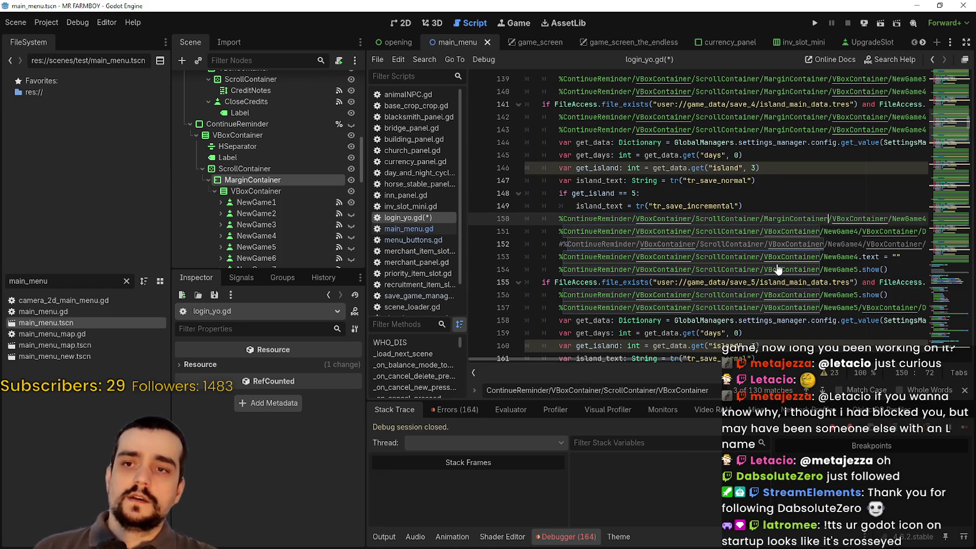
left_click(761, 231)
type("/MarginContainer")
left_click(762, 256)
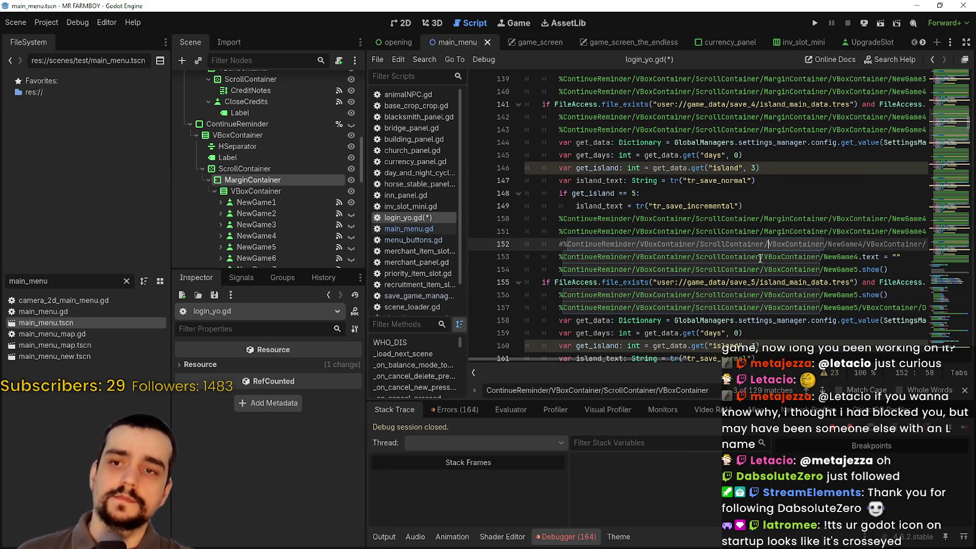
type("/MarginContainer")
left_click(763, 269)
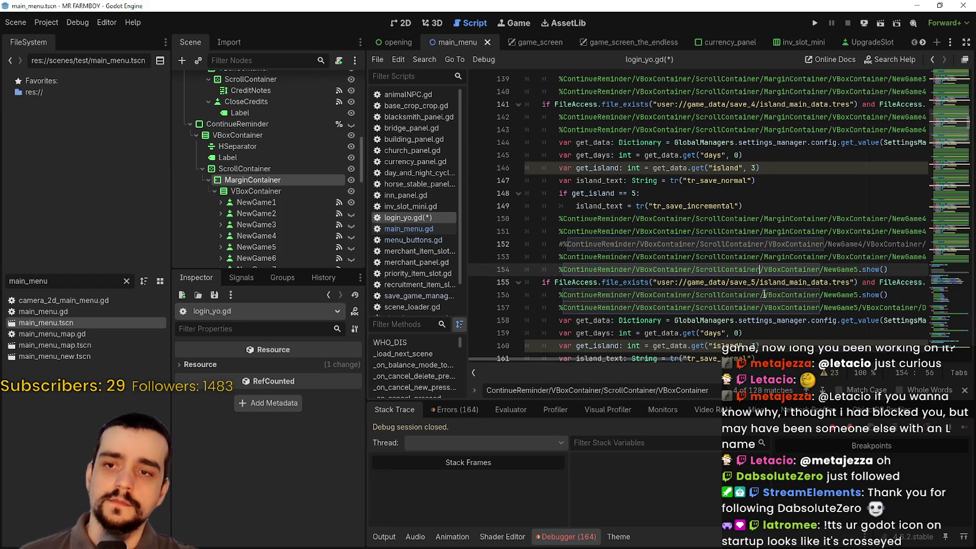
type("/MarginContainer")
left_click(762, 295)
type("/MarginContainer")
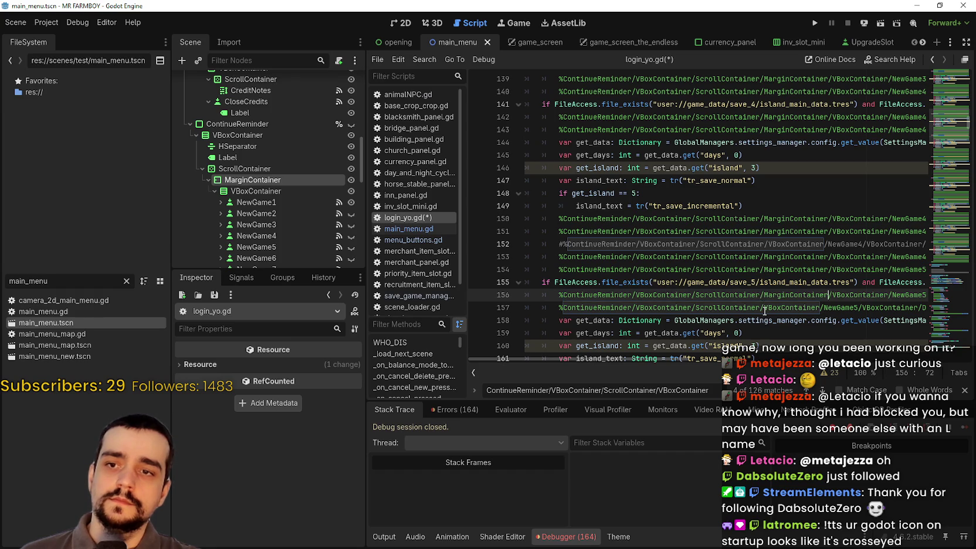
left_click(756, 308)
type("/MarginContainer")
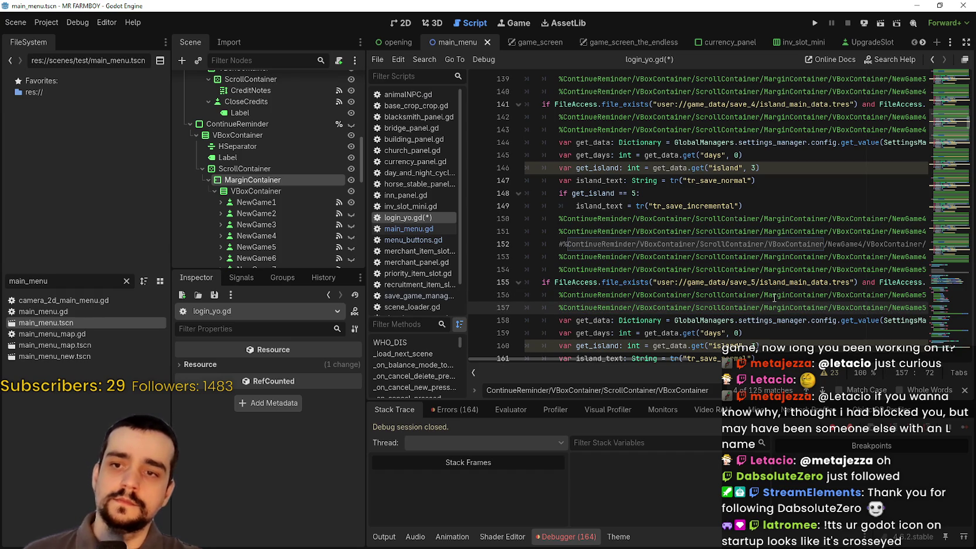
Find the next unfixed match and add MarginContainer to lines 164, 165, 167, 168, 170 and 171.
key("F3")
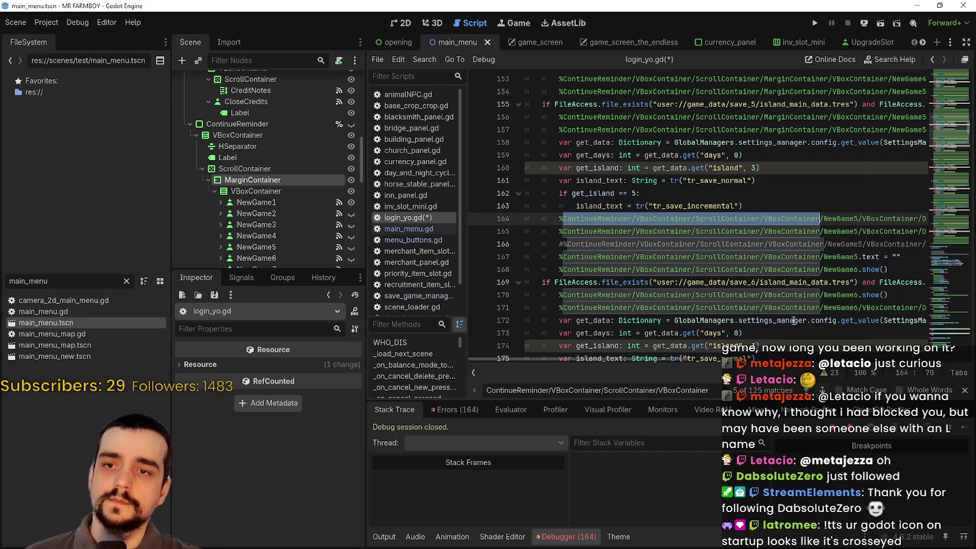
left_click(761, 218)
type("/MarginContainer")
left_click(761, 231)
type("/MarginContainer")
left_click(758, 257)
type("/MarginContainer")
left_click(760, 269)
type("/MarginContainer")
left_click(759, 294)
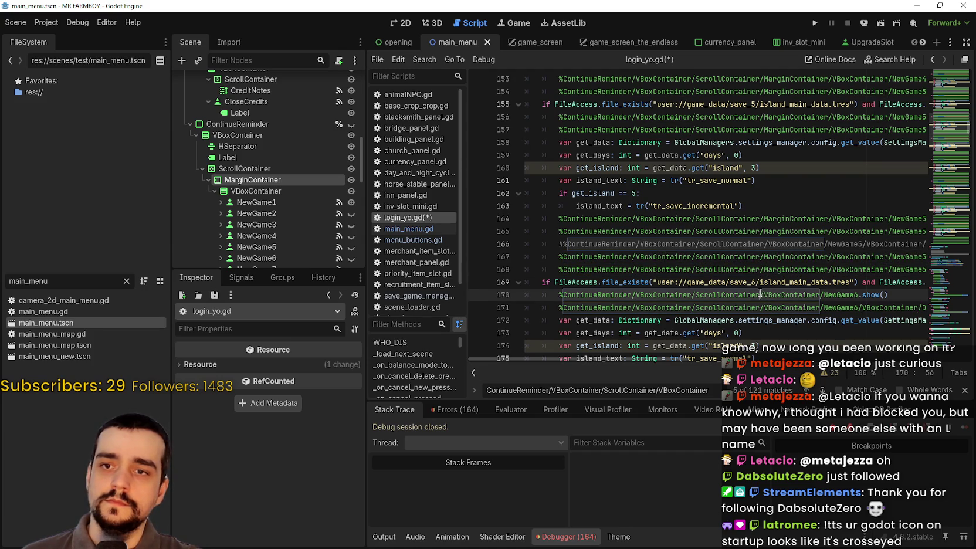
type("/MarginContainer")
left_click(761, 308)
type("/MarginContainer")
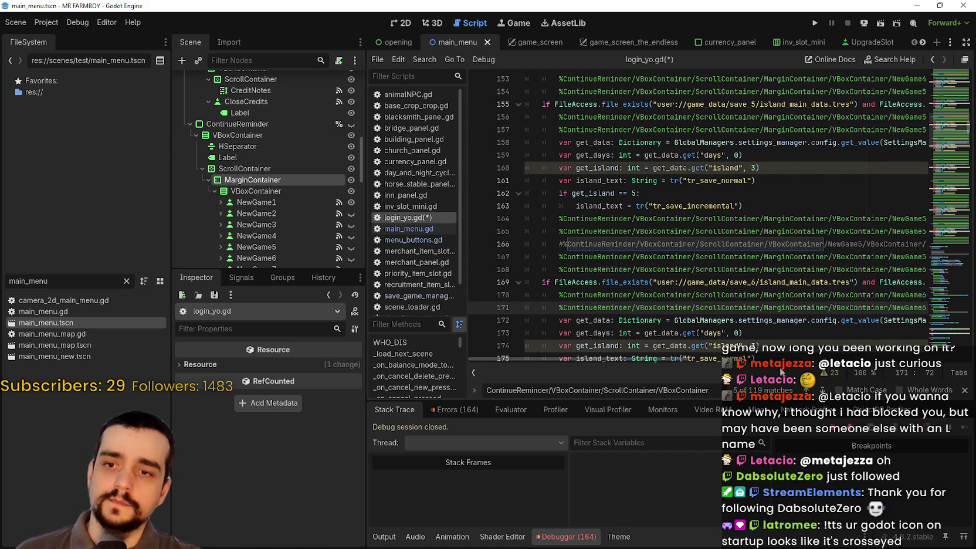
Add MarginContainer to the NewGame6 paths on lines 178, 179, 181, 182, 184 and 185.
scroll(793, 247, "down", 5)
left_click(792, 247)
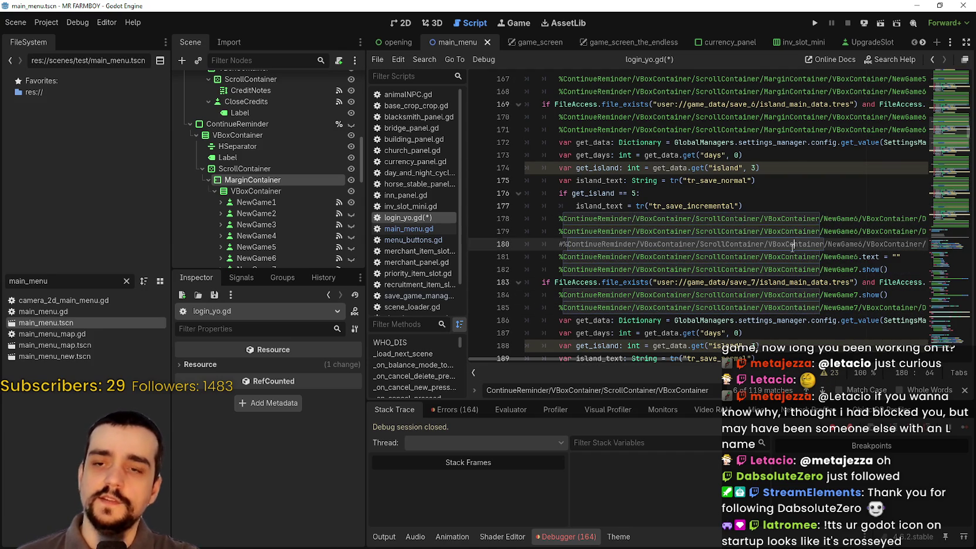
left_click(762, 219)
type("/MarginContainer")
left_click(760, 233)
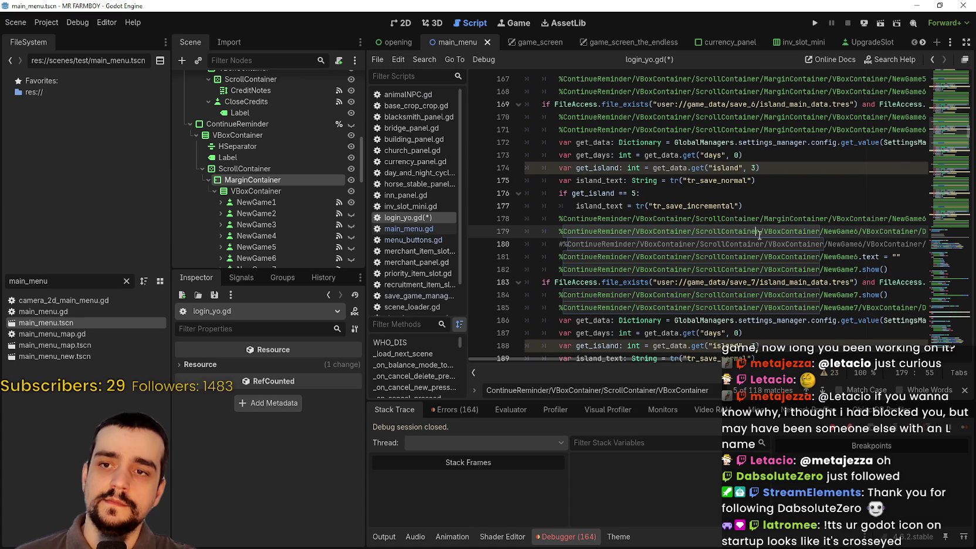
type("/MarginContainer")
left_click(761, 258)
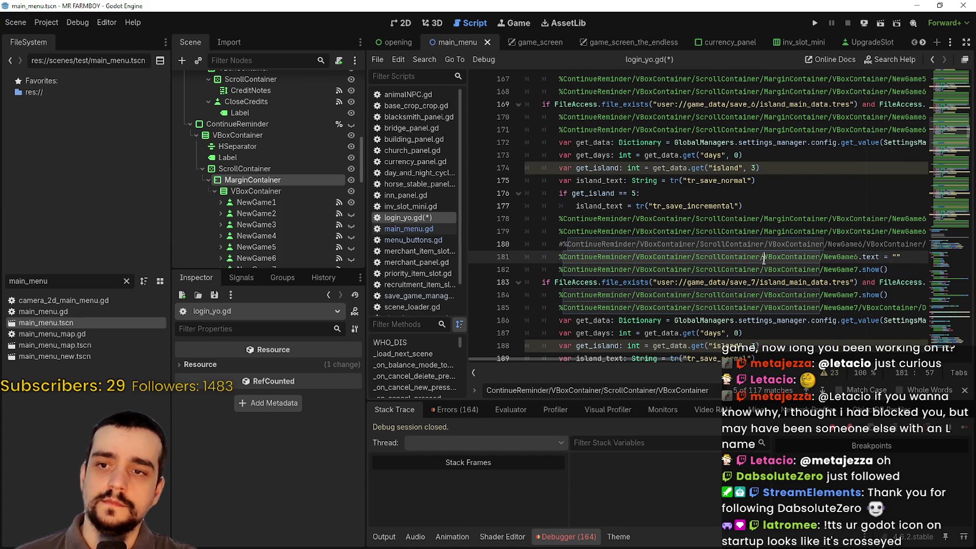
type("/MarginContainer")
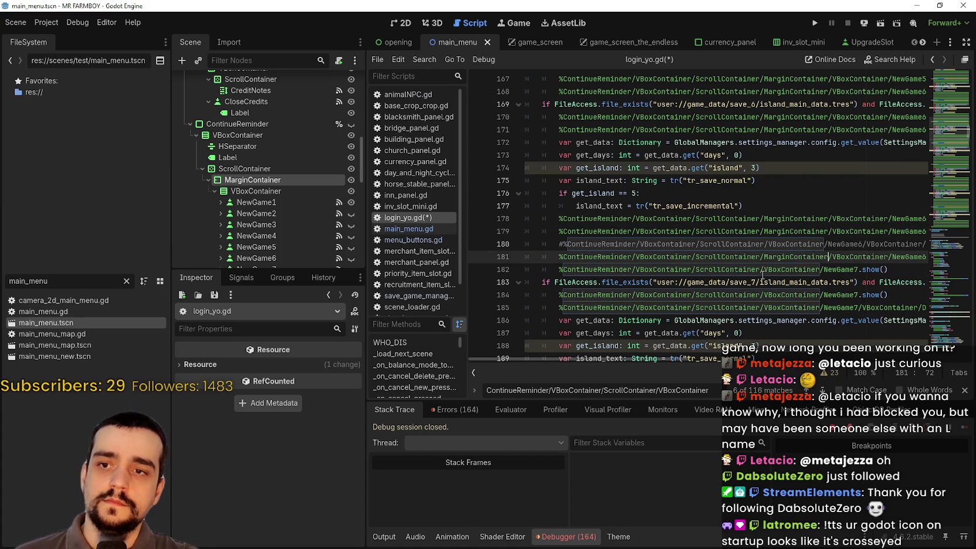
left_click(760, 271)
type("/MarginContainer")
left_click(760, 295)
type("/MarginContainer")
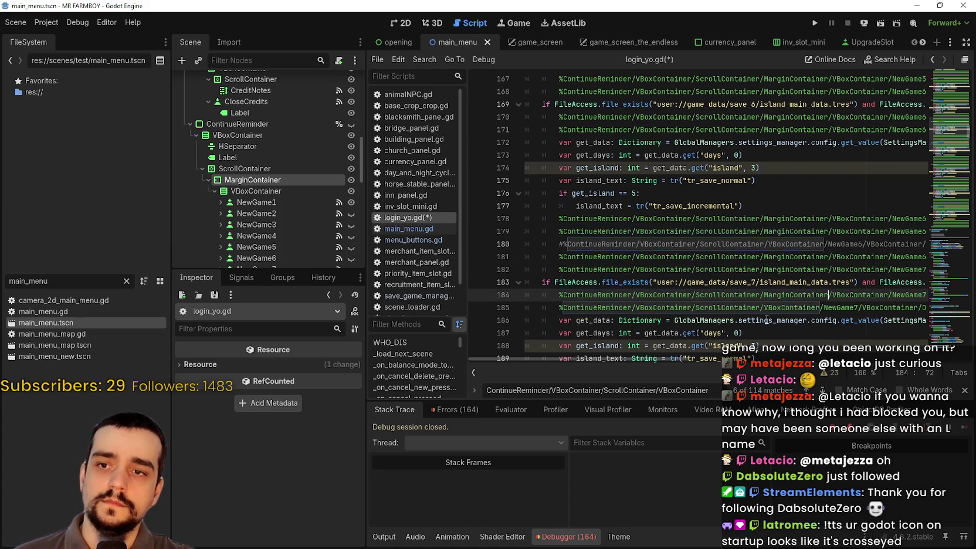
left_click(760, 307)
type("/MarginContainer")
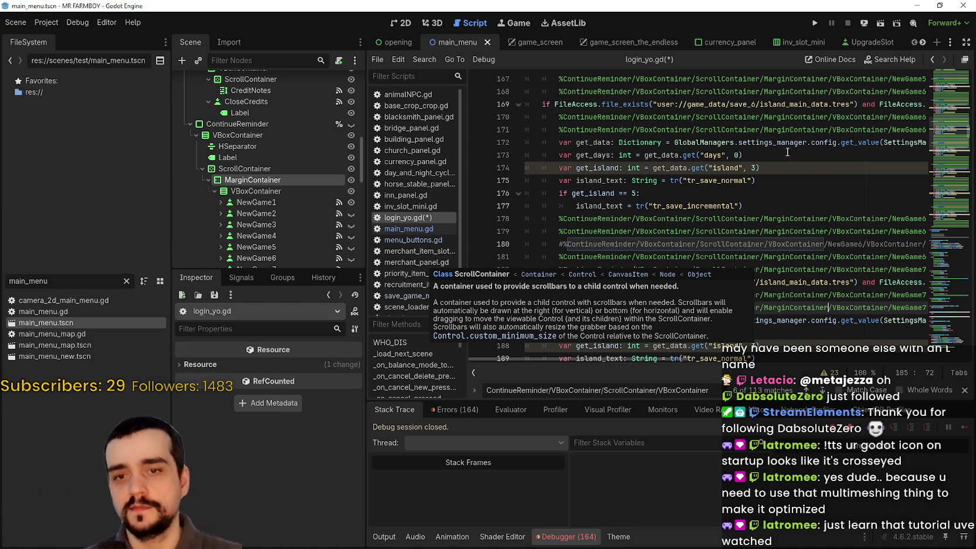
Paste MarginContainer into lines 192, 193 and 195, then undo the misplaced insertions.
scroll(786, 152, "down", 3)
left_click(768, 155)
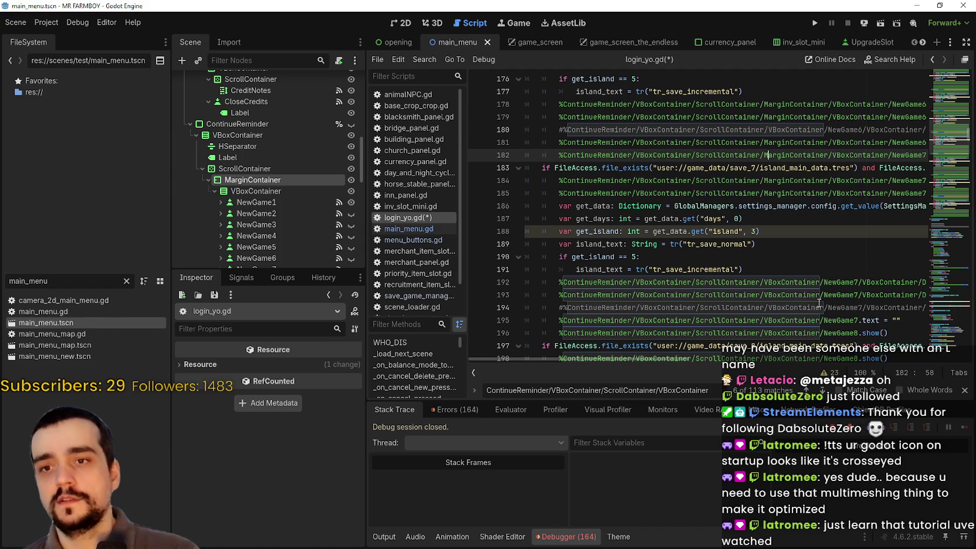
left_click(816, 282)
type("MarginContainer/")
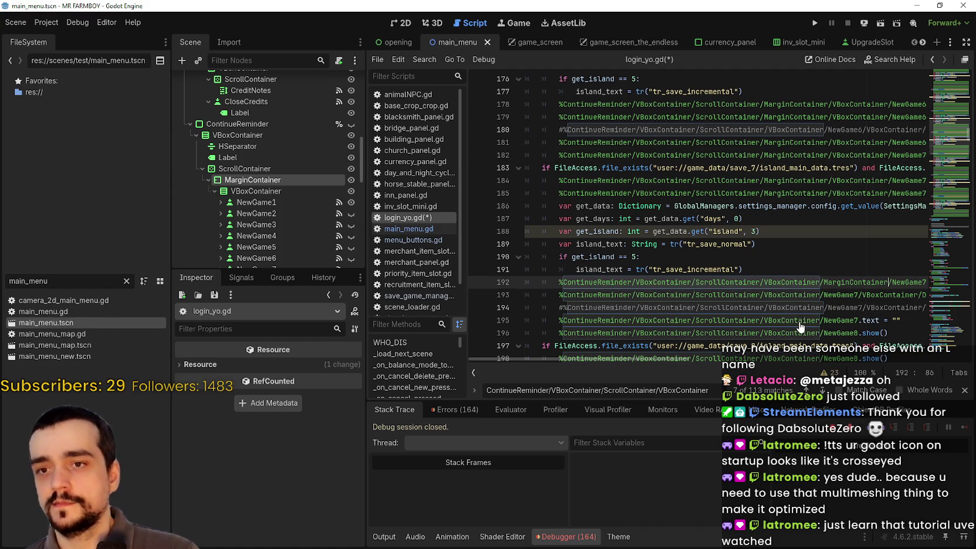
left_click(819, 294)
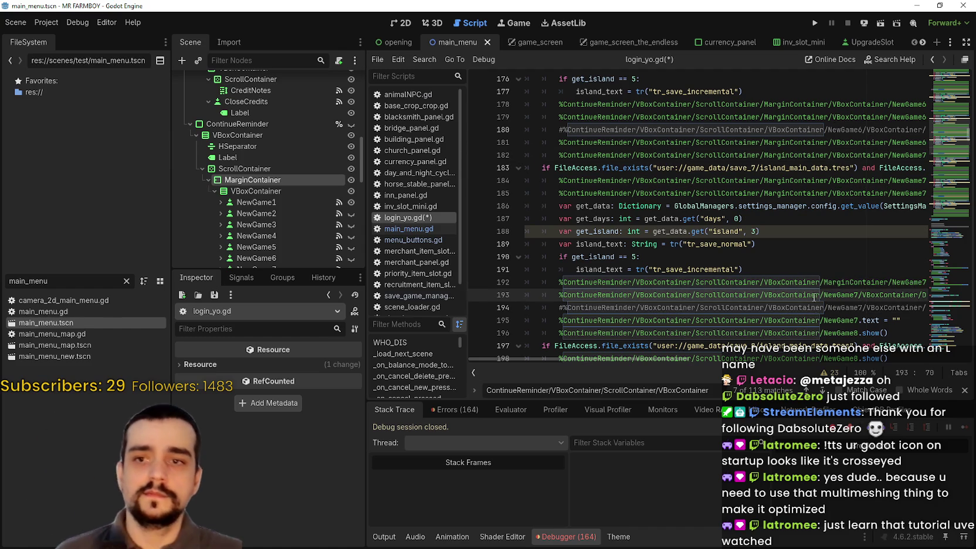
key("ctrl+v")
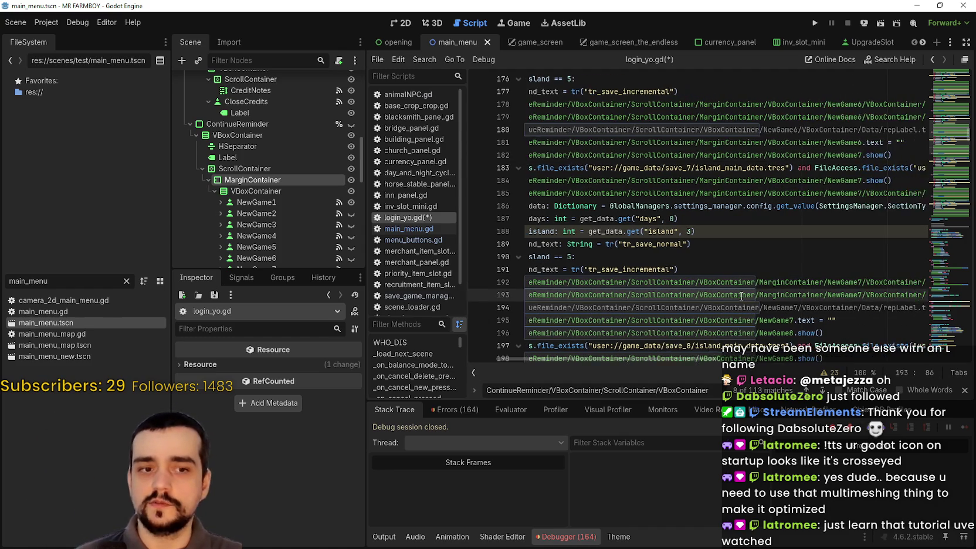
scroll(733, 264, "down", 2)
left_click(756, 244)
type("MarginContainer/")
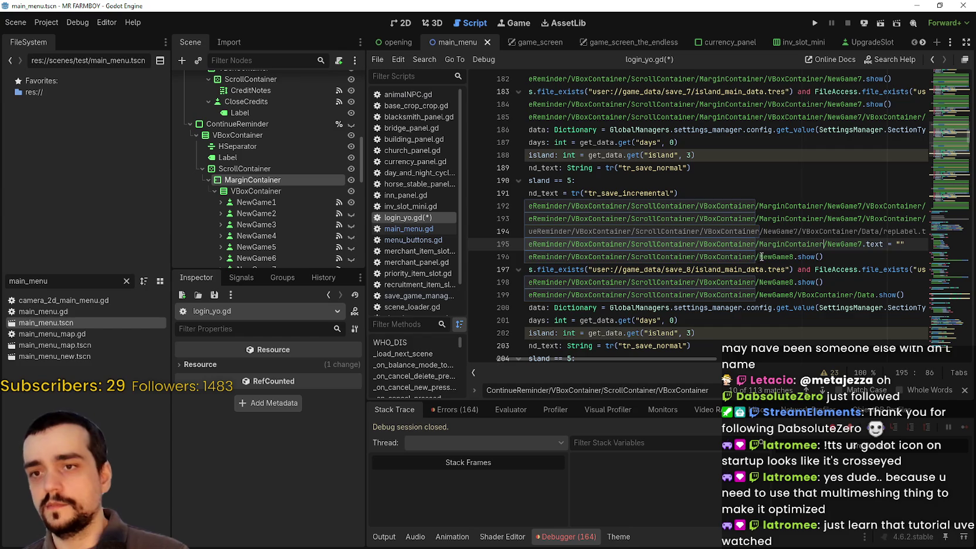
left_click(756, 257)
left_click(753, 235)
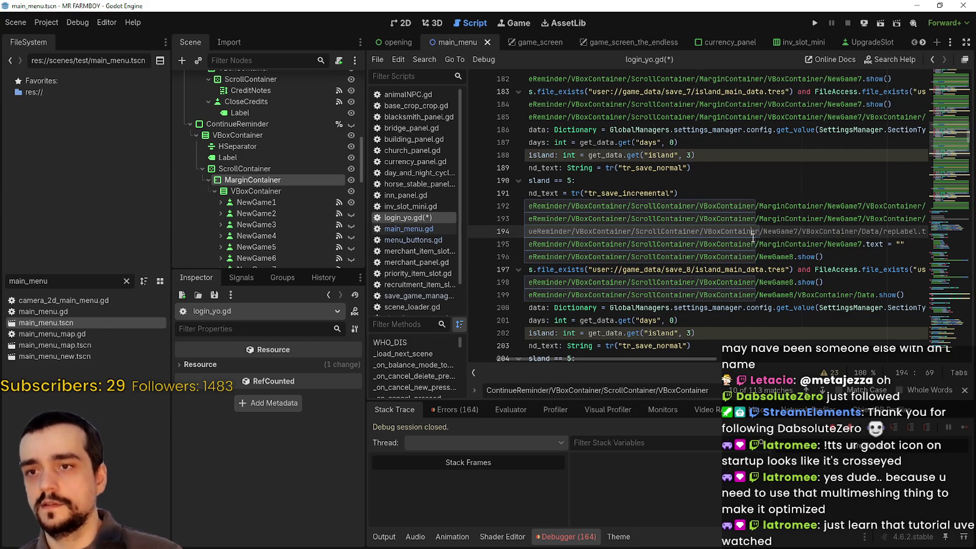
key("ctrl+z")
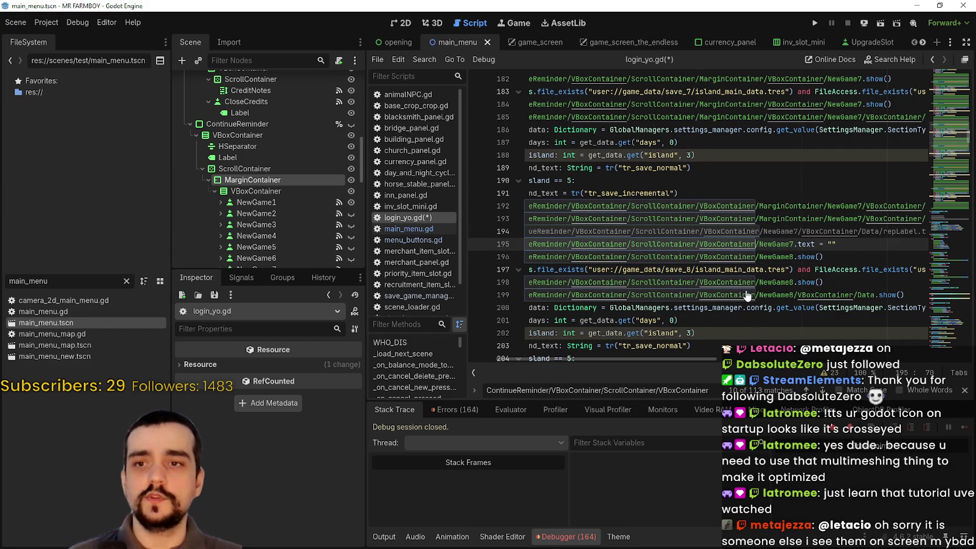
key("ctrl+z")
key("ctrl+z")
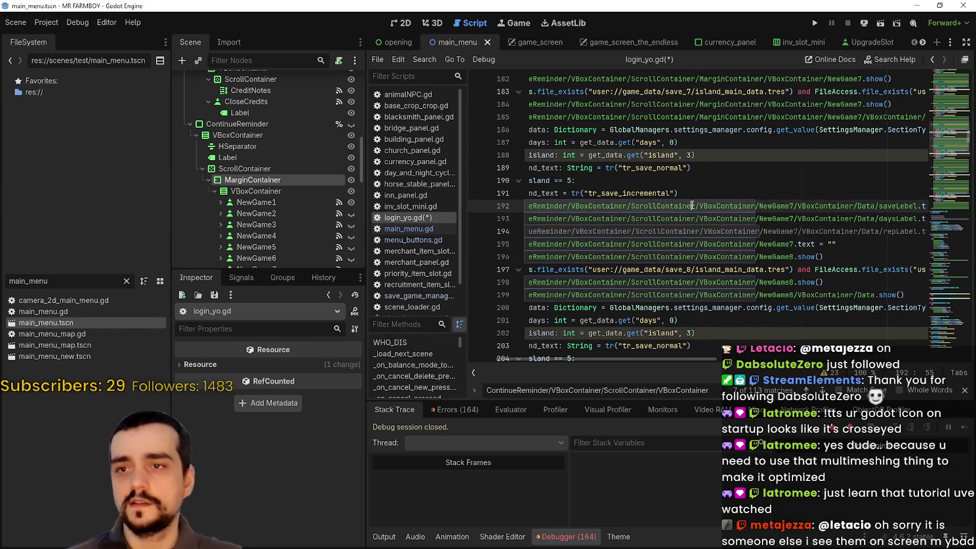
Re-insert MarginContainer after ScrollContainer on lines 192, 193, 195, 196, 198 and 199.
left_click(696, 197)
left_click(699, 206)
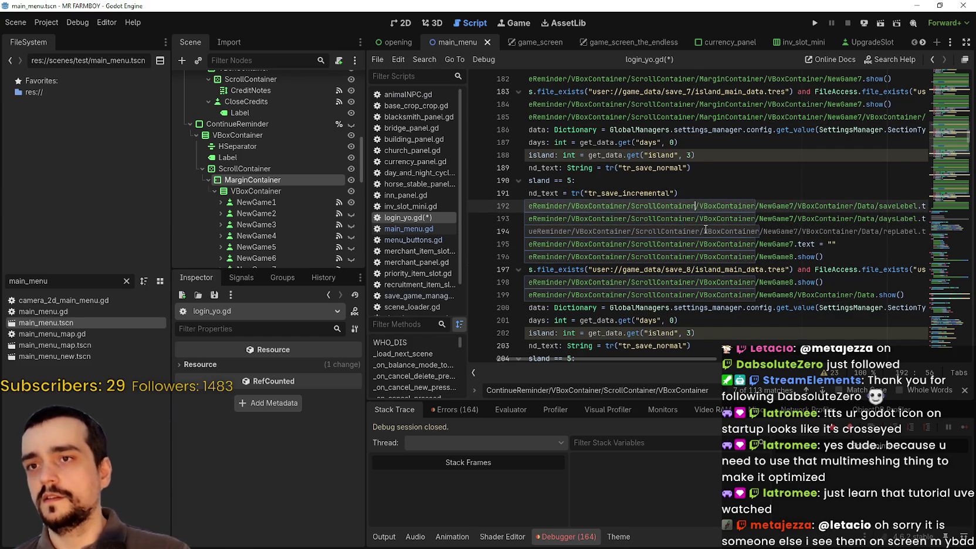
type("/MarginContainer")
left_click(697, 218)
type("MarginContainer/")
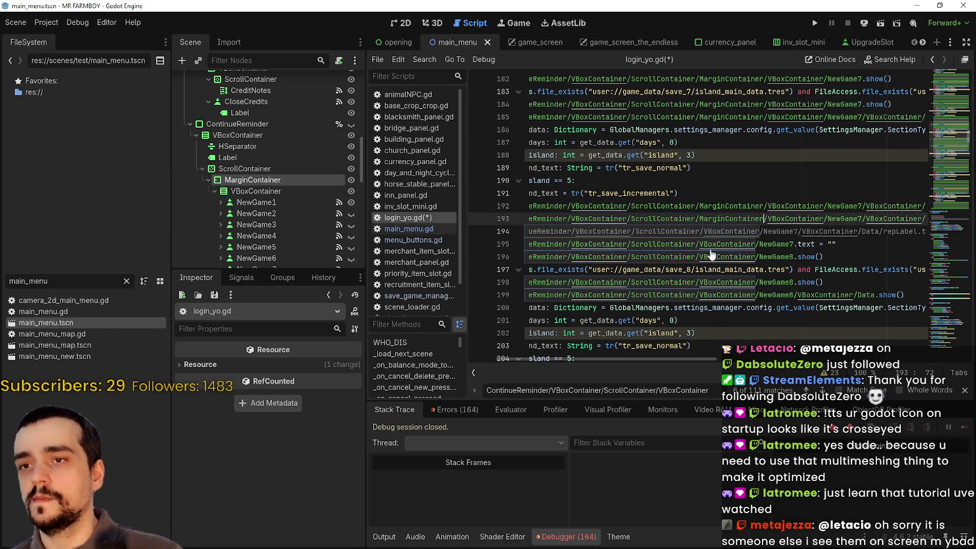
left_click(700, 244)
type("MarginContainer/")
left_click(698, 257)
type("MarginContainer/")
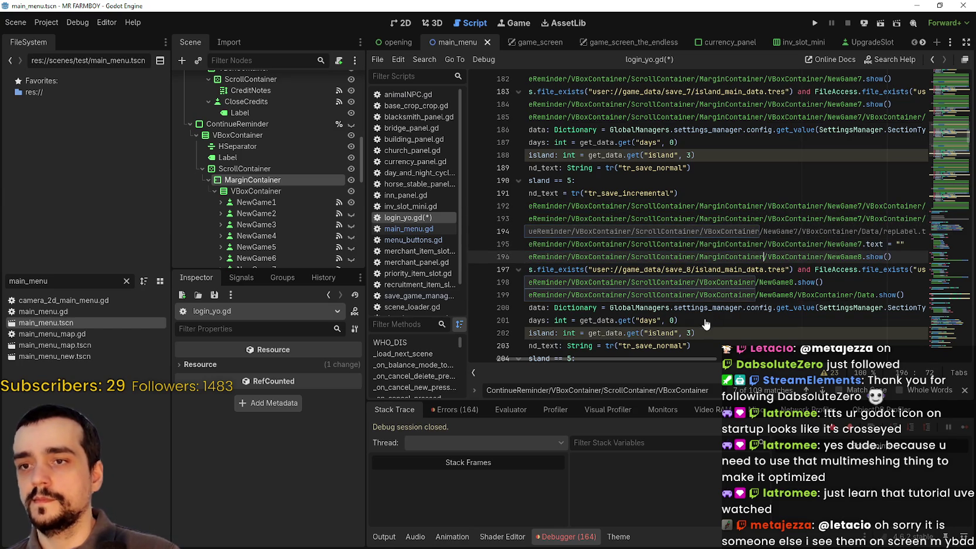
left_click(696, 282)
type("MarginContainer/")
left_click(699, 295)
type("MarginContainer/")
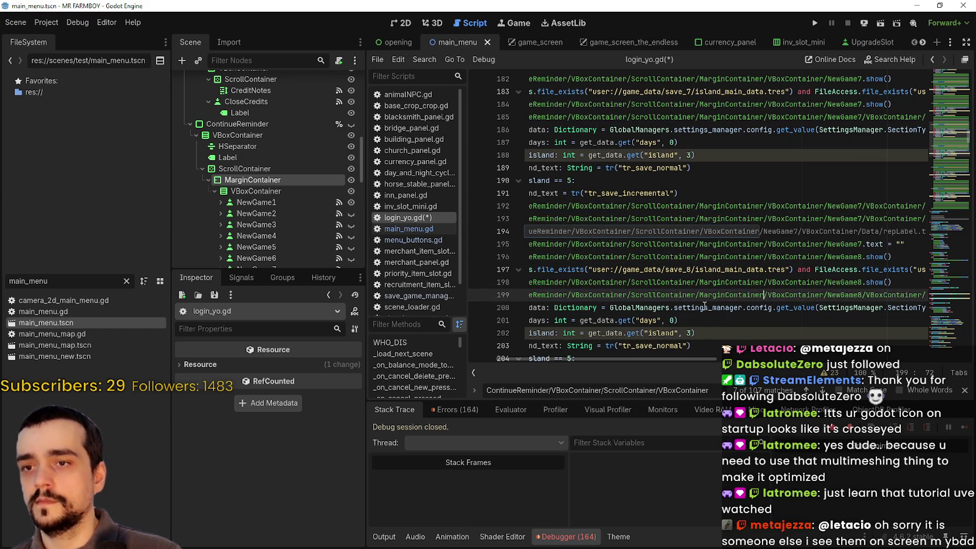
Add MarginContainer to the NewGame8 and NewGame9 paths on lines 206, 207, 209, 210, 212 and 213.
scroll(706, 293, "down", 3)
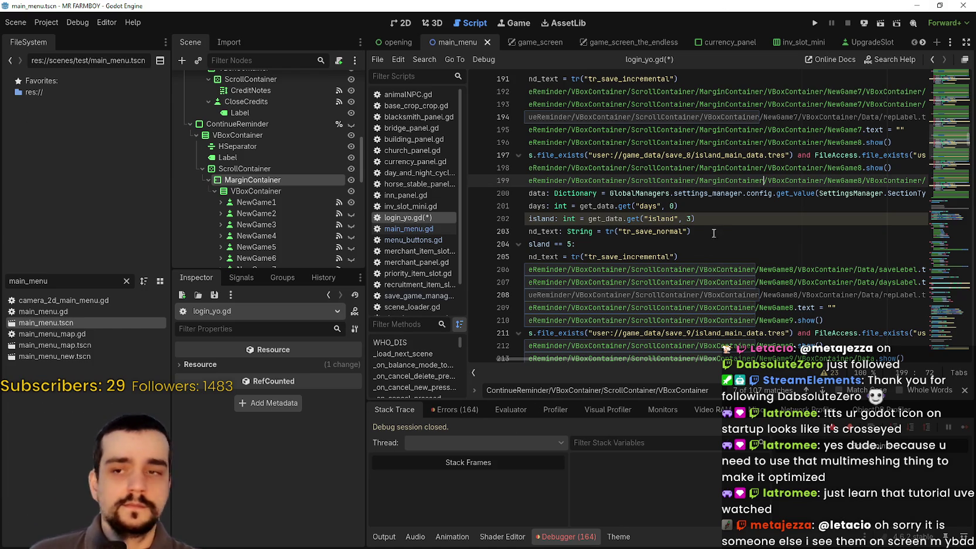
left_click(756, 269)
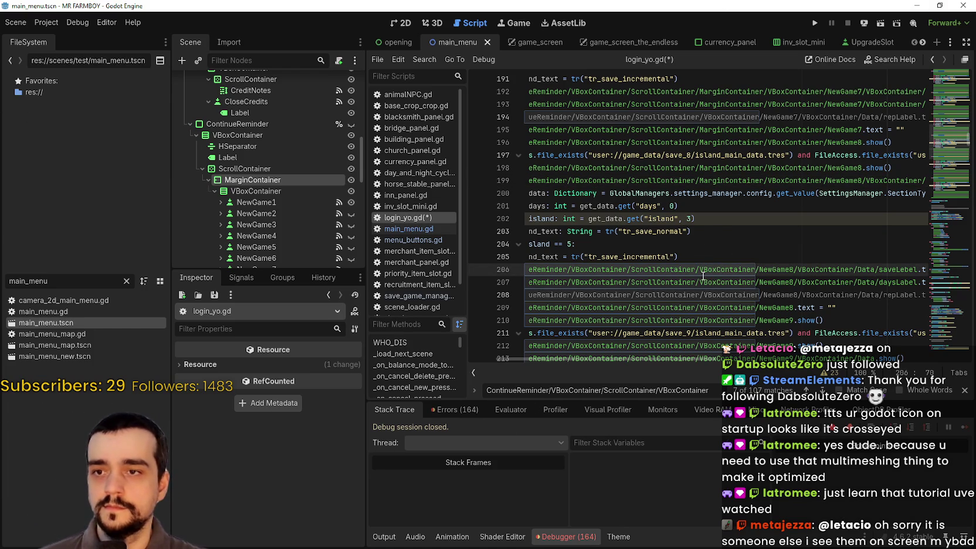
type("/MarginContainer")
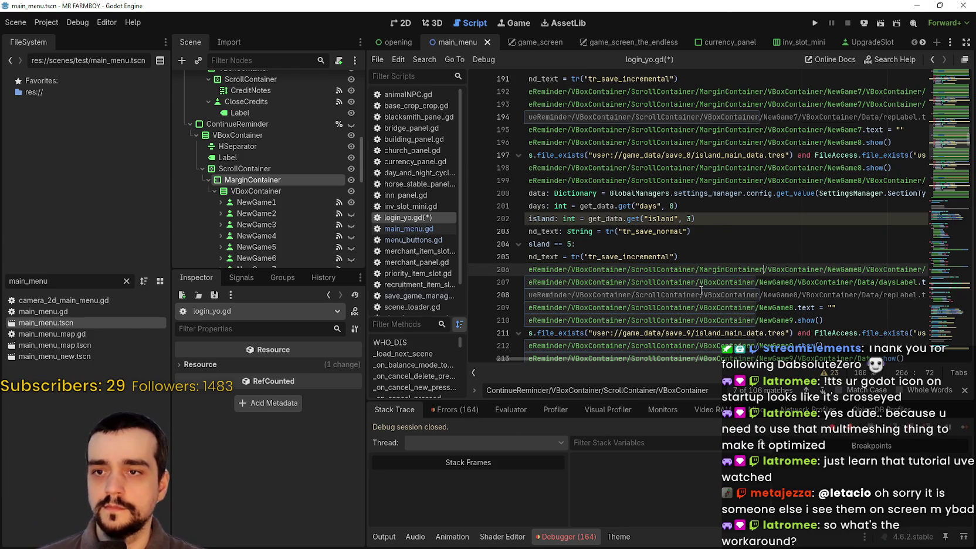
left_click(697, 282)
type("/MarginContainer")
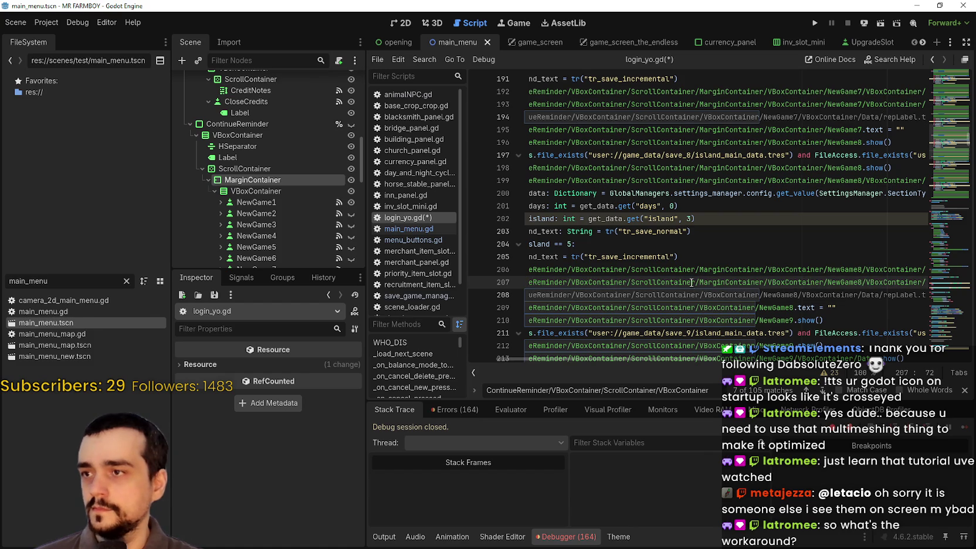
scroll(694, 267, "down", 1)
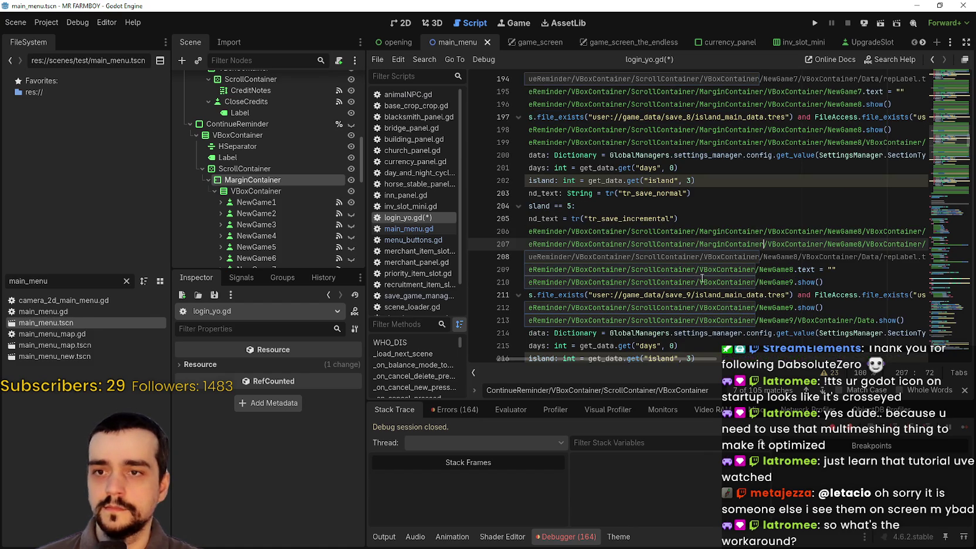
left_click(678, 256)
left_click(627, 270)
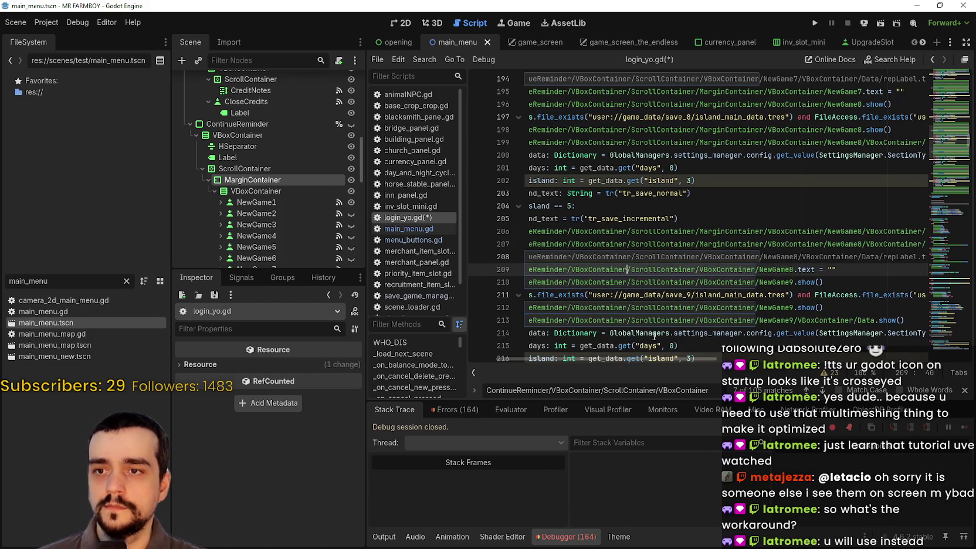
type("MarginContainer/")
left_click(697, 282)
type("/MarginContainer")
left_click(697, 309)
type("/MarginContainer")
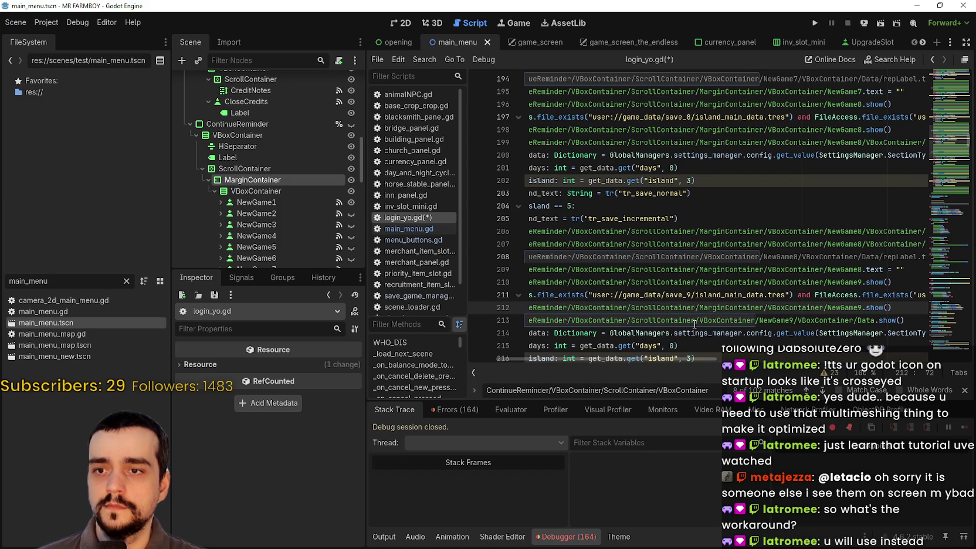
left_click(696, 320)
type("/MarginContainer")
scroll(721, 266, "down", 5)
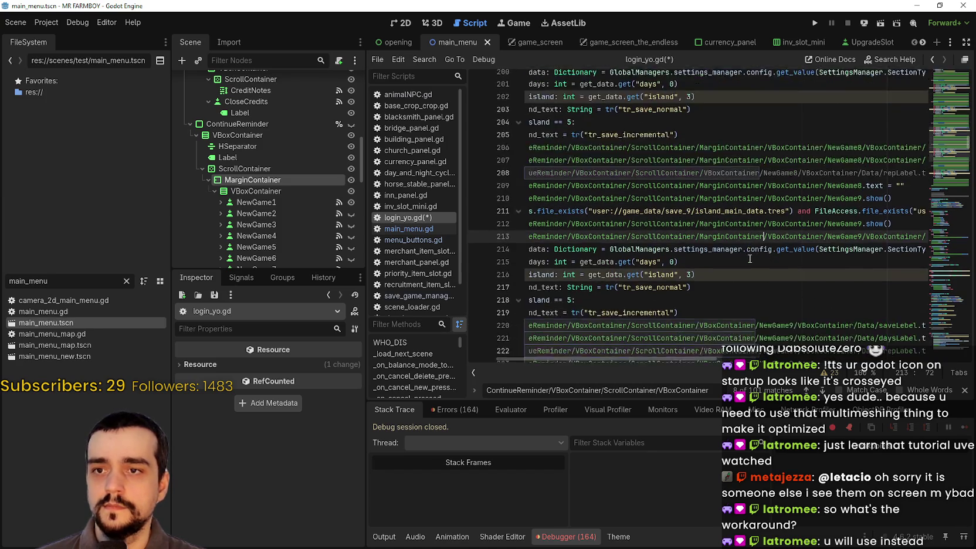
Paste MarginContainer after ScrollContainer on lines 220, 221, 223, 224, 226 and 227.
left_click(698, 219)
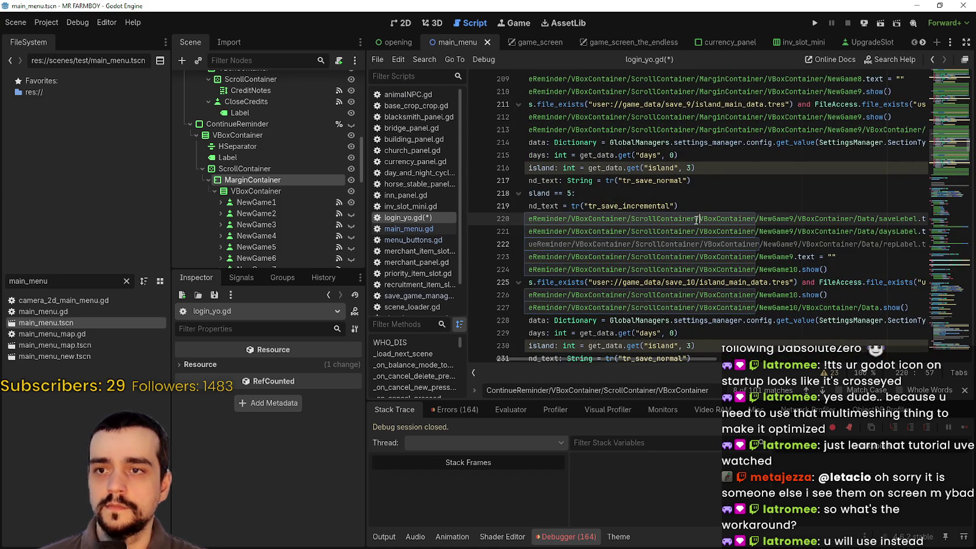
type("/MarginContainer")
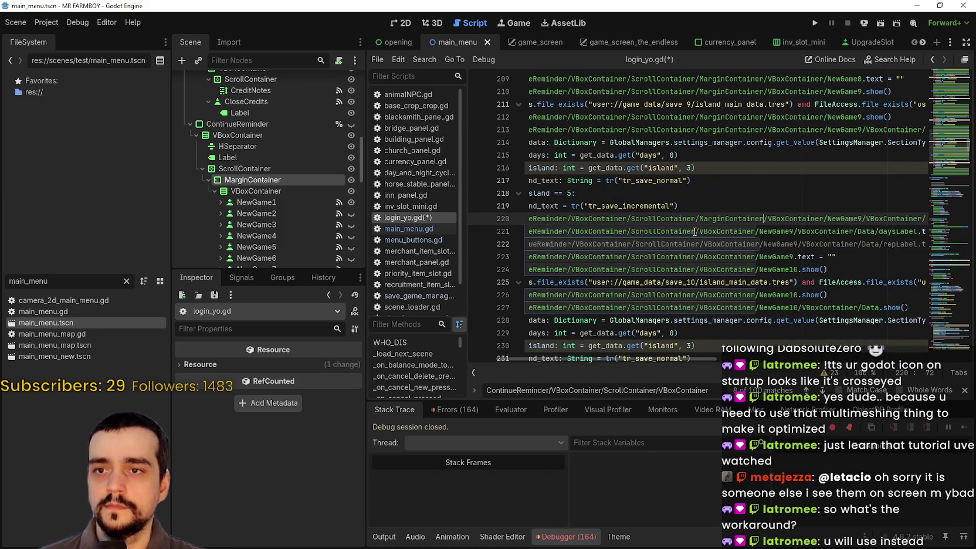
left_click(694, 232)
type("/MarginContainer")
left_click(695, 245)
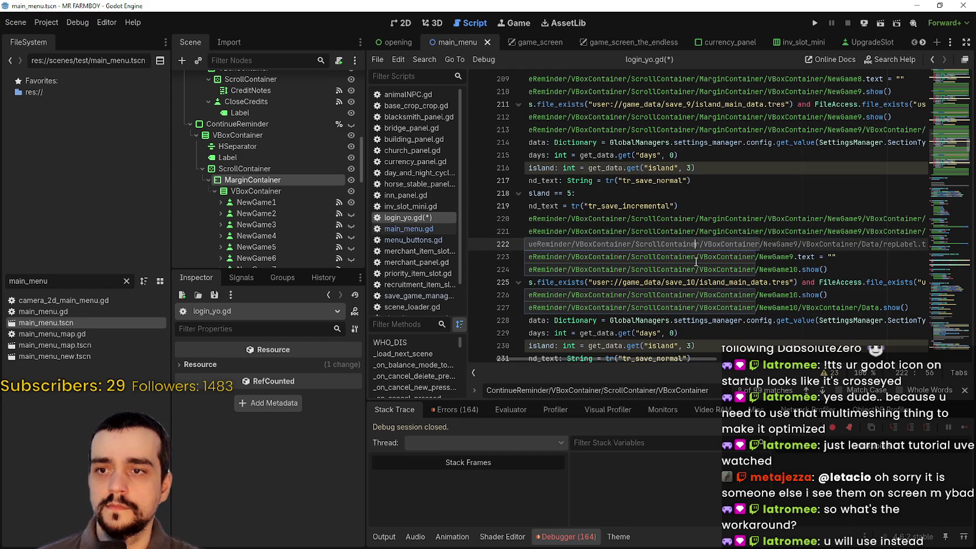
left_click(696, 259)
type("/MarginContainer")
left_click(696, 271)
type("/MarginContainer")
left_click(696, 295)
type("/MarginContainer")
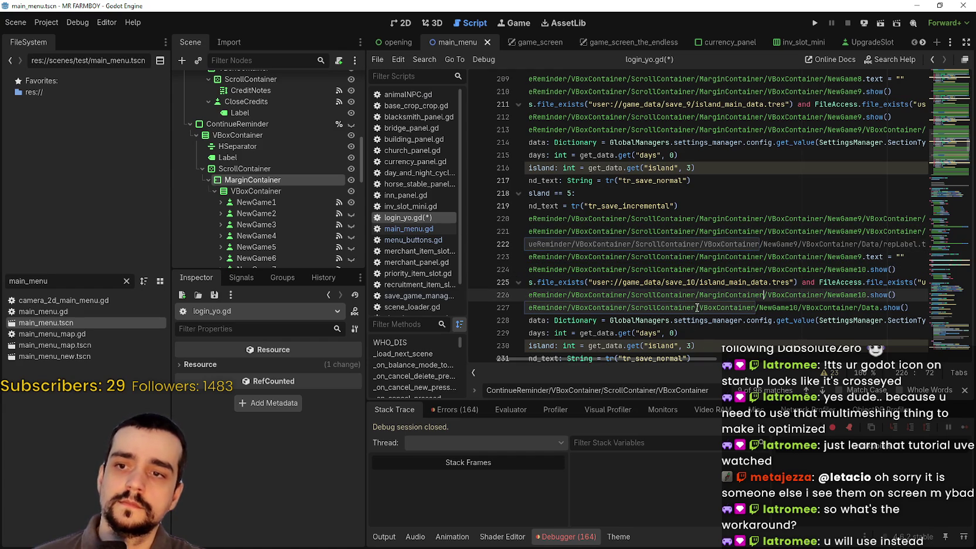
left_click(696, 308)
type("/MarginContainer")
Add MarginContainer to the NewGame10 and NewGame1 paths on lines 234, 235, 237 and 238.
scroll(619, 211, "down", 3)
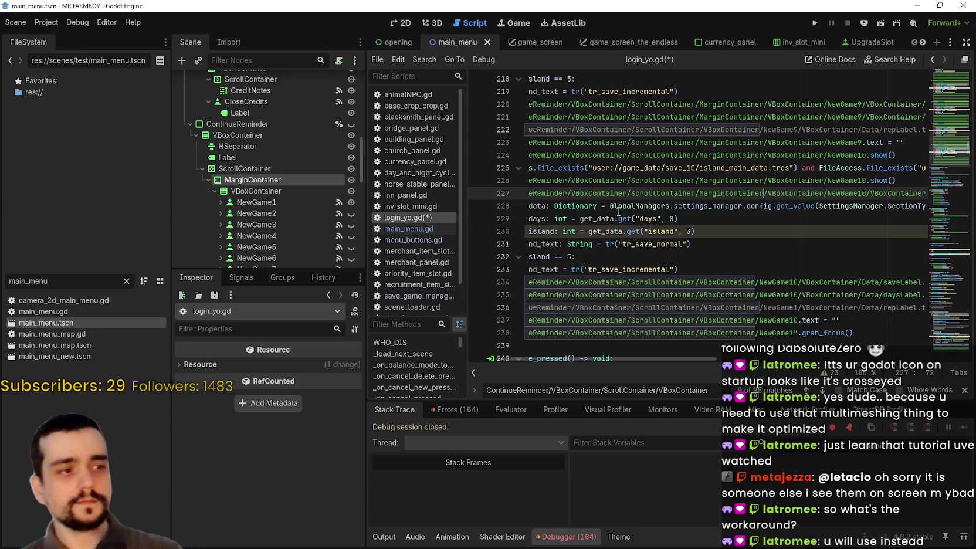
mouse_move(621, 135)
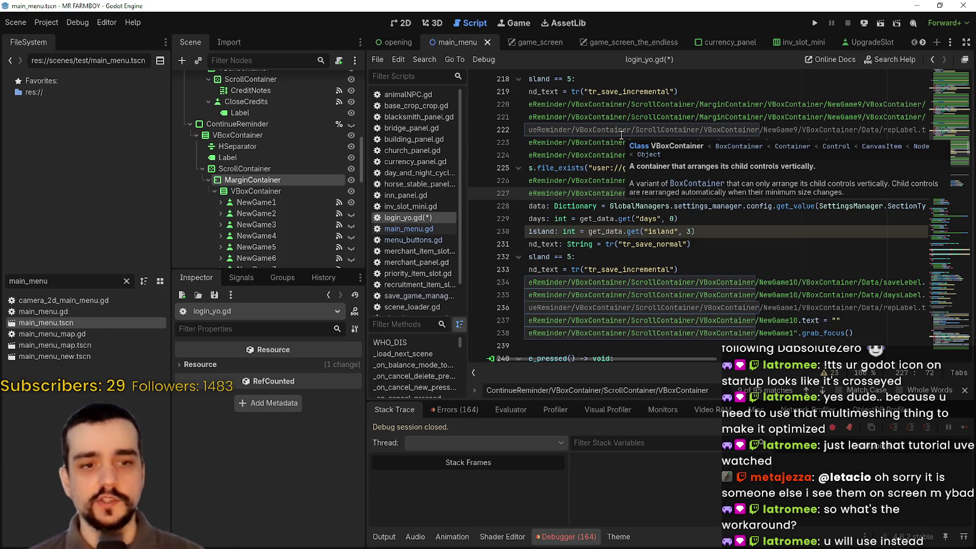
scroll(689, 234, "down", 2)
left_click(697, 217)
left_click(694, 207)
scroll(704, 213, "down", 1)
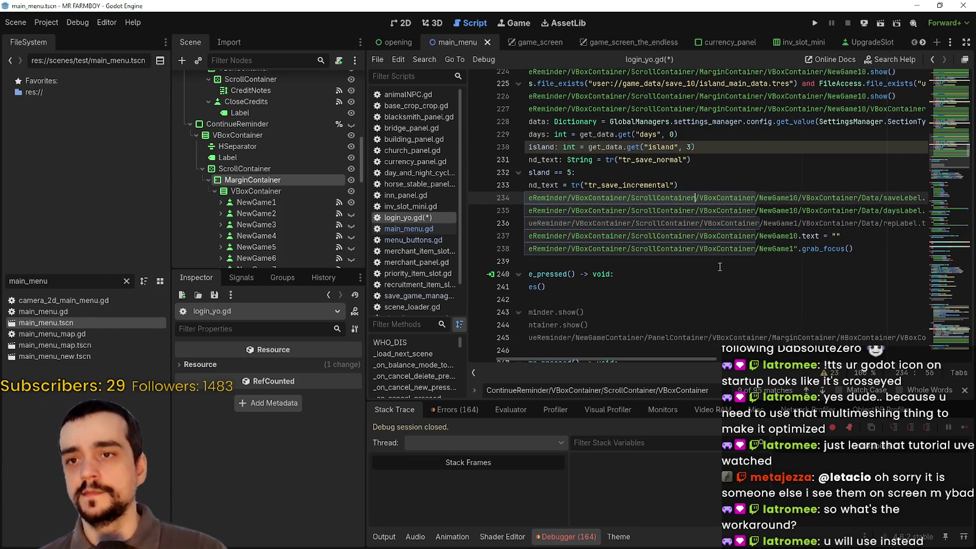
scroll(666, 217, "up", 1)
type("MarginContainer/")
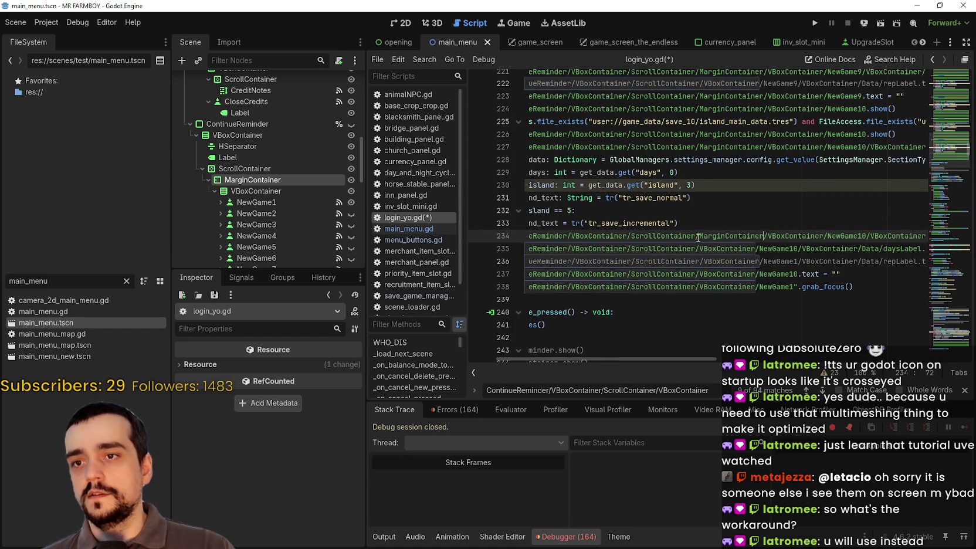
left_click(697, 246)
type("MarginContainer/")
left_click(697, 274)
type("/MarginContainer")
left_click(698, 286)
type("MarginContainer/")
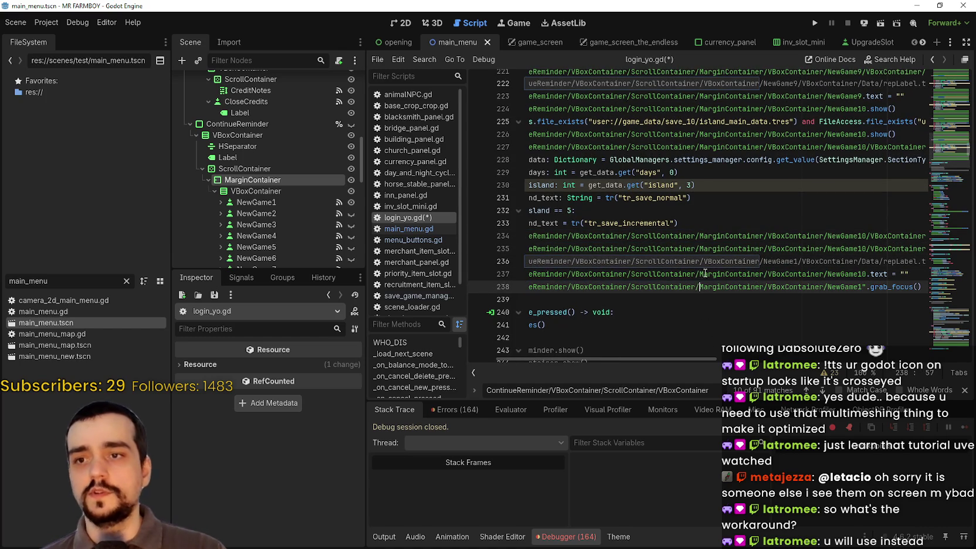
Look up the MarginContainer documentation from line 235, then dismiss it.
mouse_move(716, 258)
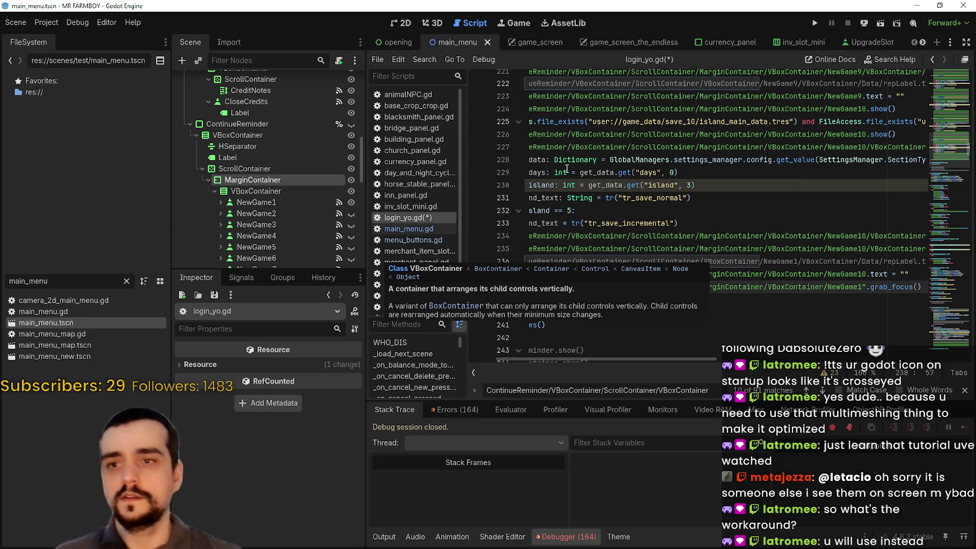
double_click(743, 248)
mouse_move(744, 245)
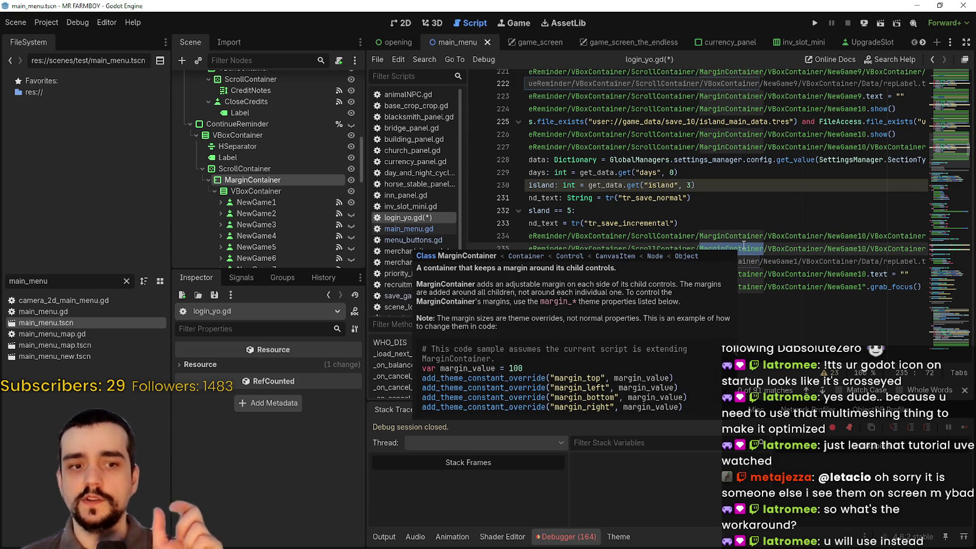
key("Down")
key("Down")
key("Down")
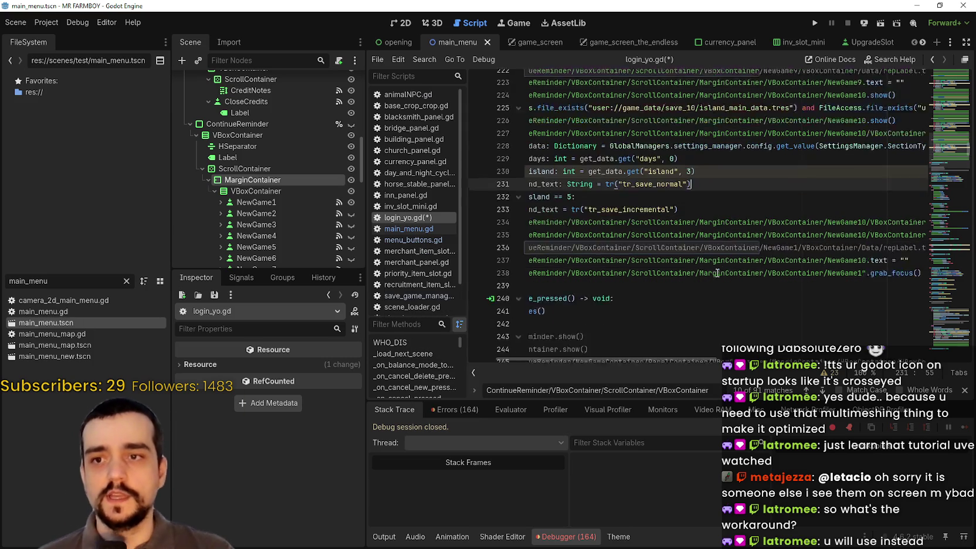
scroll(727, 258, "down", 12)
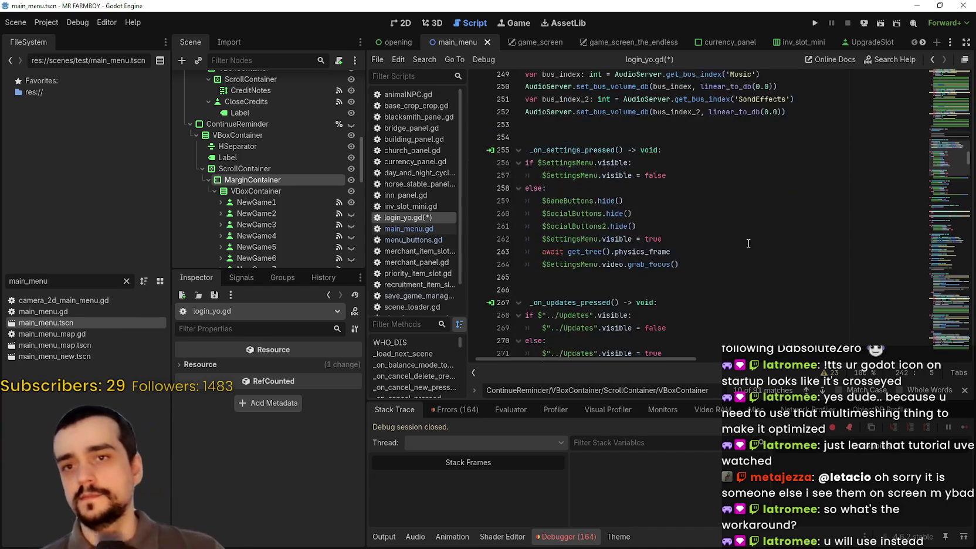
Insert 'MarginContainer/' after the second VBoxContainer in the NewGame1 paths on lines 358, 359 and 360.
left_click(822, 390)
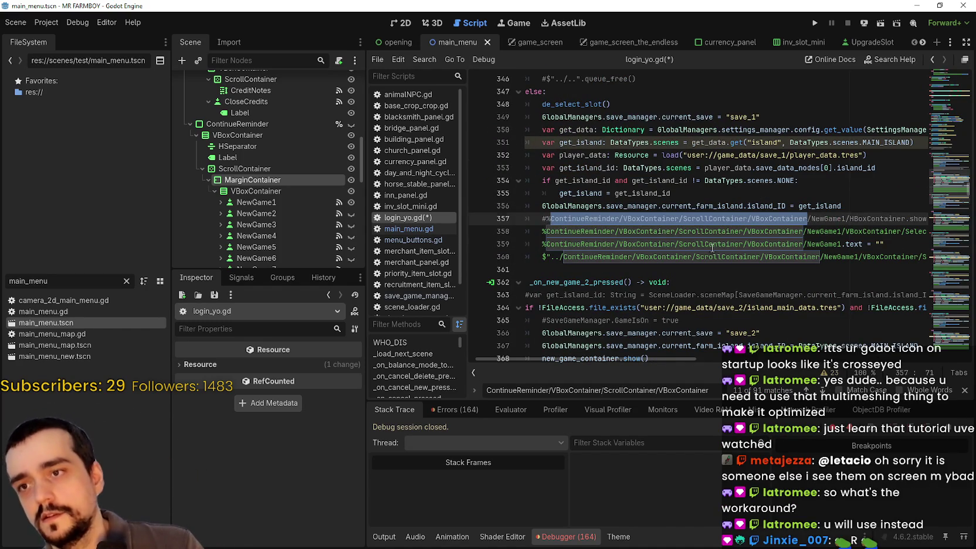
left_click(712, 244)
left_click(678, 231)
type("MarginContainer/")
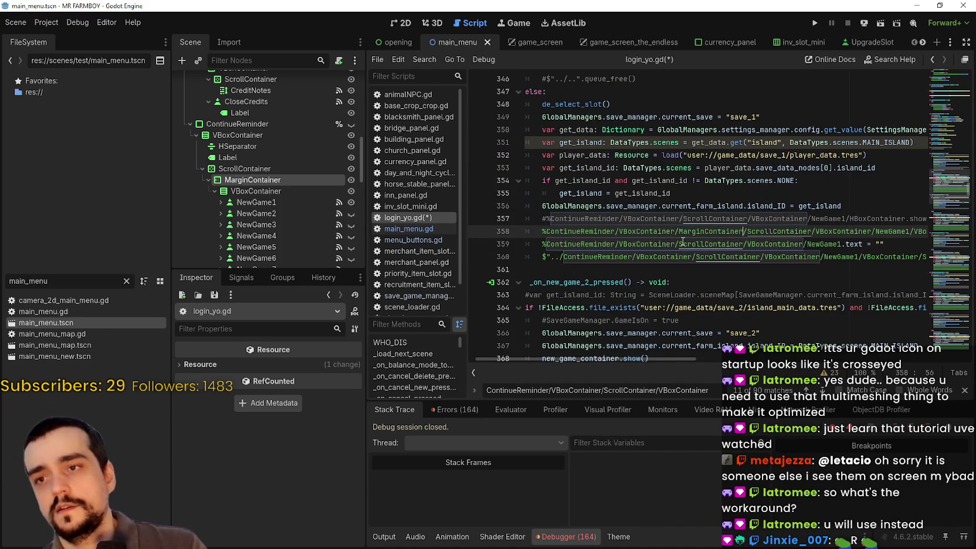
left_click(676, 244)
type("MarginContainer/")
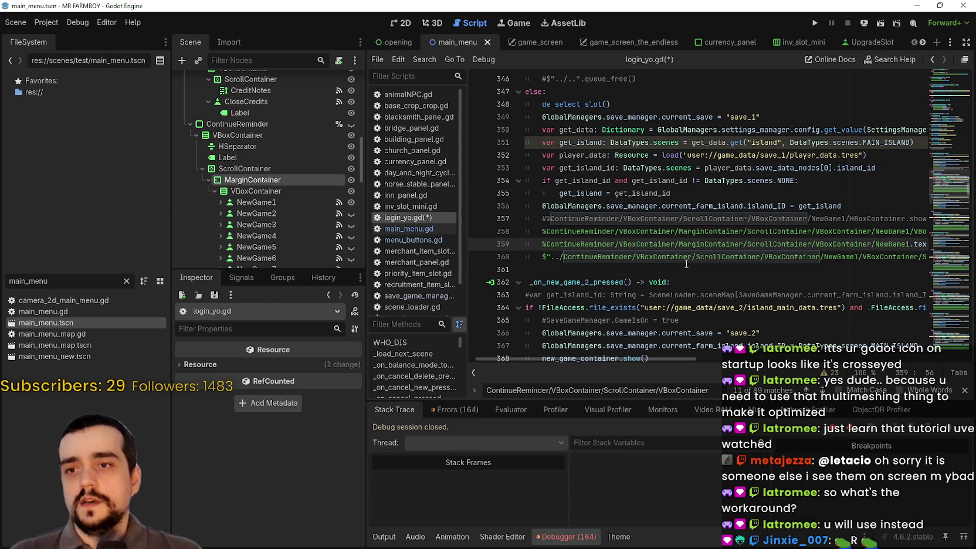
left_click(687, 257)
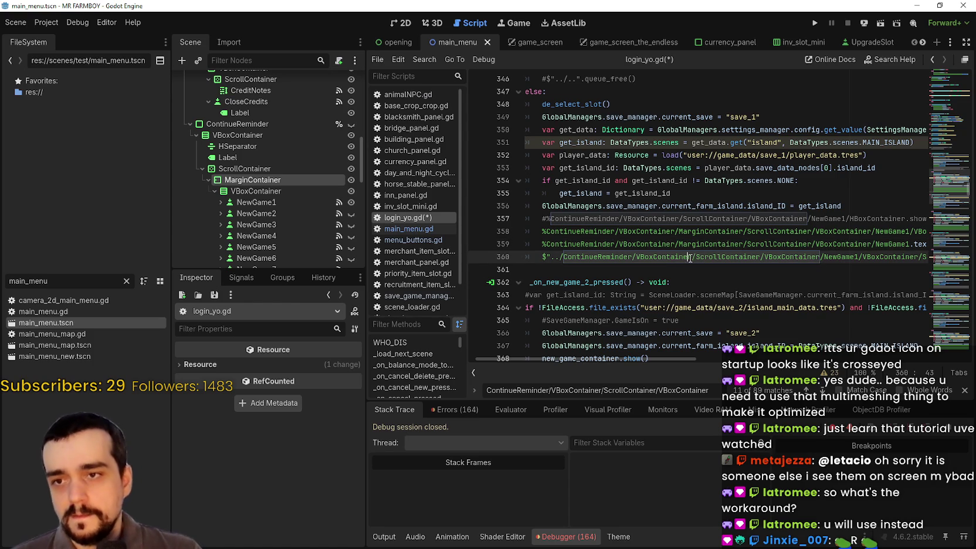
type("MarginContainer/")
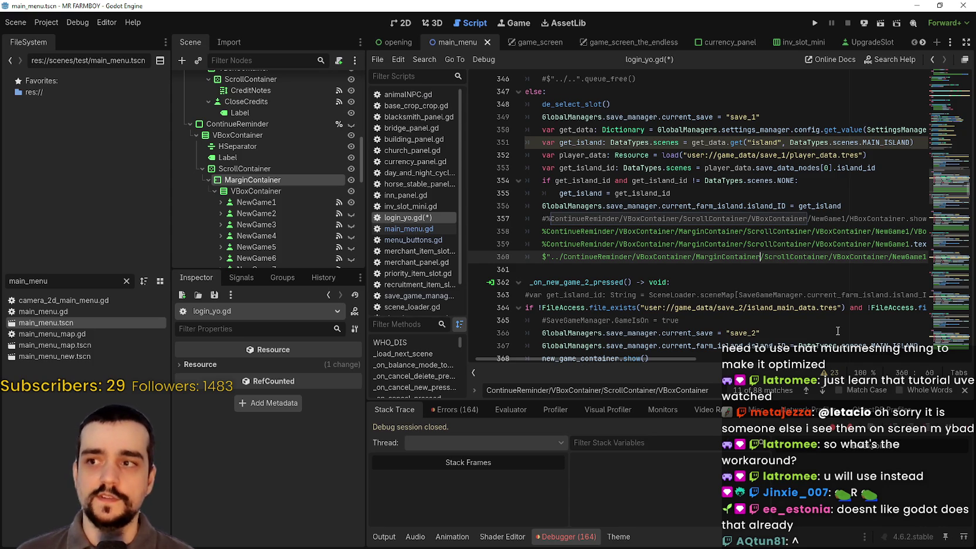
left_click(350, 180)
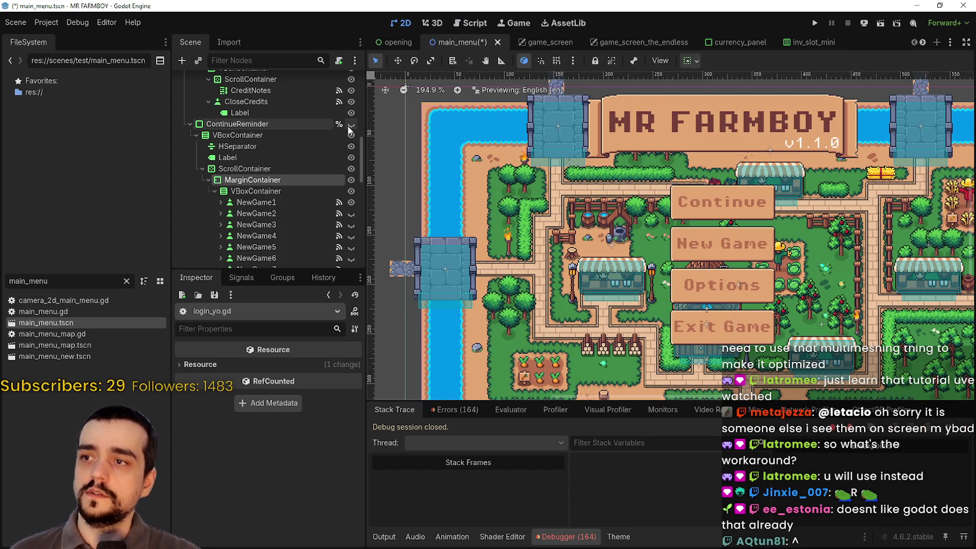
left_click(350, 125)
left_click(350, 125)
left_click(350, 125)
left_click(350, 125)
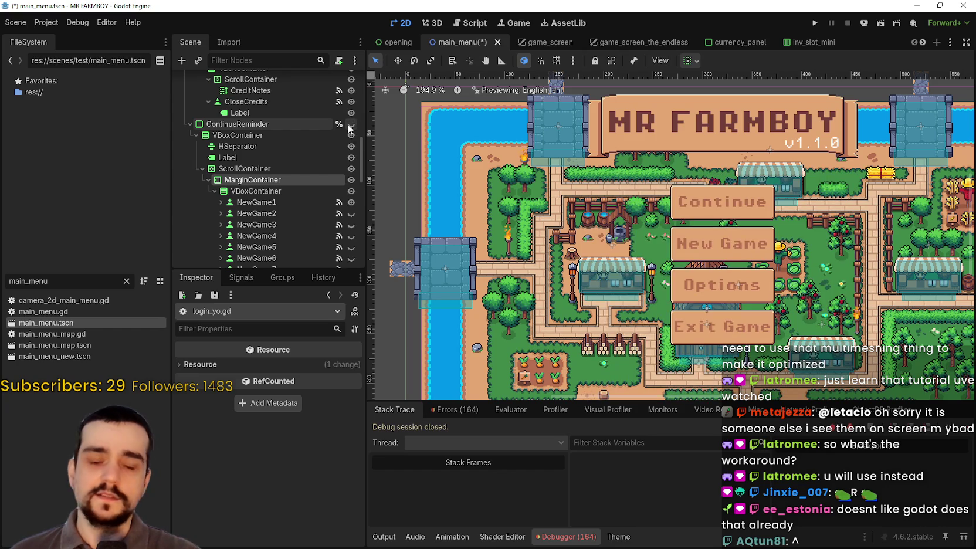
left_click(351, 126)
left_click(351, 126)
left_click(351, 126)
left_click(352, 126)
left_click(352, 126)
left_click(352, 126)
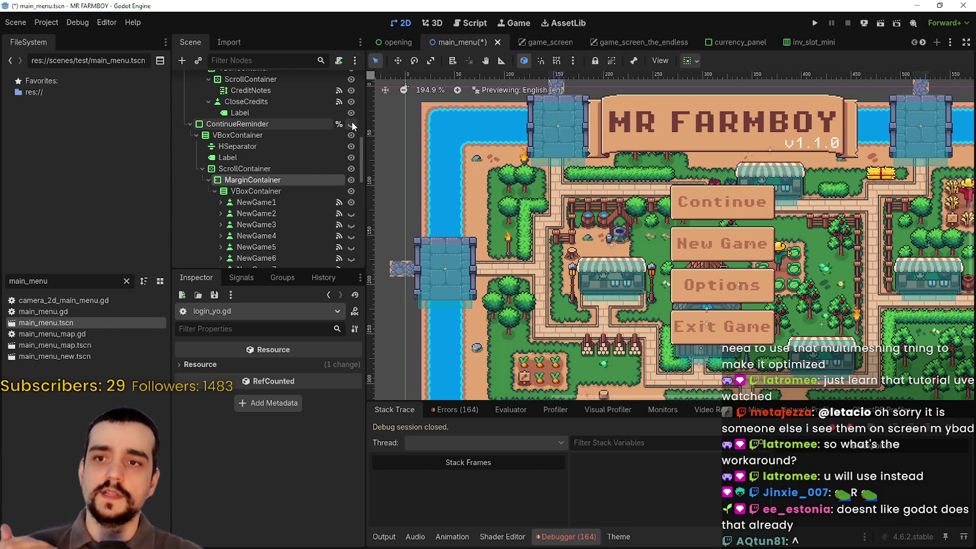
left_click(352, 126)
left_click(352, 126)
left_click(352, 126)
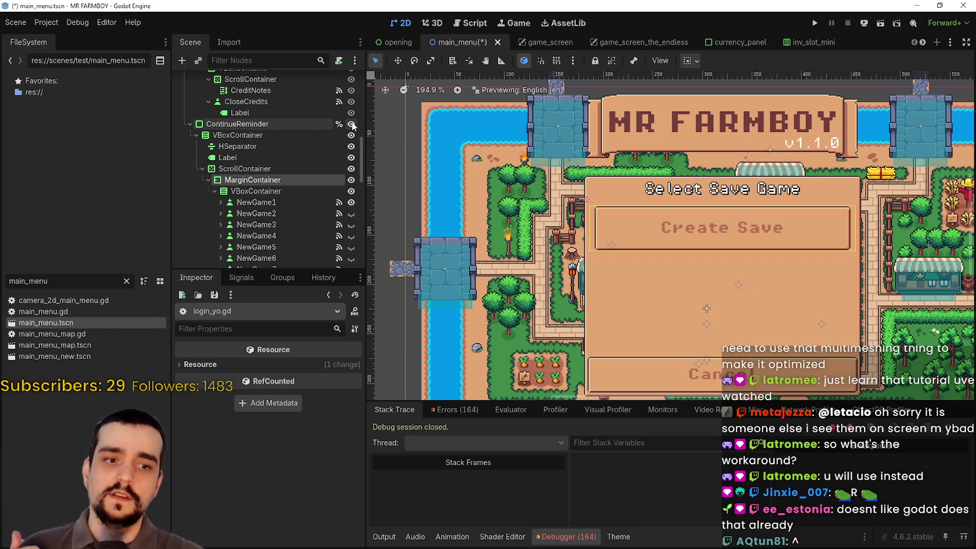
left_click(352, 126)
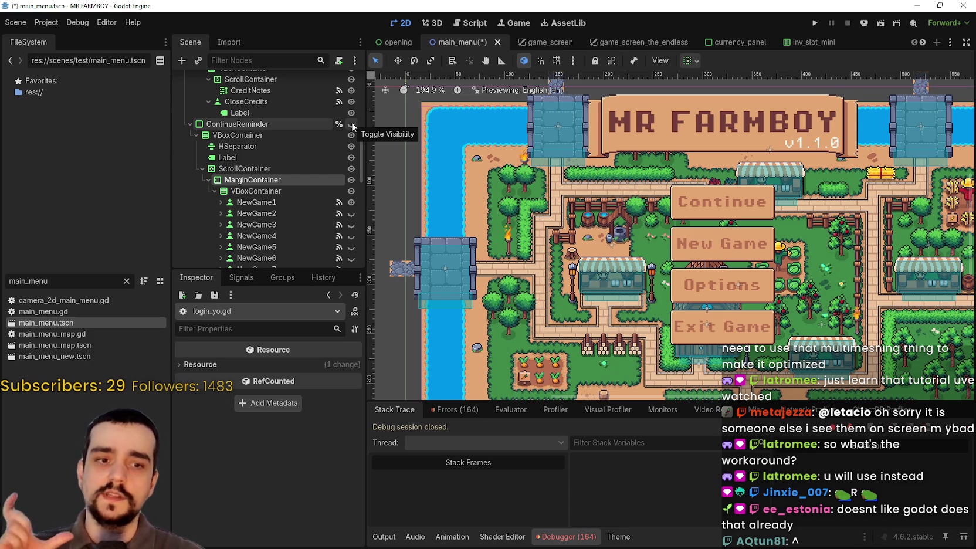
left_click(351, 126)
left_click(352, 126)
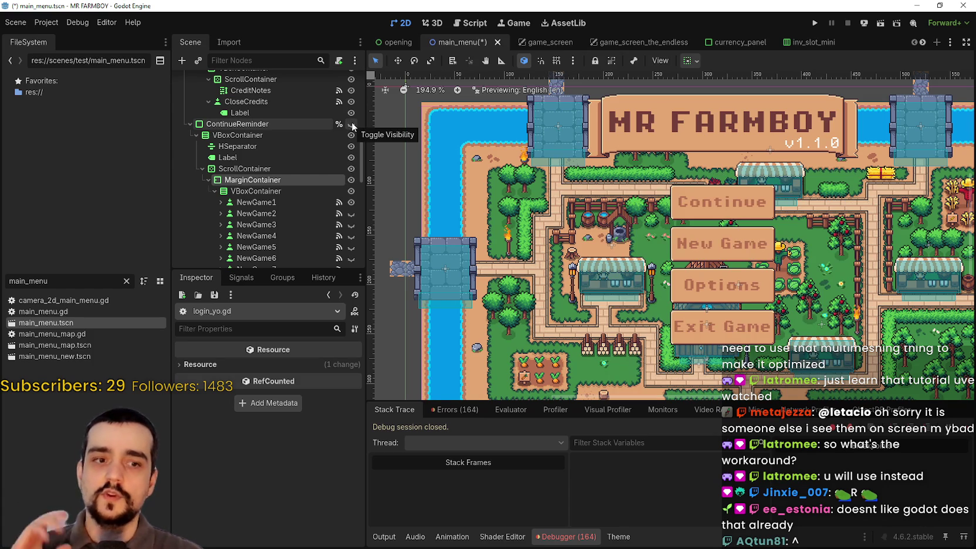
left_click(352, 126)
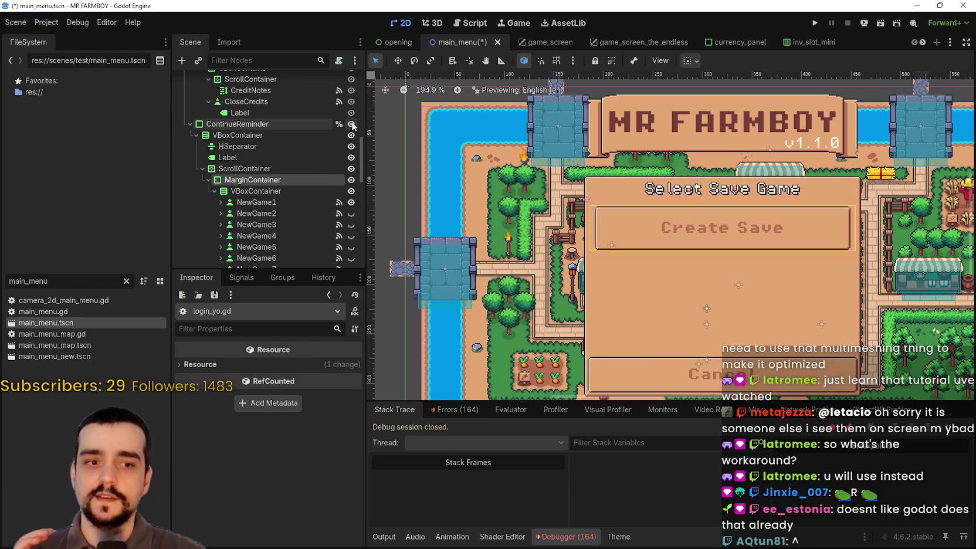
left_click(352, 126)
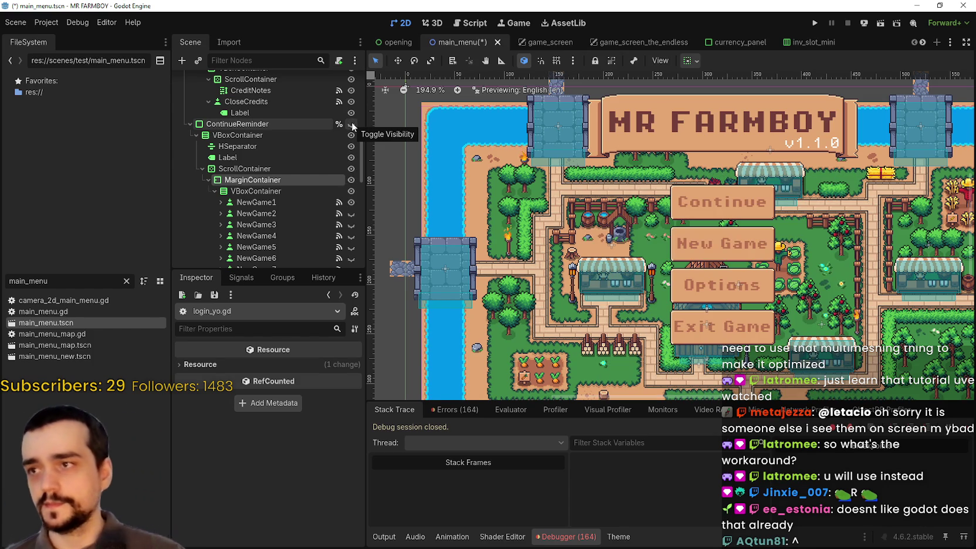
left_click(352, 126)
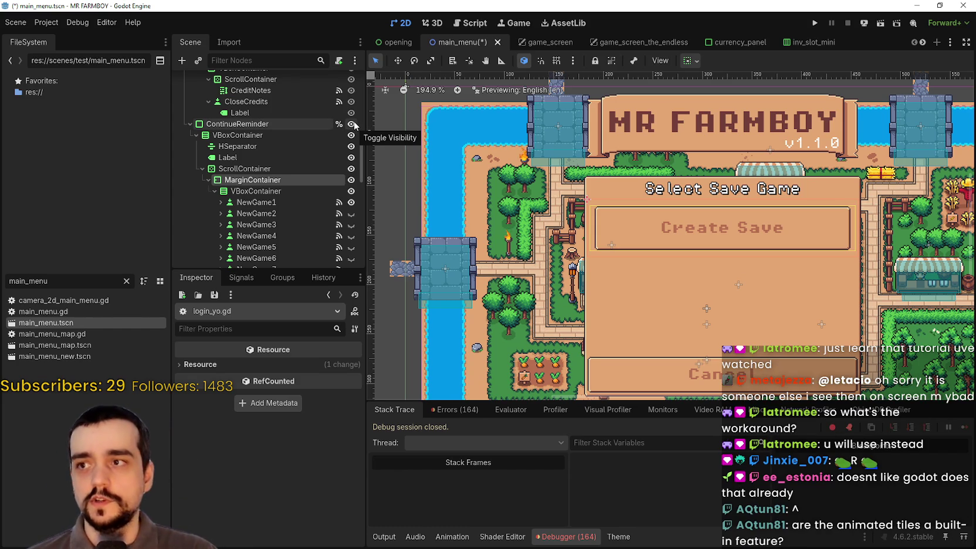
left_click(352, 125)
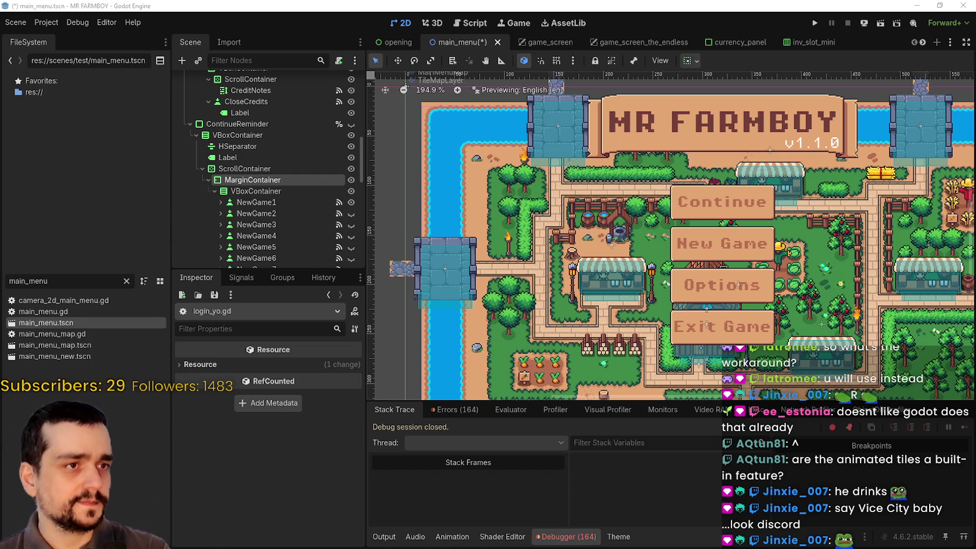
In Discord, view the posted GTA photo full size, zooming in and back out, then close it.
key("alt+Tab")
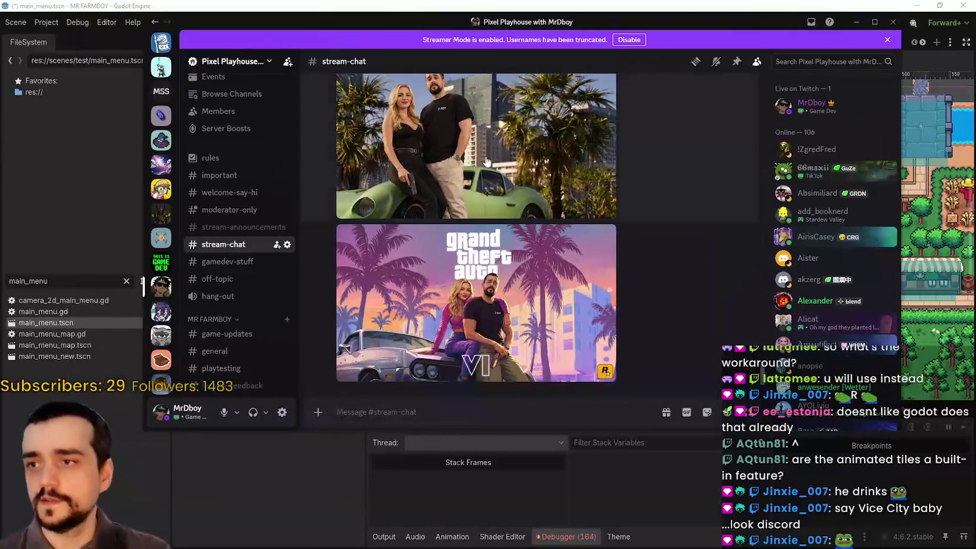
left_click(477, 241)
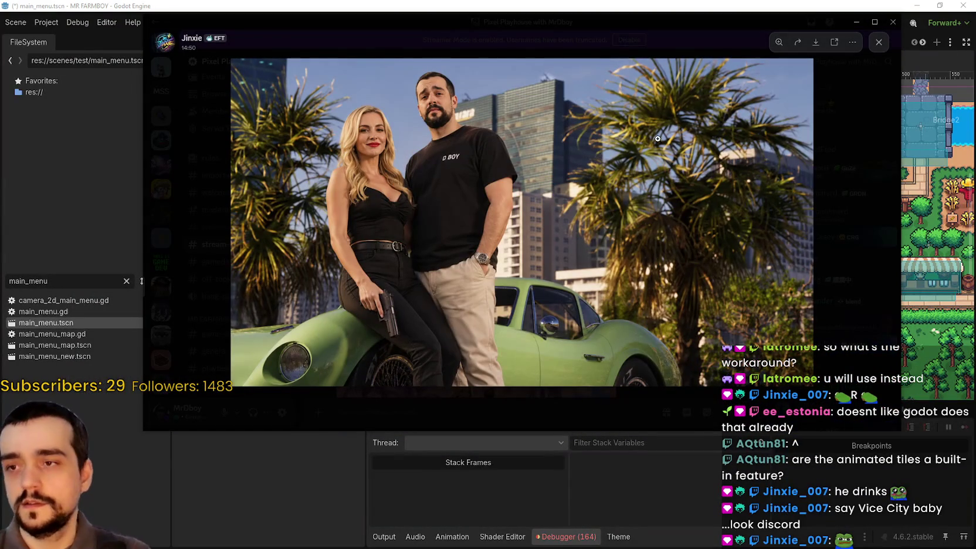
left_click(514, 174)
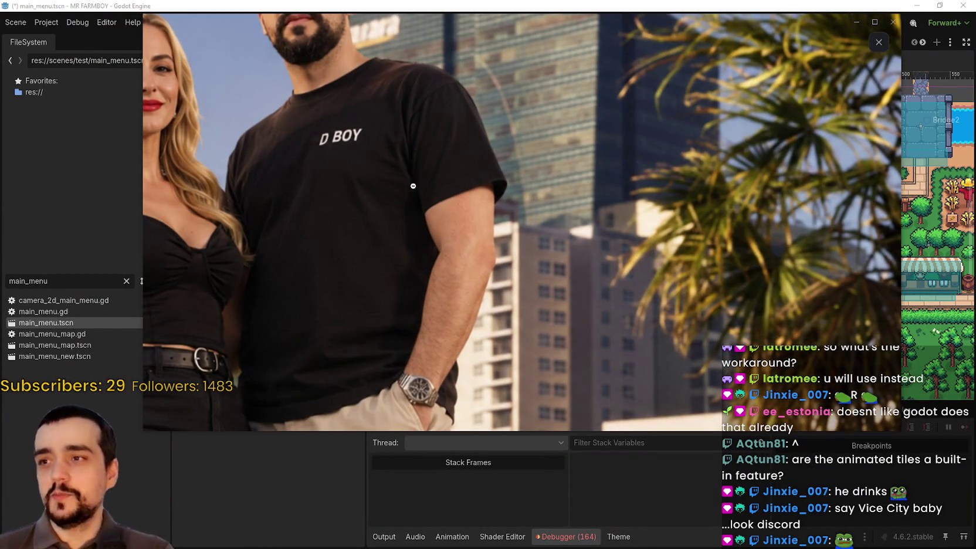
left_click(413, 186)
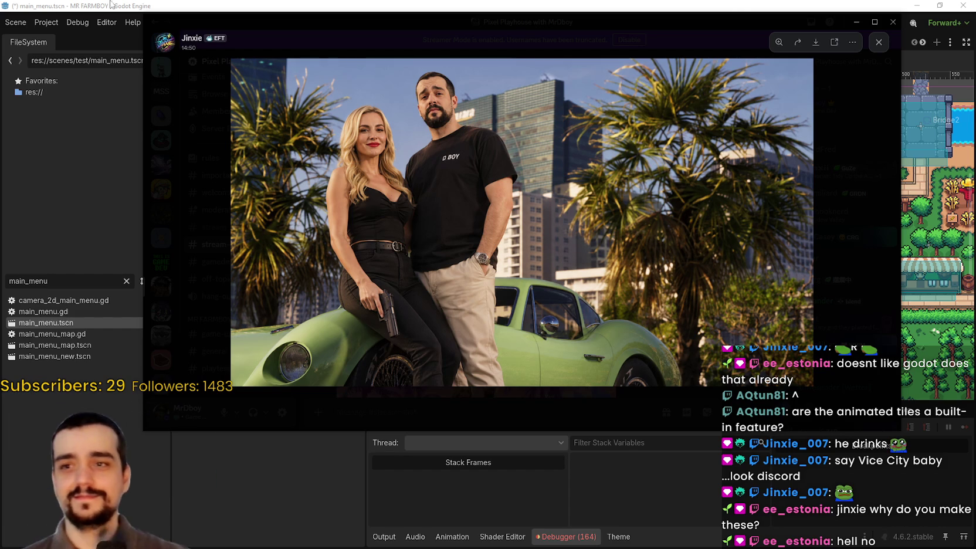
key("Escape")
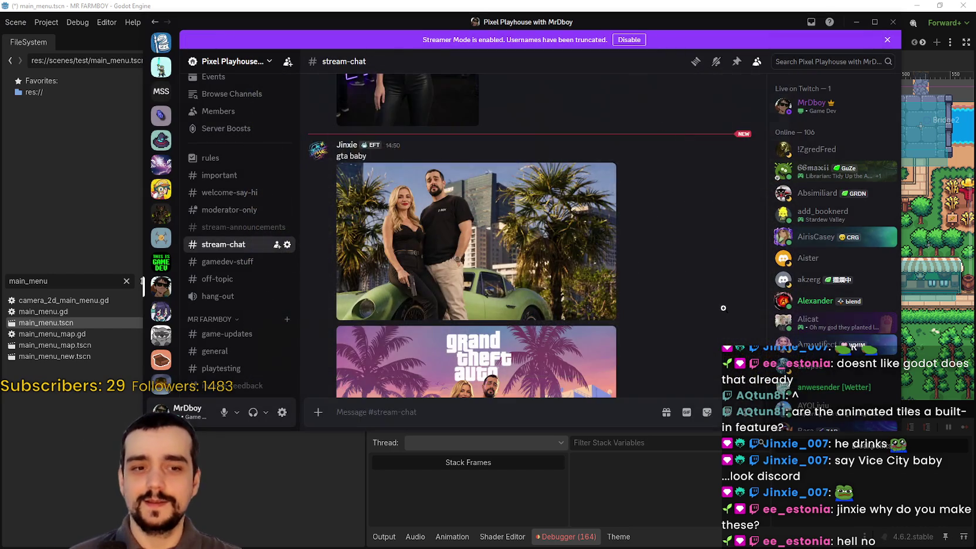
Enlarge the GTA VI image and maximize the Discord window, then close the image.
scroll(536, 301, "down", 2)
left_click(536, 300)
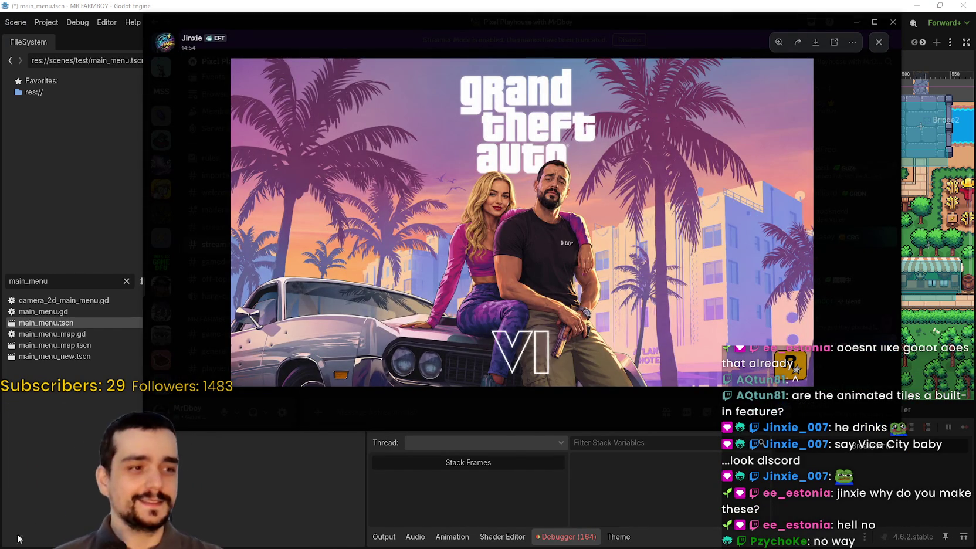
left_click(875, 22)
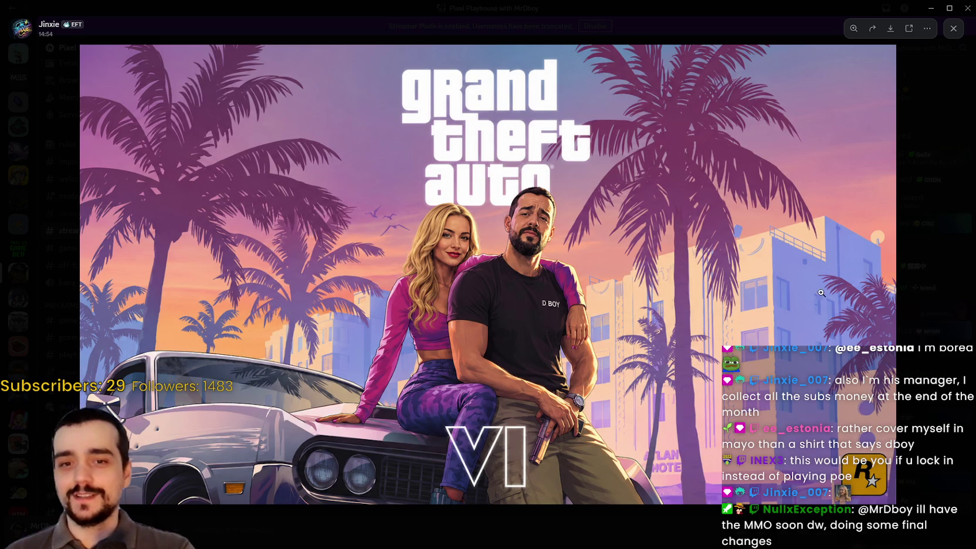
key("Escape")
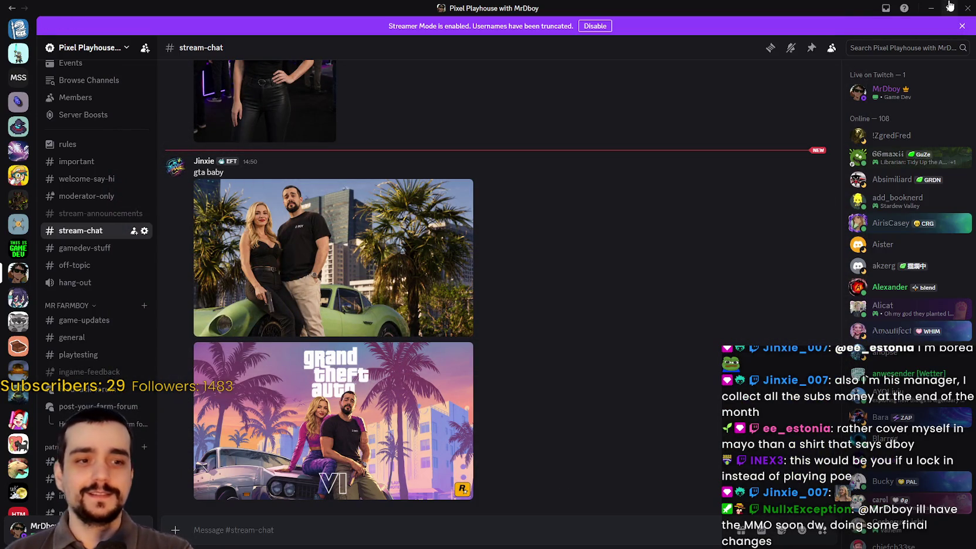
Restore Discord from full screen and drag its window aside to reveal the Godot editor.
left_click(950, 7)
mouse_move(659, 9)
left_mouse_down()
mouse_move(659, 34)
mouse_move(975, 29)
left_mouse_up()
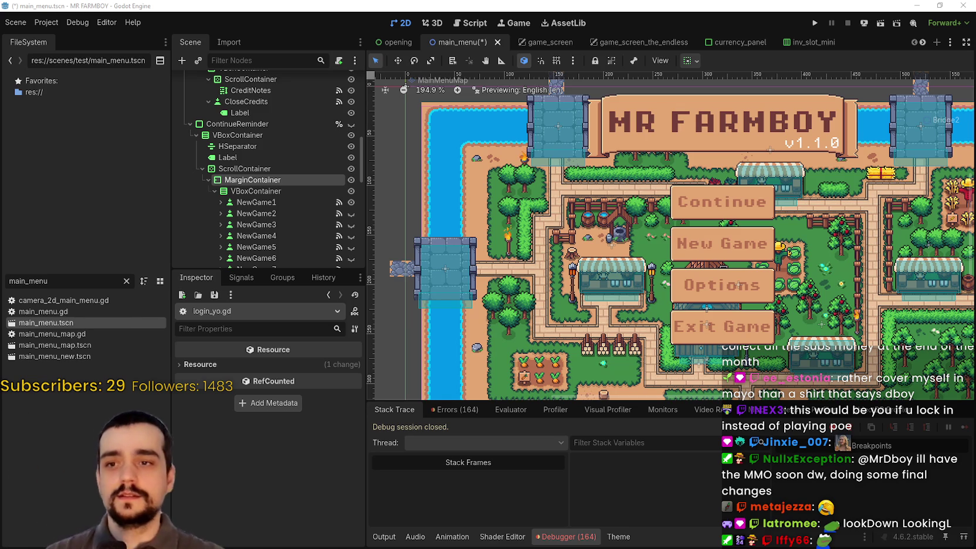
Zoom out the main_menu 2D canvas and launch the MR FARMBOY project.
scroll(662, 284, "down", 1)
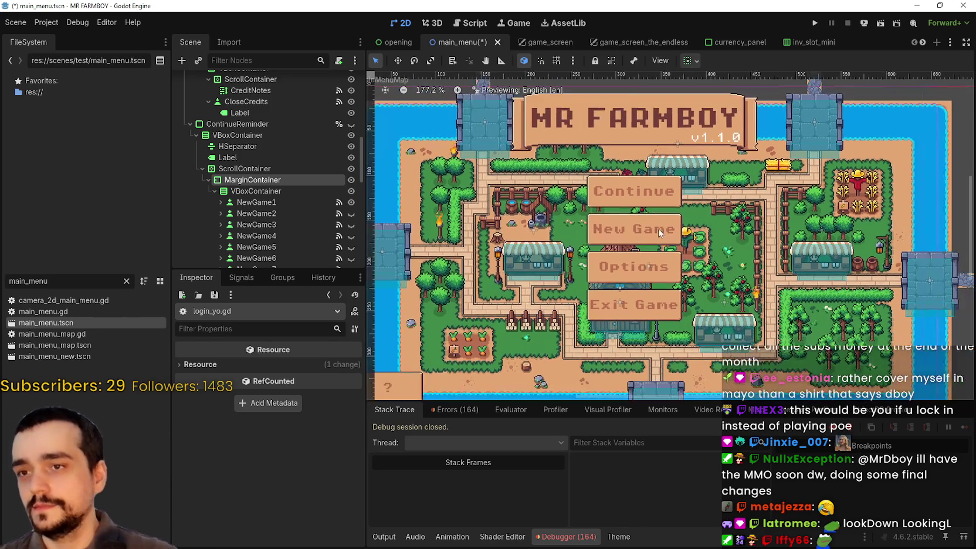
scroll(660, 233, "down", 3)
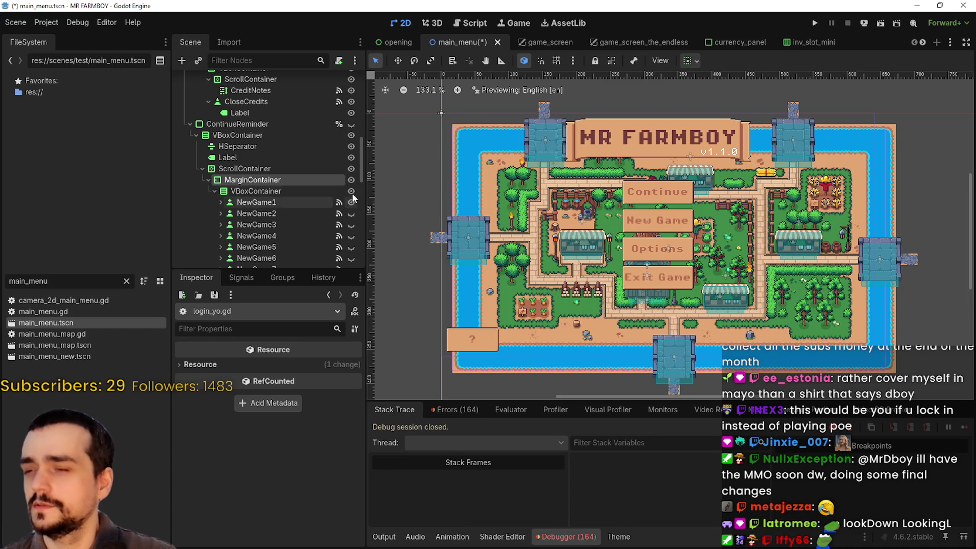
left_click(813, 24)
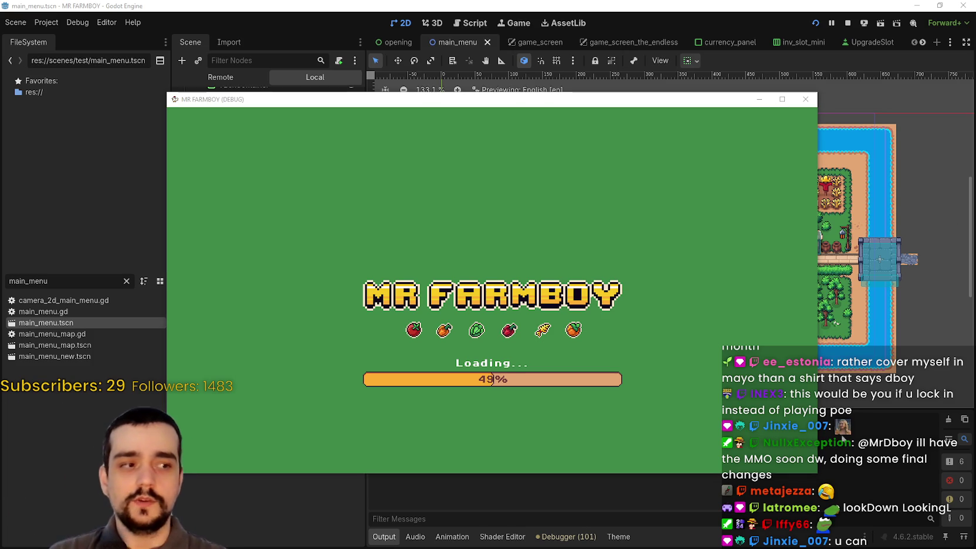
Move the game window aside, open the Select Save Game list, then return to the editor and select MarginContainer.
mouse_move(493, 109)
left_mouse_down()
mouse_move(537, 90)
mouse_move(578, 40)
left_mouse_up()
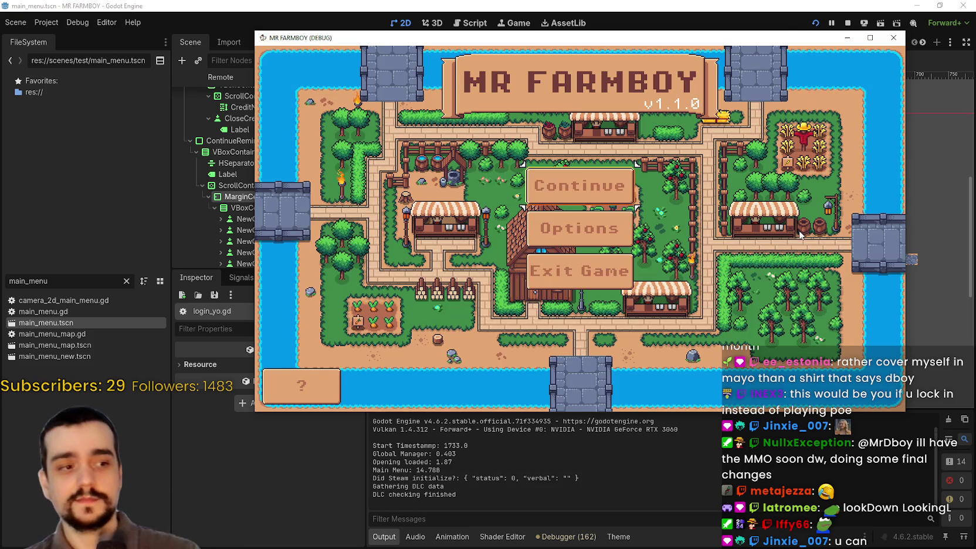
key("Return")
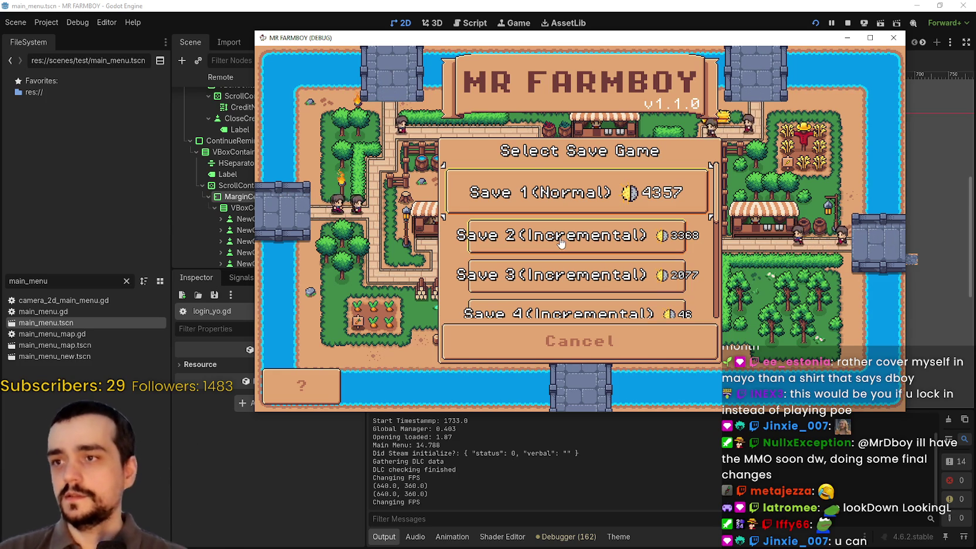
left_click(847, 22)
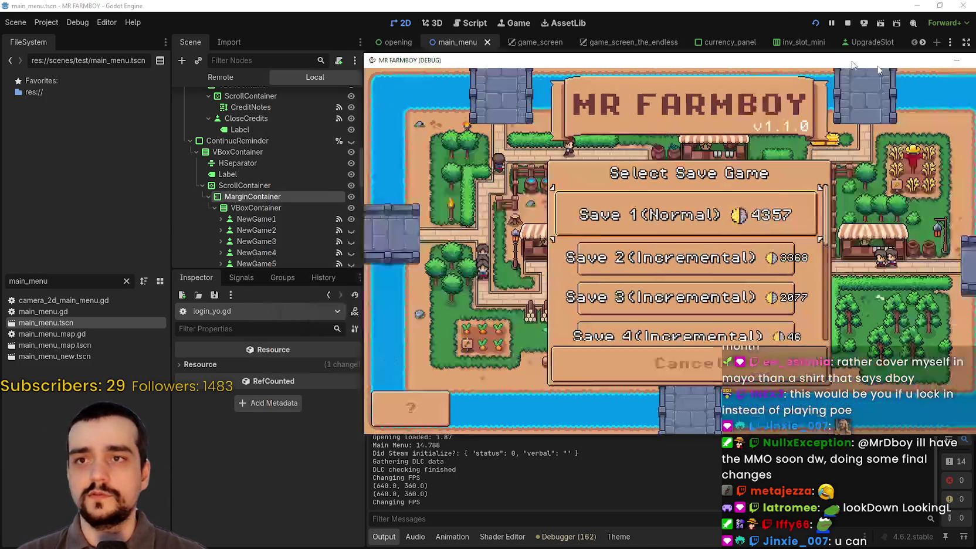
left_click(268, 196)
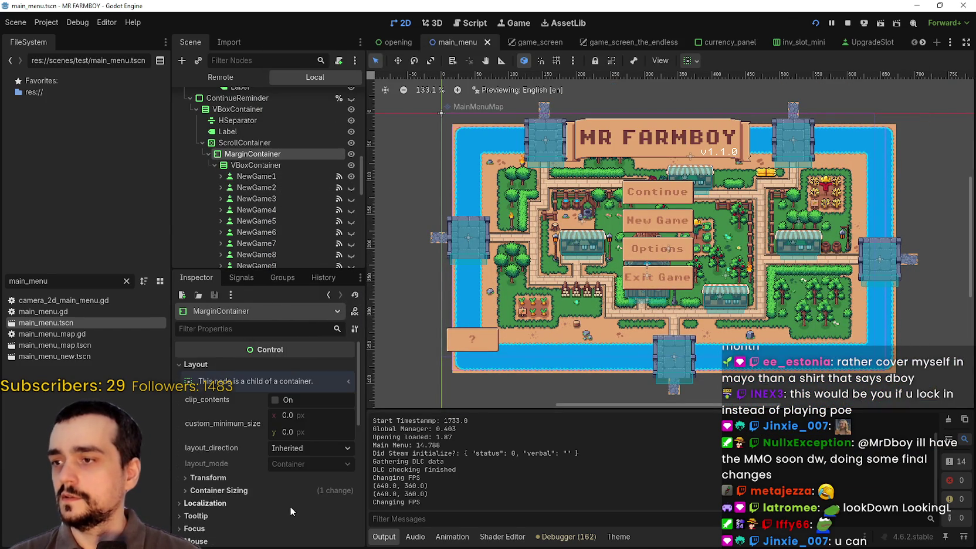
Set all four MarginContainer Theme Override margin constants to 6.
scroll(290, 506, "down", 5)
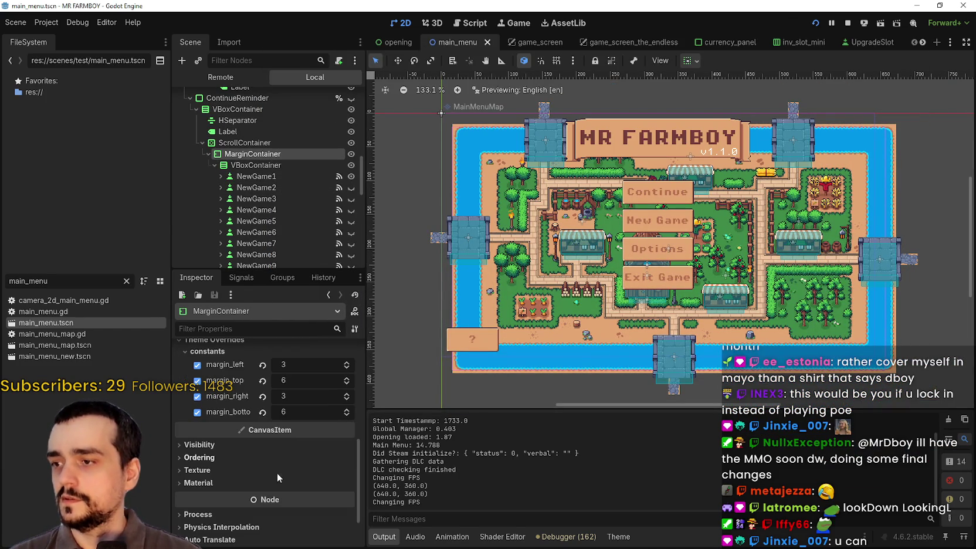
left_click(346, 362)
left_click(346, 362)
left_click(346, 362)
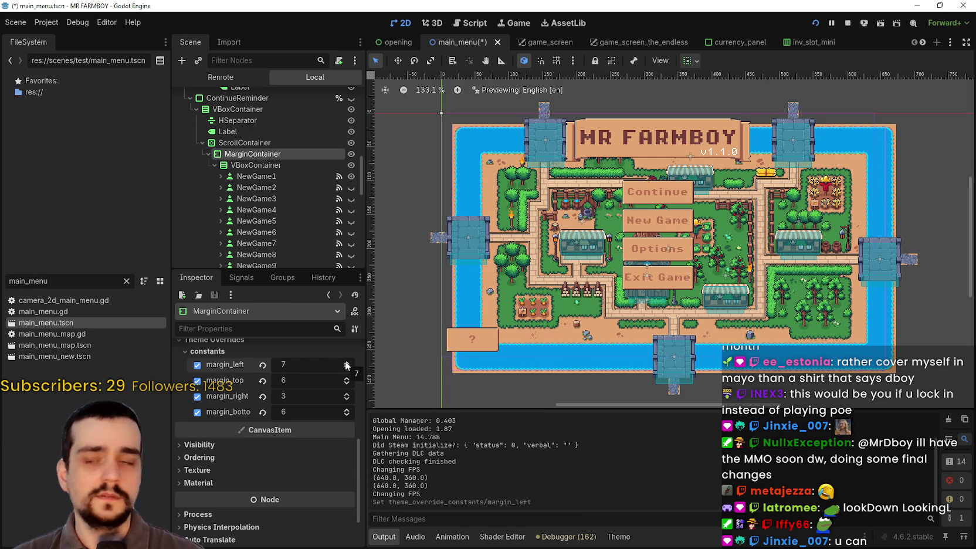
left_click(346, 362)
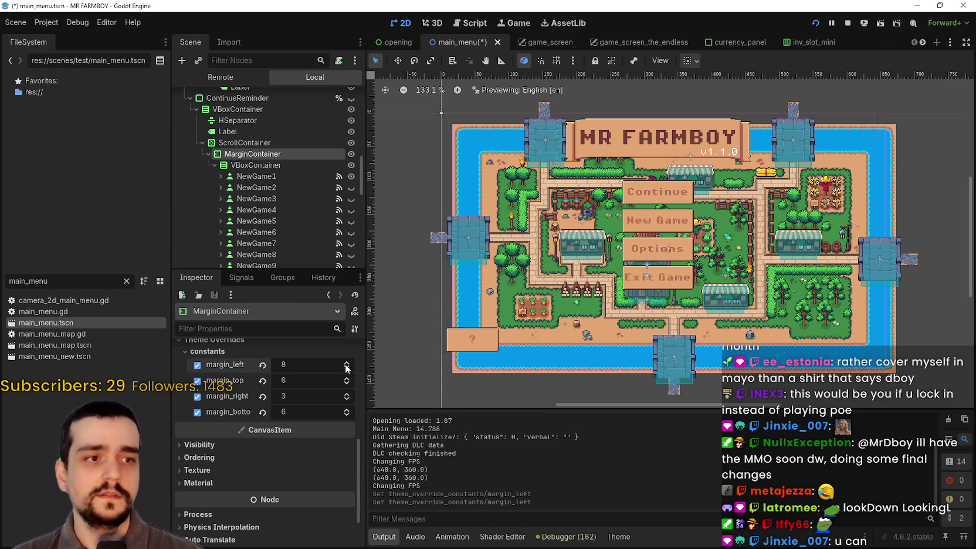
left_click_drag(346, 373, 346, 403)
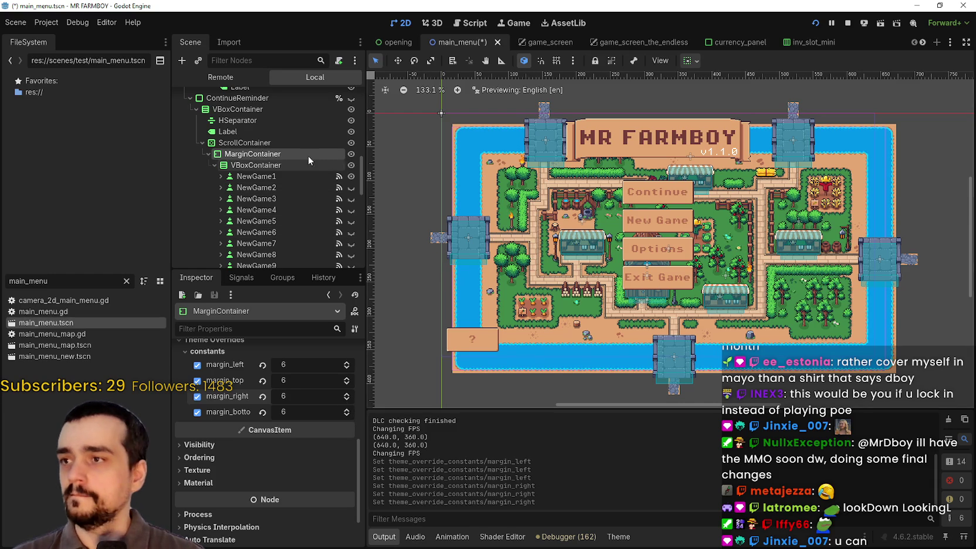
left_click(293, 143)
scroll(261, 496, "up", 10)
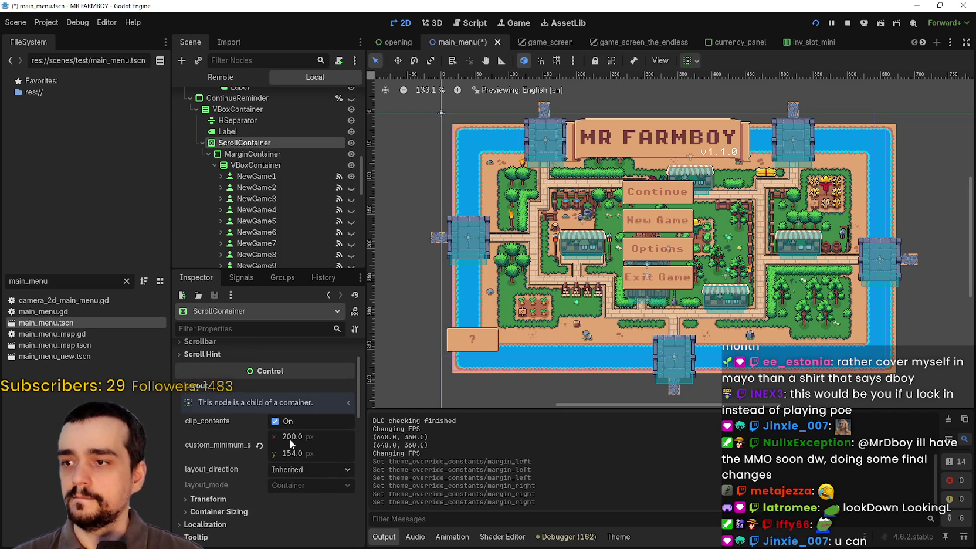
Set ScrollContainer's minimum width to 280, then pick a save in the running game to test loading.
left_click_drag(290, 439, 303, 437)
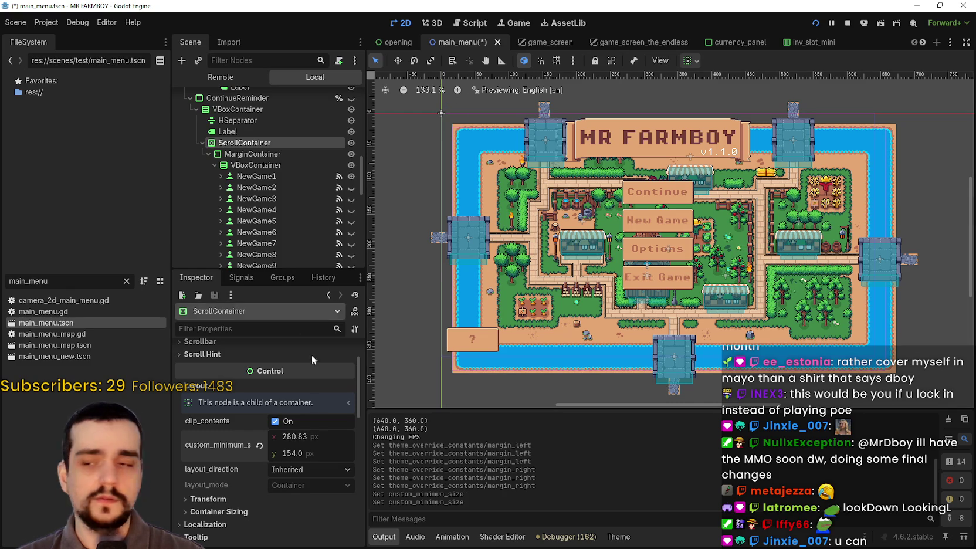
type("280")
key("Return")
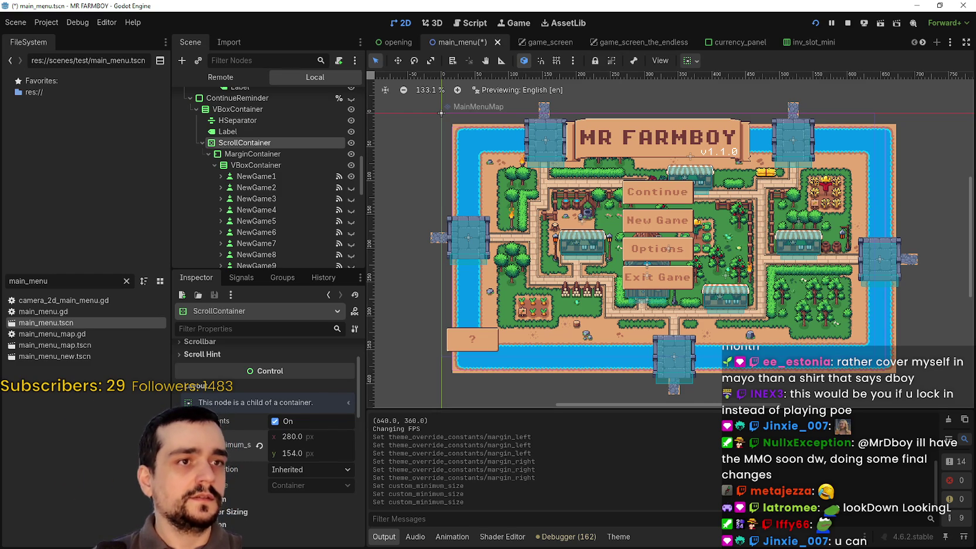
key("alt+Tab")
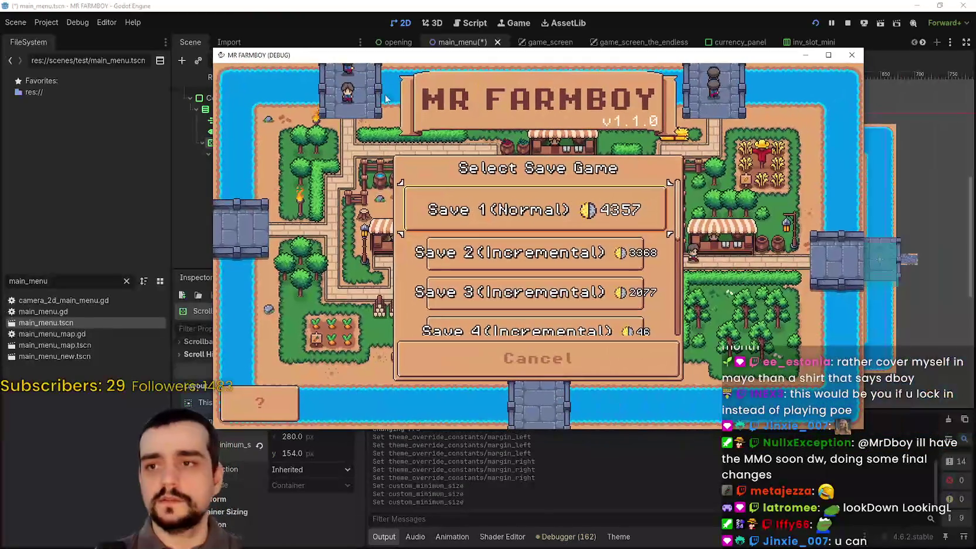
left_click(233, 215)
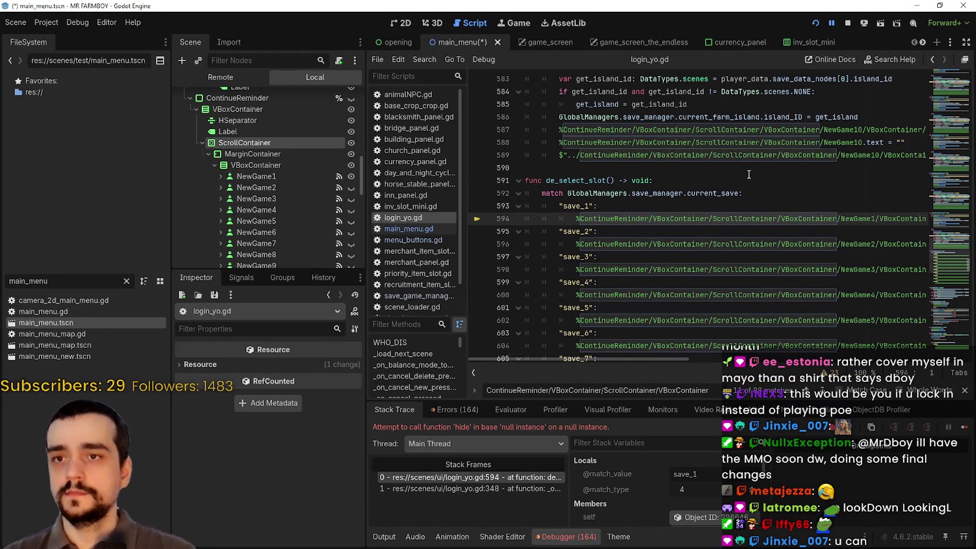
Scroll up in login_yo.gd and copy the word 'MarginContainer' for reuse.
scroll(752, 151, "up", 1)
scroll(775, 167, "up", 1)
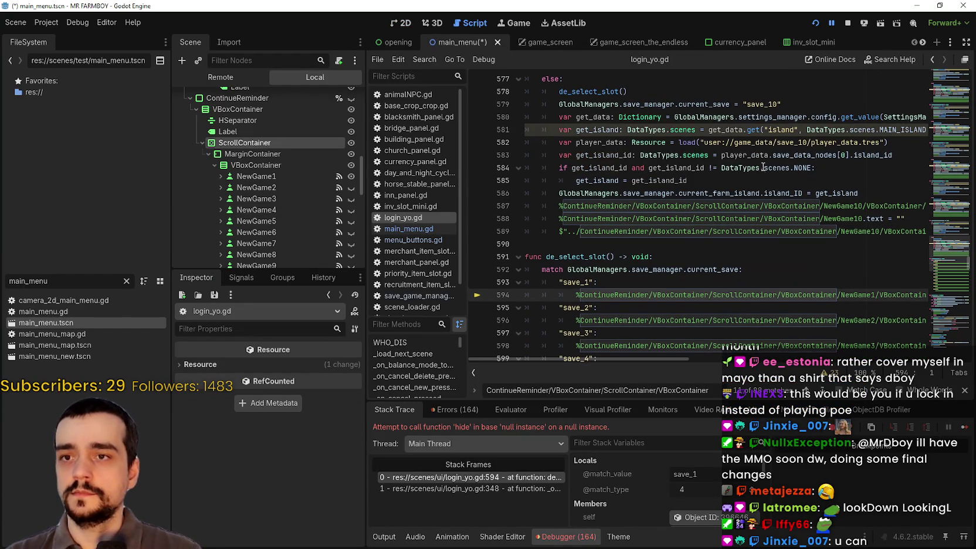
scroll(944, 204, "up", 4)
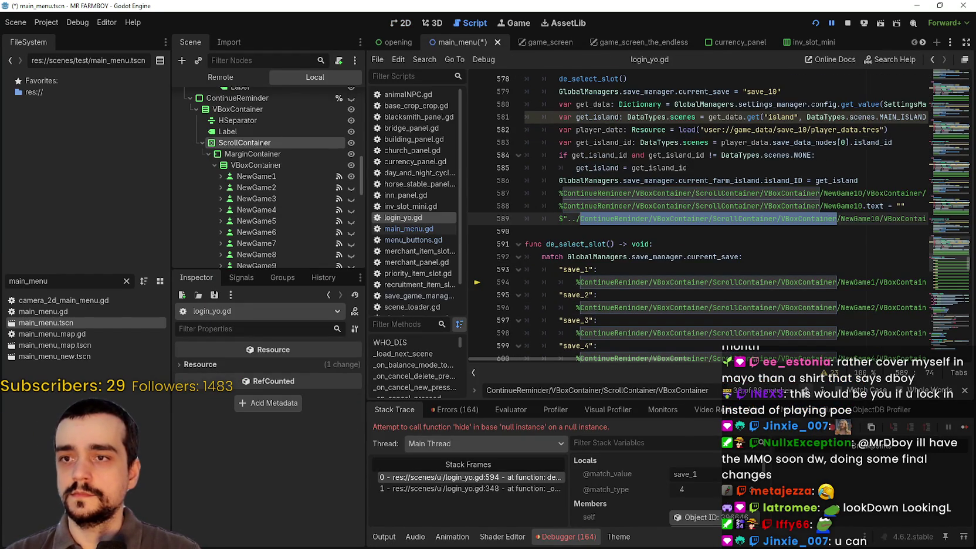
scroll(946, 197, "up", 10)
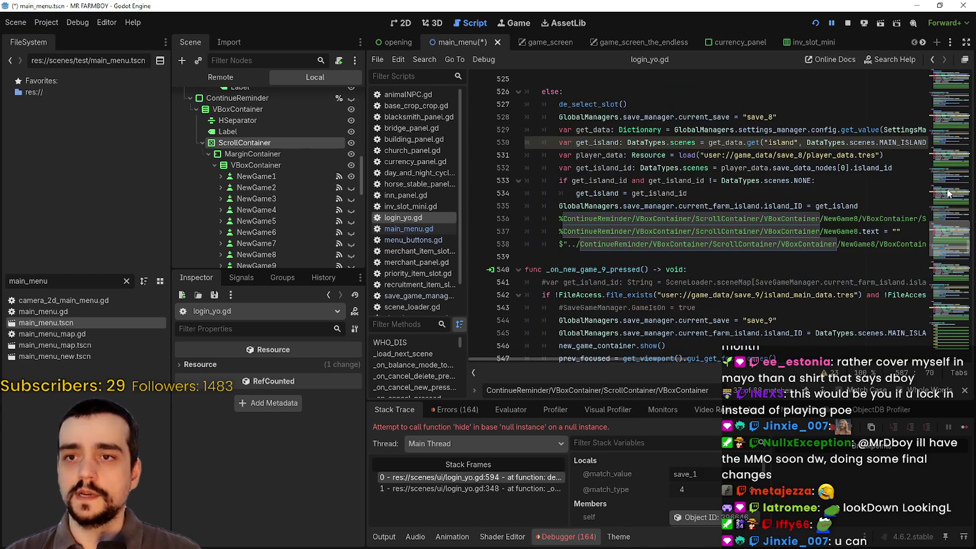
scroll(945, 196, "up", 8)
scroll(950, 169, "up", 20)
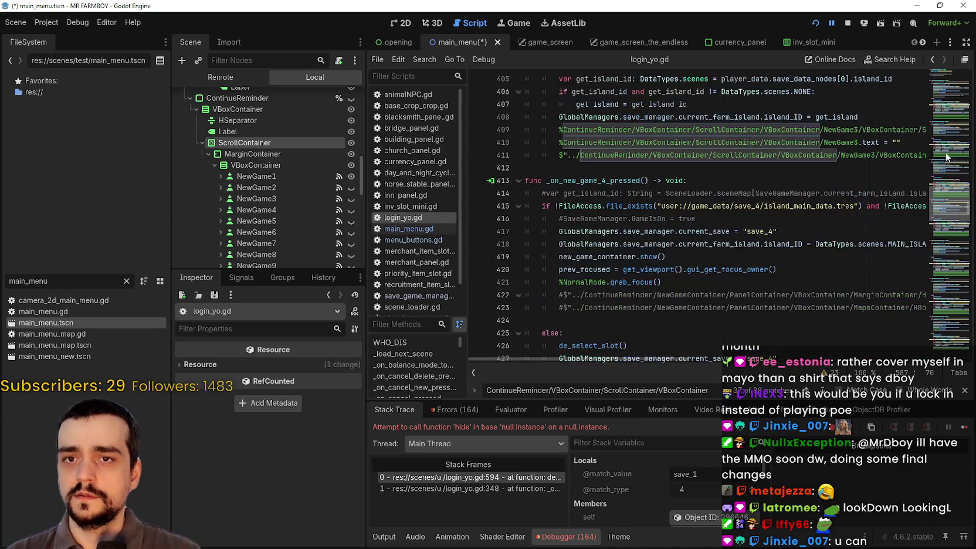
scroll(948, 136, "up", 20)
scroll(949, 115, "up", 7)
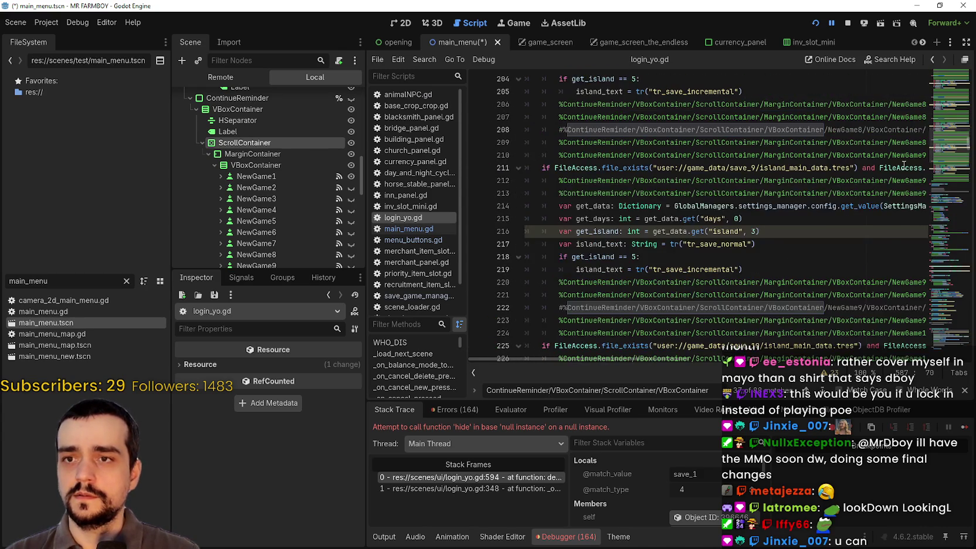
double_click(778, 206)
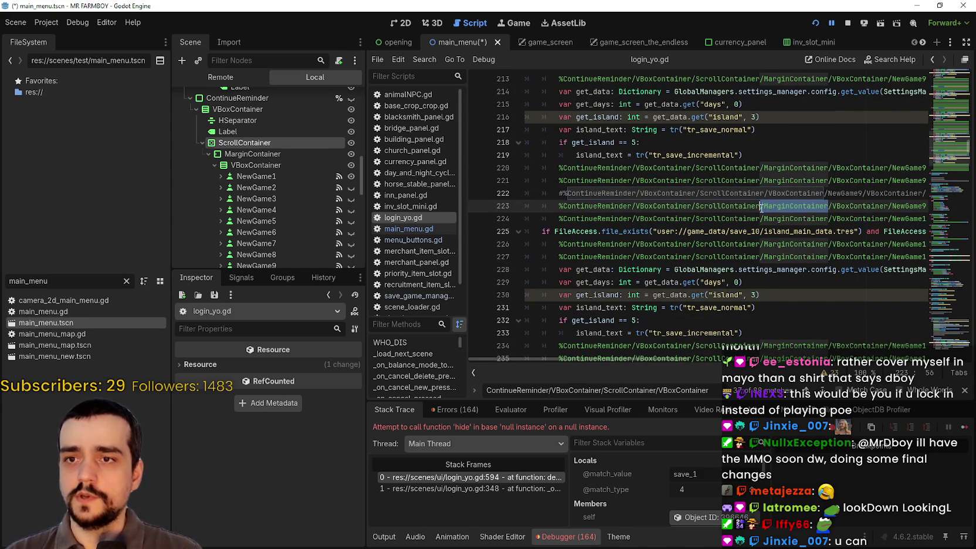
Step through old-path matches with F3 and stop the running game.
key("F3")
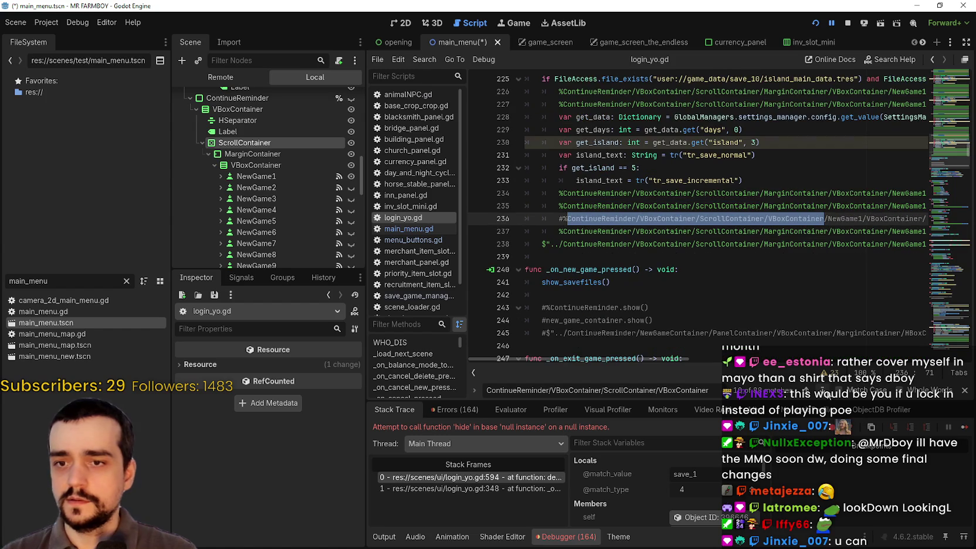
left_click(818, 230)
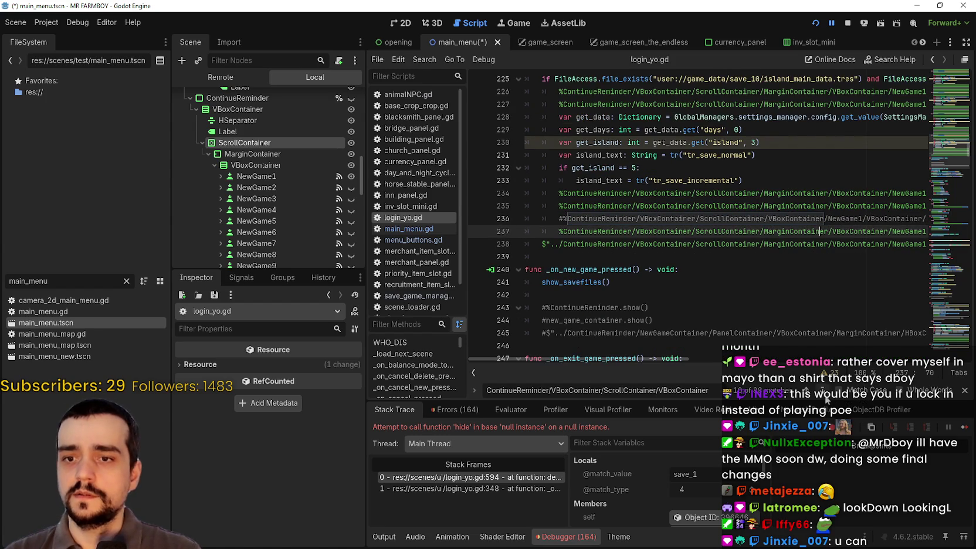
key("F3")
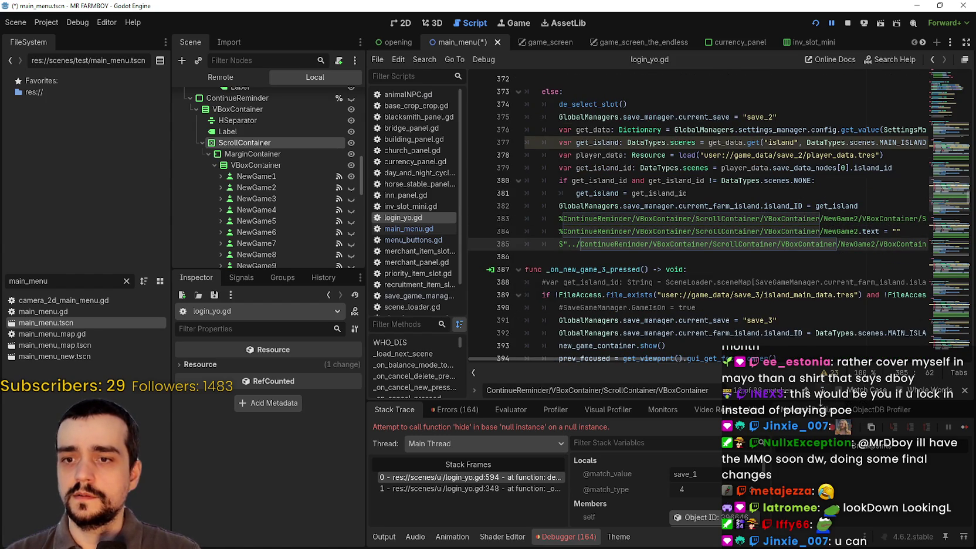
key("shift+F3")
key("Down")
key("Down")
key("Down")
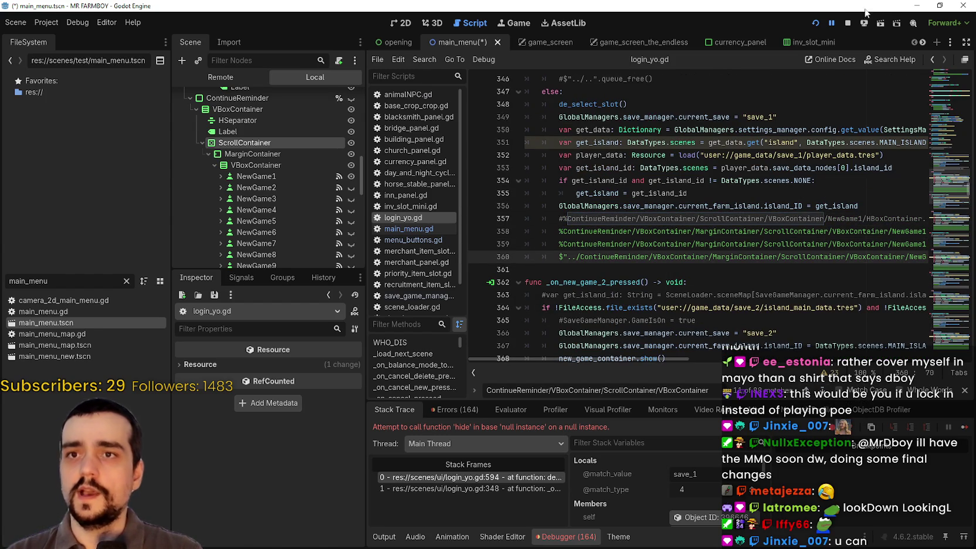
left_click(847, 23)
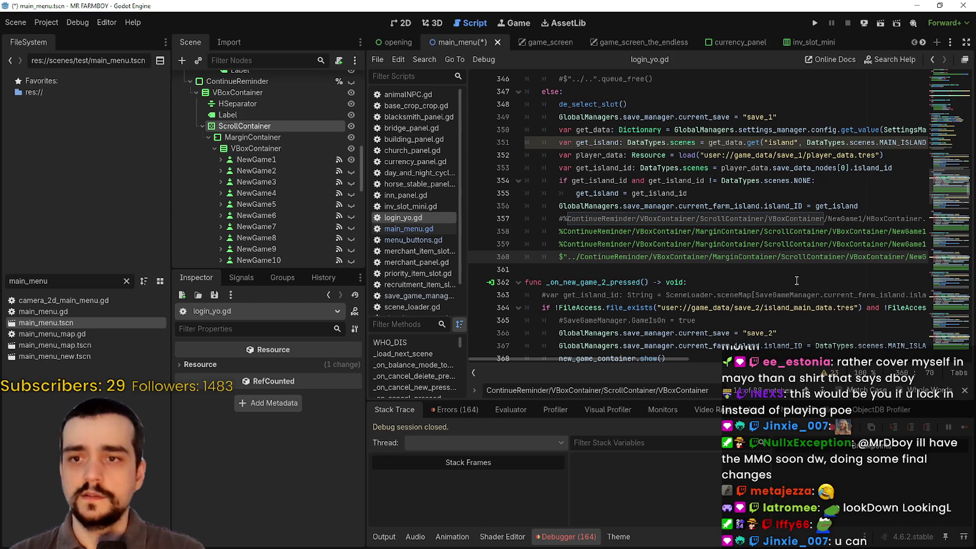
left_click(772, 266)
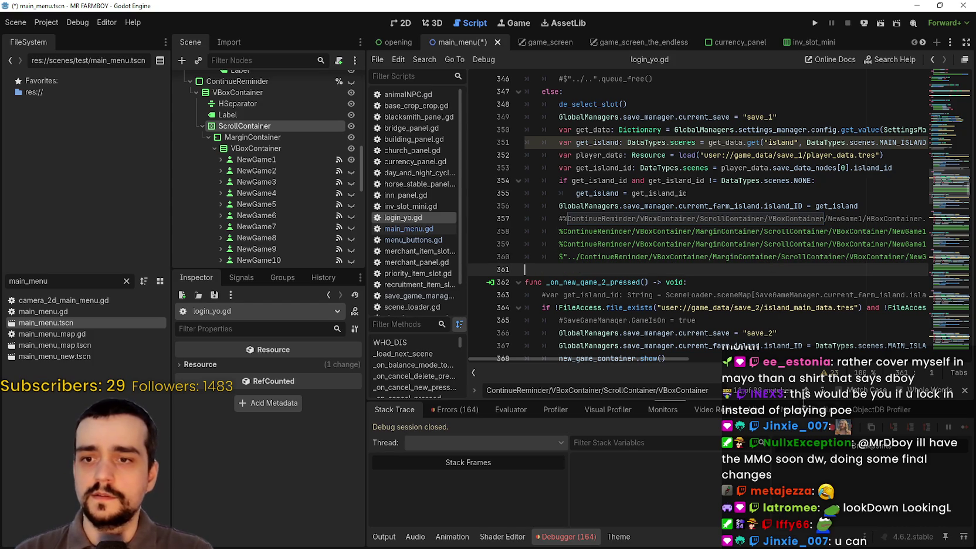
Paste 'MarginContainer/' after ScrollContainer in the paths on lines 383–385.
left_click(820, 391)
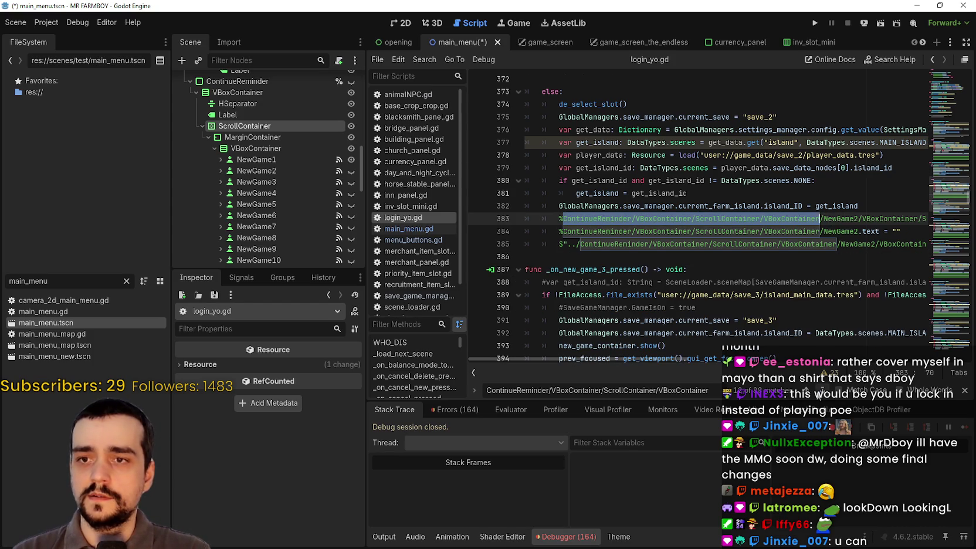
left_click(828, 218)
type("/MarginContainer")
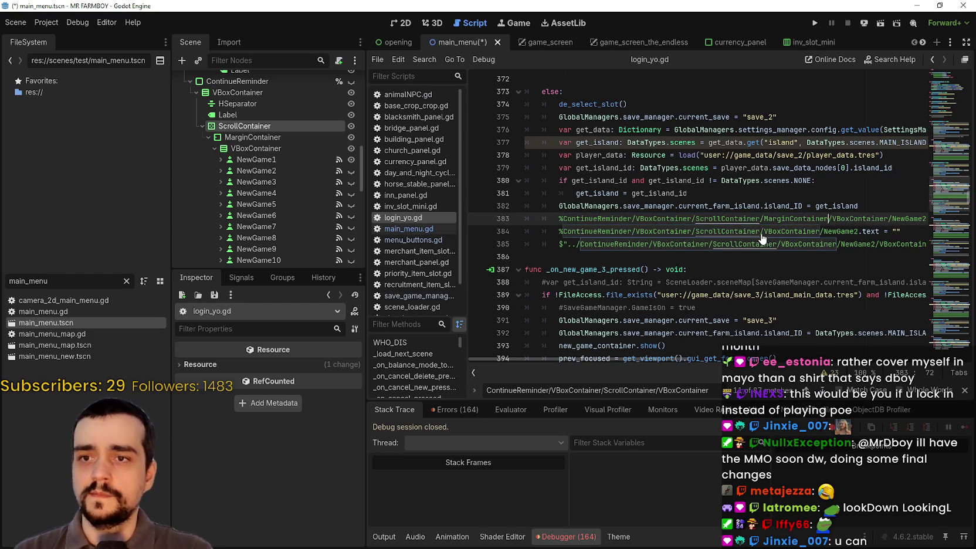
left_click(759, 232)
type("/MarginContainer")
left_click(783, 243)
type("/MarginContainer")
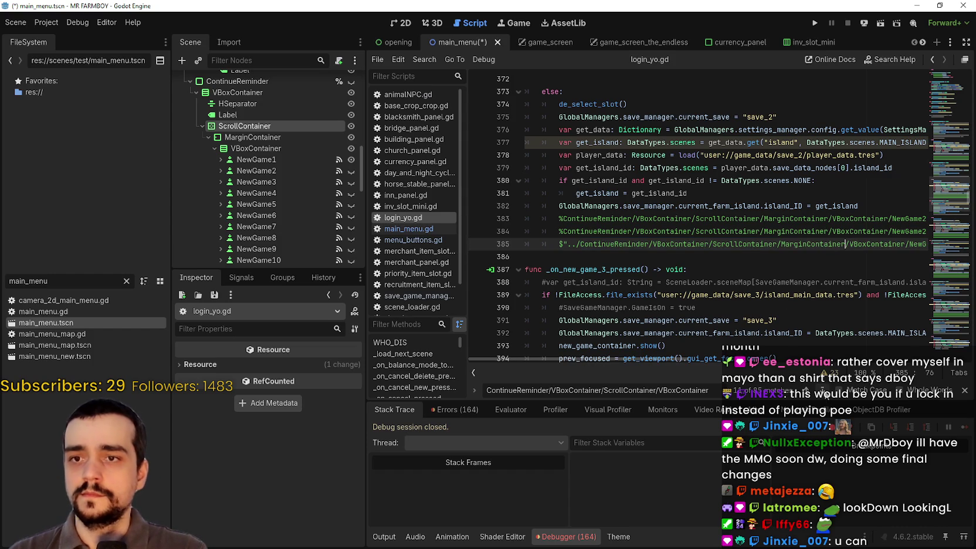
Add 'MarginContainer/' after ScrollContainer in the paths on lines 409–411.
scroll(768, 247, "down", 7)
left_click(778, 244)
left_click(759, 218)
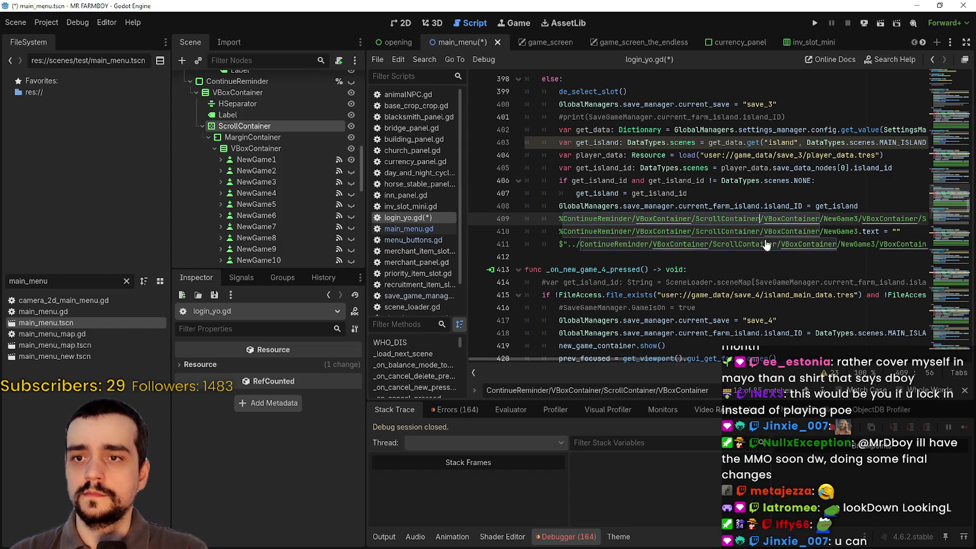
type("/MarginContainer")
left_click(760, 231)
type("/MarginContainer")
left_click(777, 244)
type("/MarginContainer")
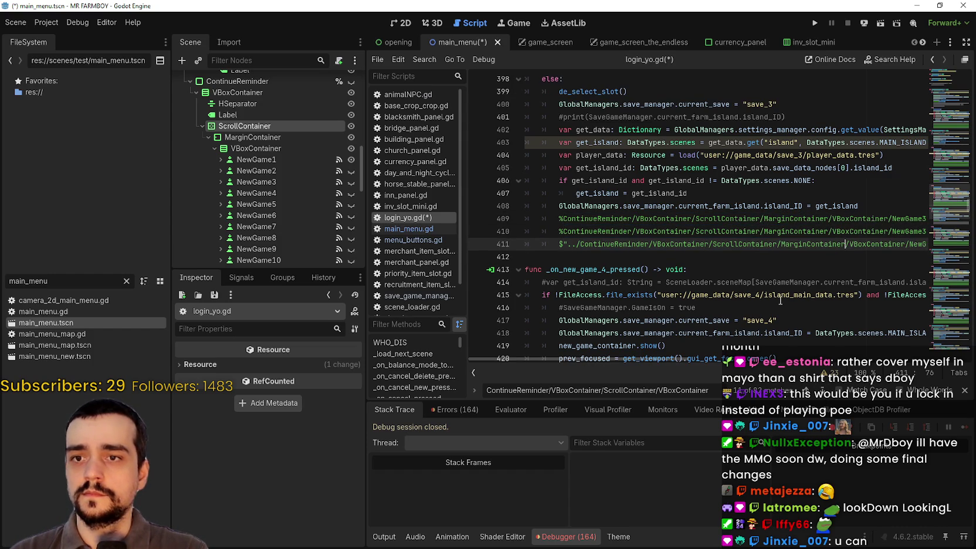
Add 'MarginContainer/' after ScrollContainer in the paths on lines 435–437.
scroll(793, 248, "down", 9)
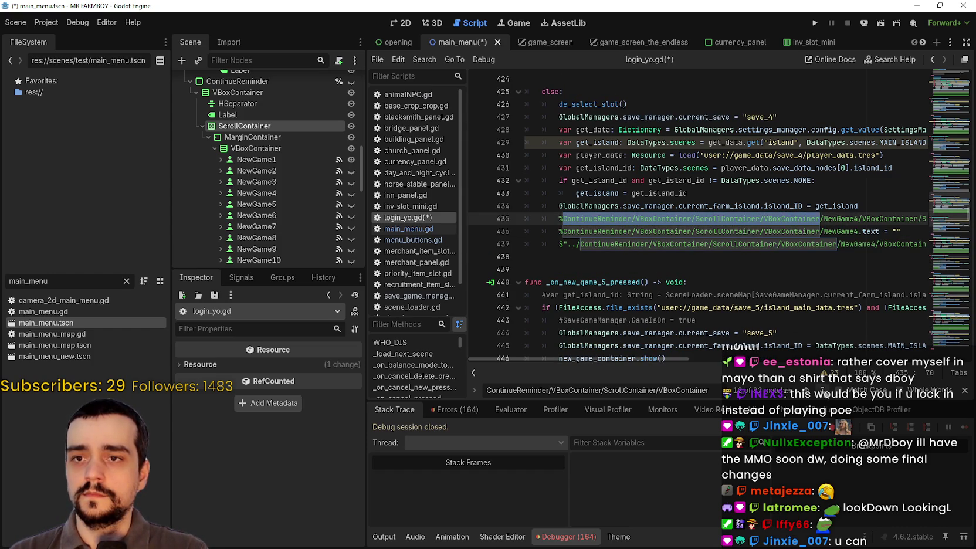
left_click(793, 254)
left_click(761, 217)
type("/MarginContainer")
left_click(763, 231)
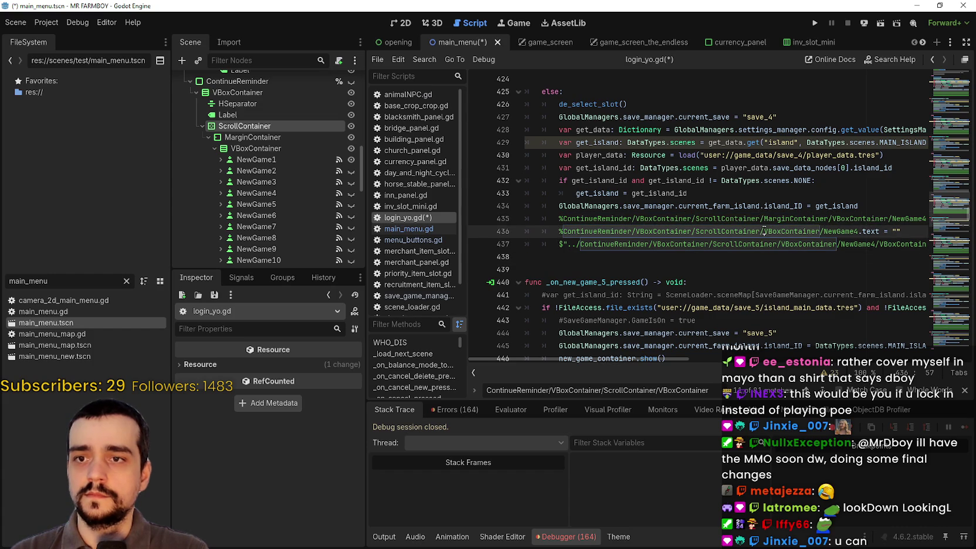
key("ctrl+v")
left_click(837, 243)
type("/MarginContainer")
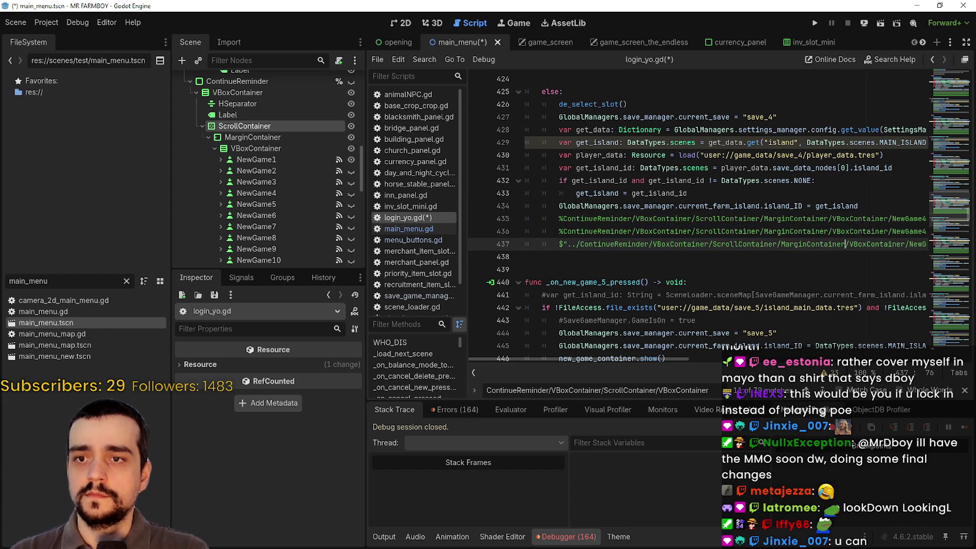
Add 'MarginContainer/' after ScrollContainer in the paths on lines 461–463.
scroll(761, 233, "down", 9)
left_click(762, 219)
type("/MarginContainer")
left_click(761, 231)
type("/MarginContainer")
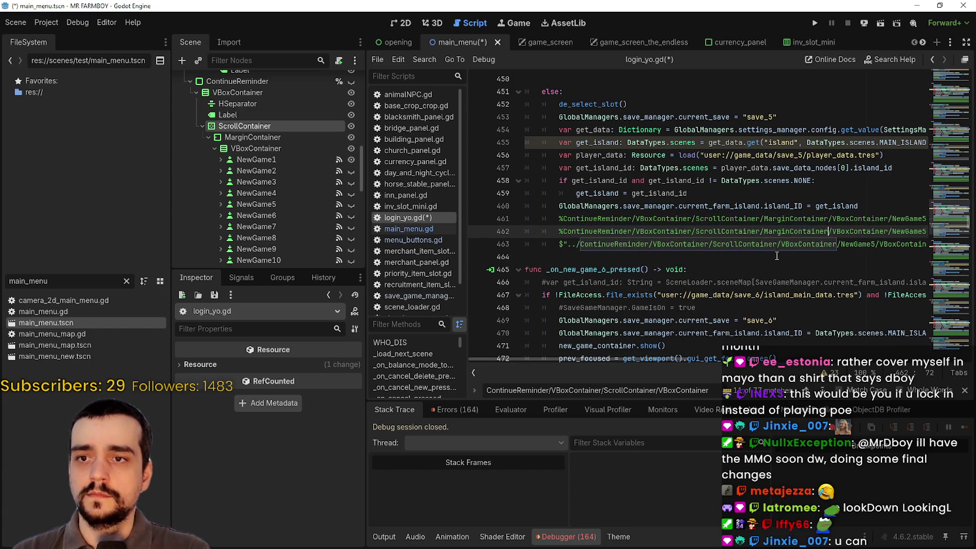
left_click(778, 244)
type("/MarginContainer")
Add 'MarginContainer/' after ScrollContainer in the paths on lines 486–488.
scroll(763, 235, "down", 8)
left_click(761, 218)
type("/MarginContainer")
left_click(763, 231)
key("ctrl+v")
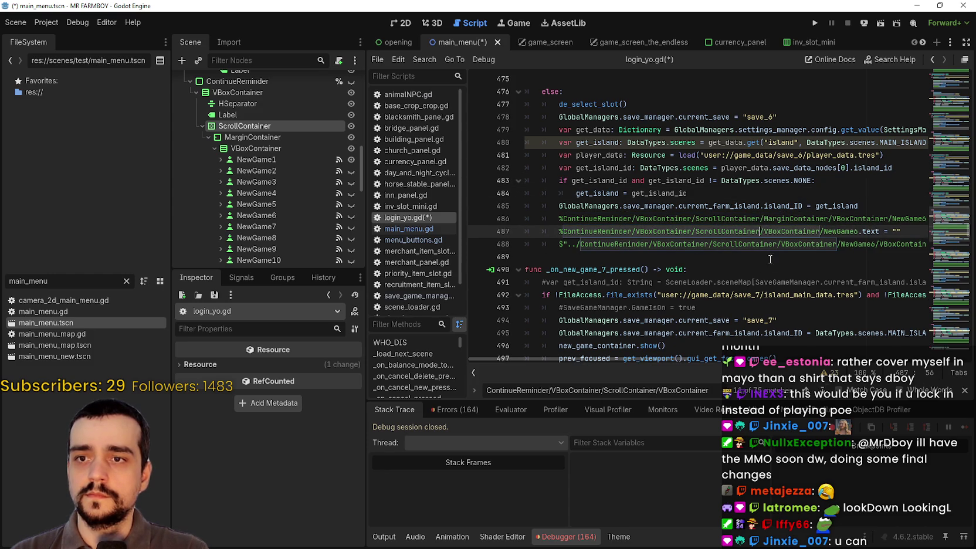
left_click(780, 244)
type("/MarginContainer")
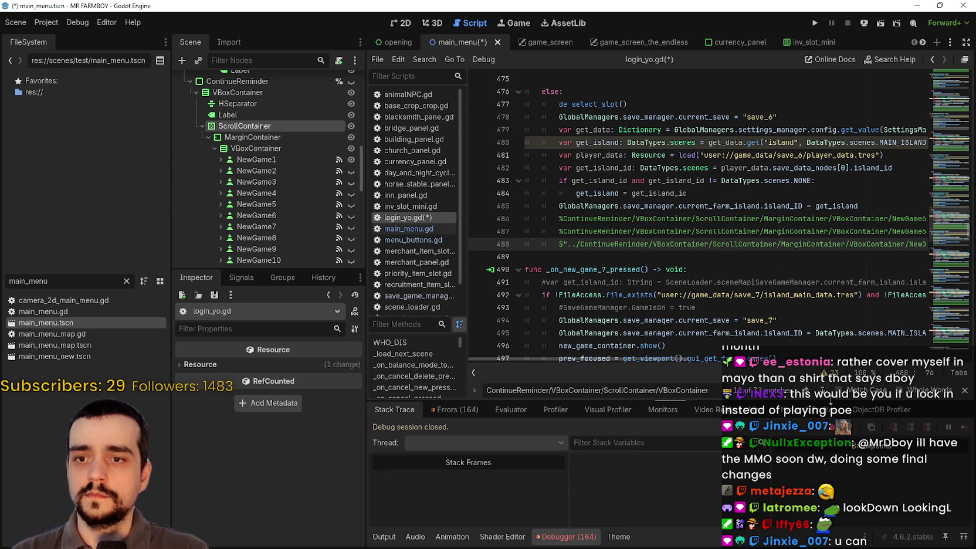
Jump to the next old path and add 'MarginContainer/' on lines 511–513.
left_click(823, 391)
left_click(758, 218)
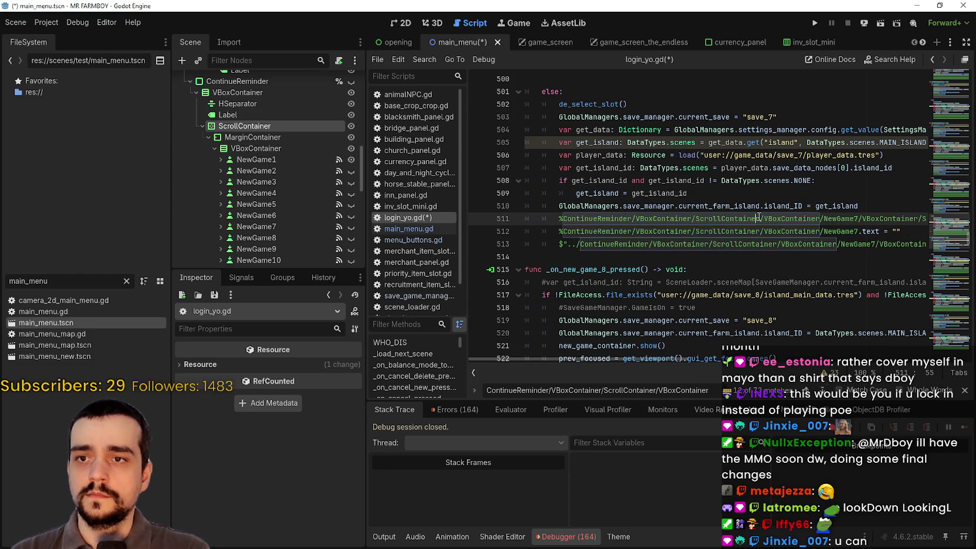
type("/MarginContainer")
left_click(760, 231)
type("/MarginContainer")
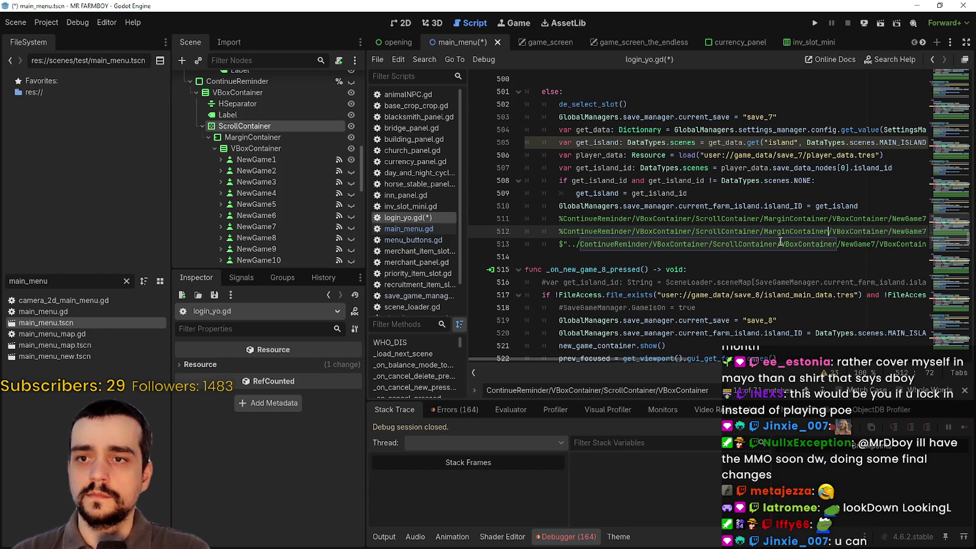
left_click(777, 244)
type("/MarginContainer")
Jump to the next old path and add 'MarginContainer/' on lines 536–538.
left_click(823, 391)
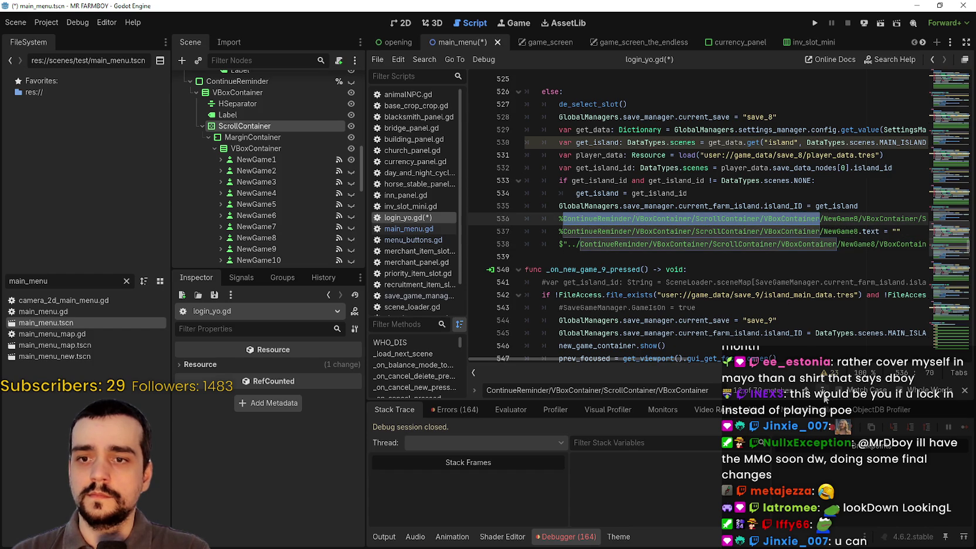
left_click(760, 218)
type("/MarginContainer")
left_click(760, 231)
type("/MarginContainer")
left_click(775, 244)
type("/MarginContainer")
Add 'MarginContainer/' after ScrollContainer in the paths on lines 561–563.
scroll(791, 235, "down", 8)
left_click(760, 218)
type("/MarginContainer")
left_click(762, 231)
type("/MarginContainer")
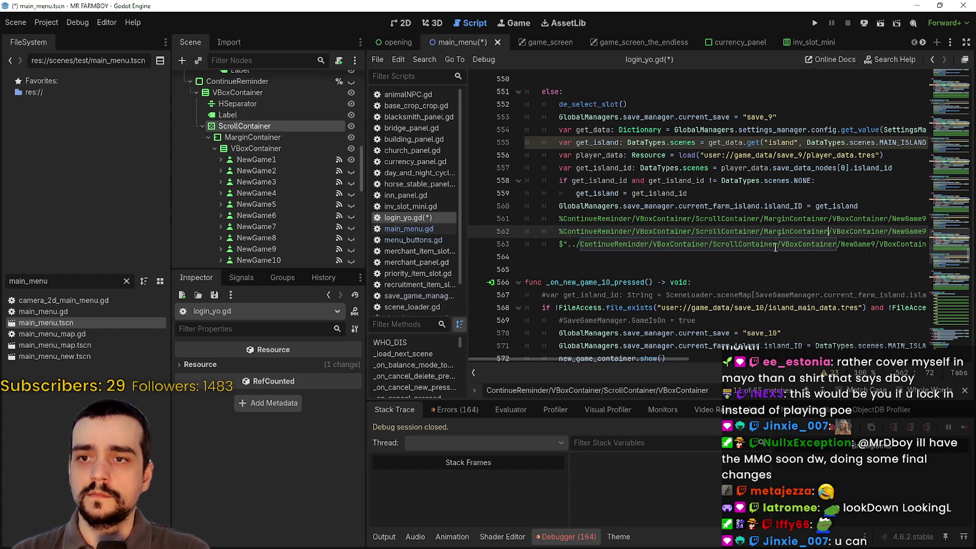
left_click(776, 244)
type("/MarginContainer")
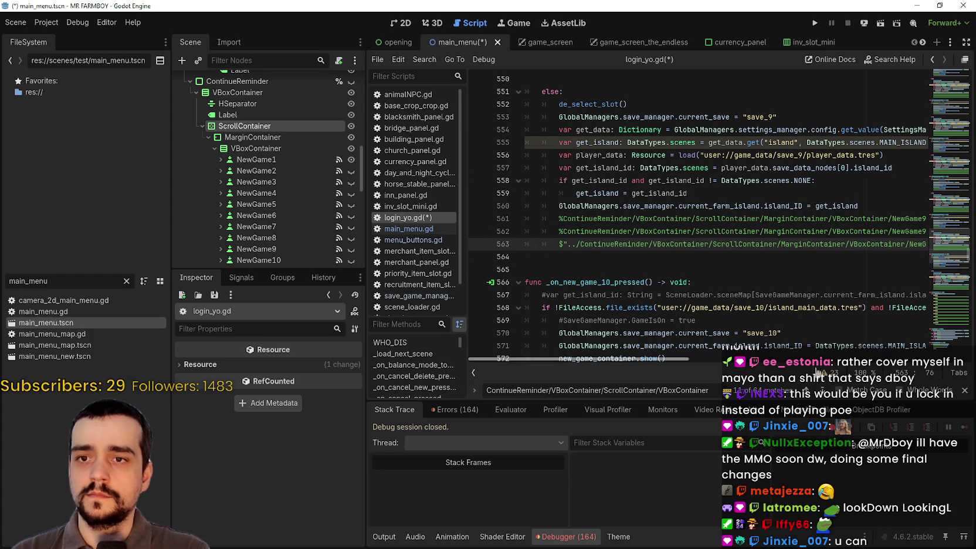
Jump to the next old path and add 'MarginContainer/' on lines 587–589.
left_click(823, 391)
left_click(763, 218)
type("/MarginContainer")
left_click(761, 231)
key("ctrl+v")
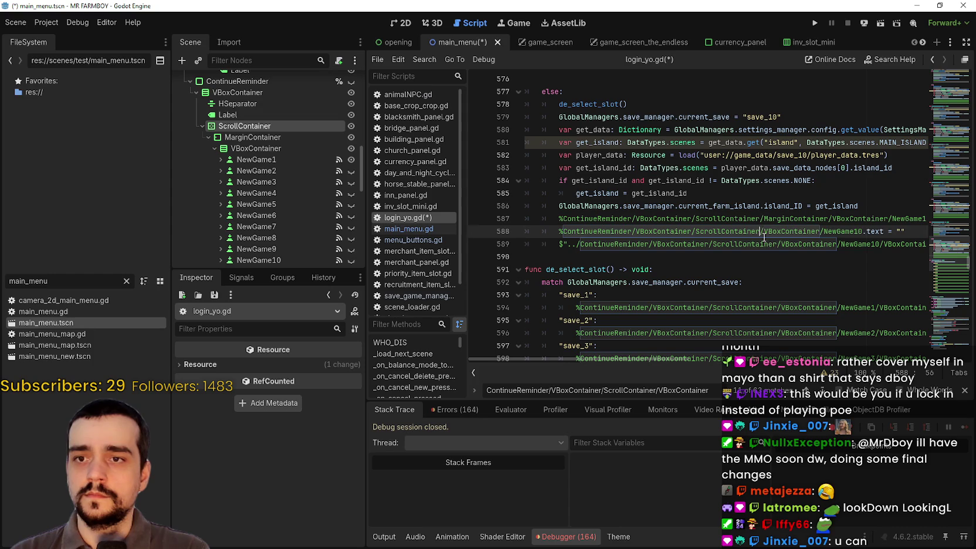
left_click(778, 244)
type("/MarginContainer")
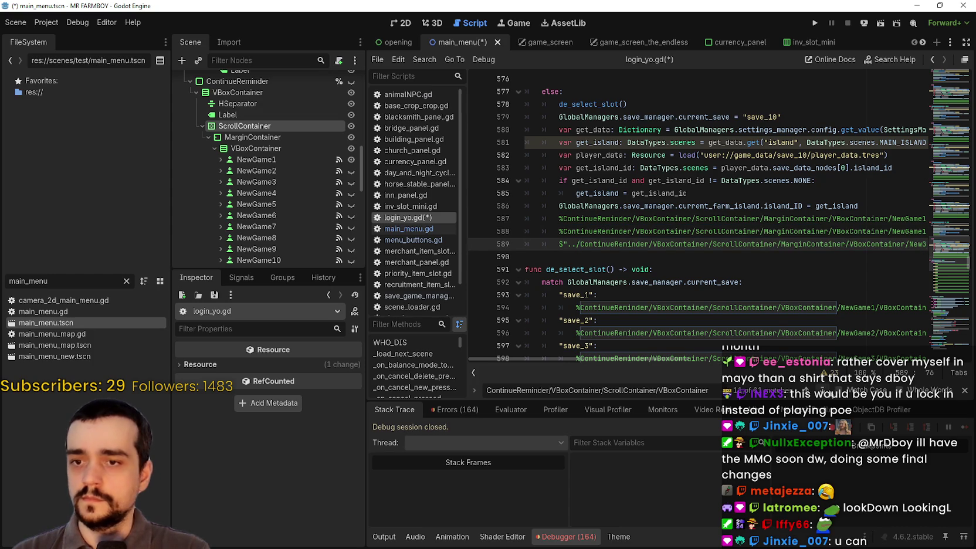
Insert 'MarginContainer/' into the save_1 through save_4 paths of de_select_slot.
scroll(778, 244, "down", 2)
left_click(778, 218)
type("/MarginContainer")
left_click(778, 243)
type("/MarginContainer")
left_click(778, 269)
type("/MarginContainer")
left_click(780, 295)
type("/MarginContainer")
Paste MarginContainer/ after ScrollContainer/ in the de_select_slot paths for save_5 through save_10.
scroll(778, 228, "down", 3)
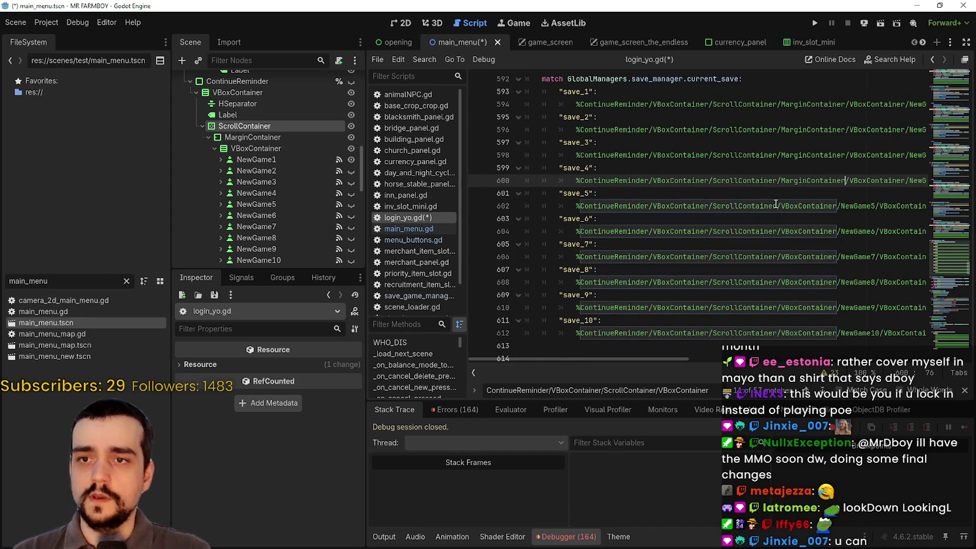
left_click(777, 206)
type("/MarginContainer")
left_click(778, 231)
type("/MarginContainer")
left_click(778, 256)
type("/MarginContainer")
left_click(778, 282)
type("/MarginContainer")
left_click(778, 307)
type("/MarginContainer")
left_click(778, 332)
type("/MarginContainer")
Find the next ScrollContainer with F3 and add MarginContainer/ to the delete paths on lines 653–656.
scroll(794, 255, "down", 4)
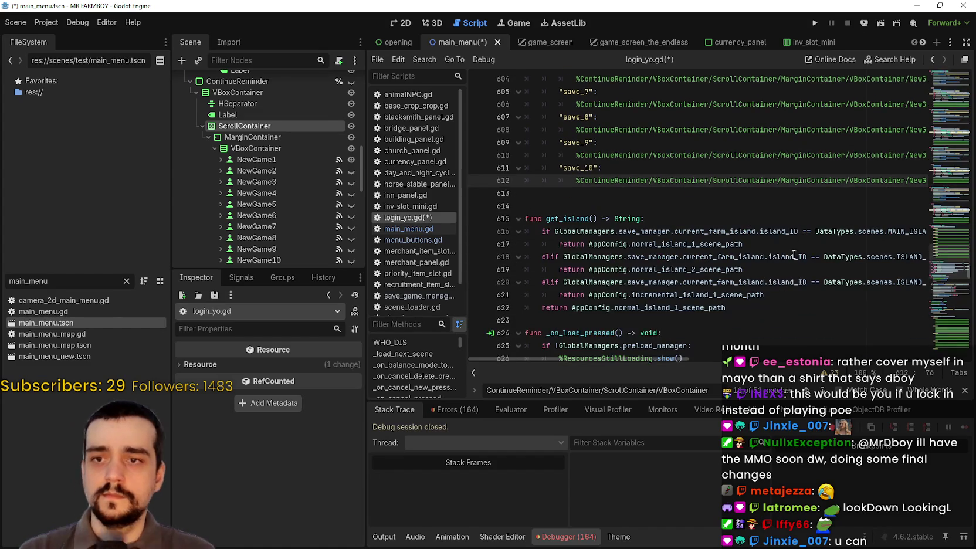
key("F3")
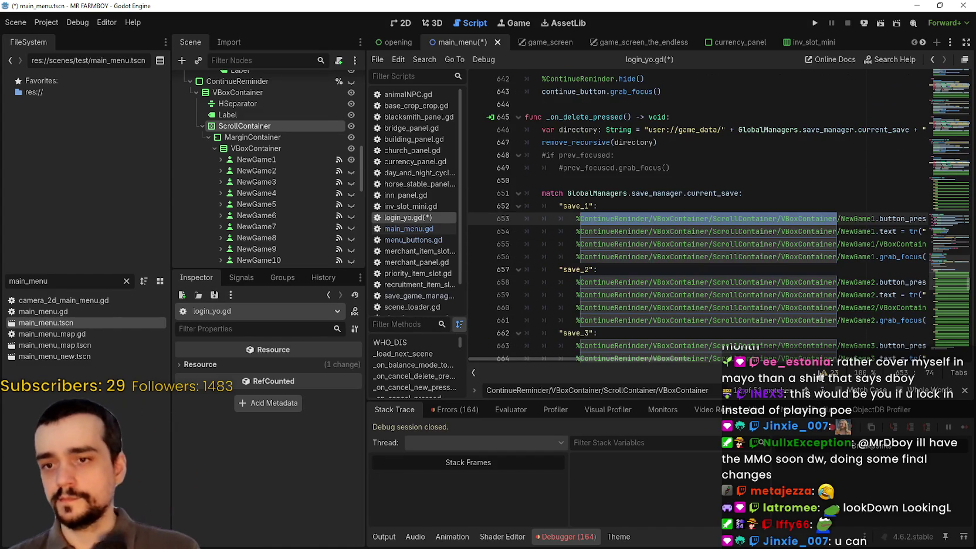
left_click(779, 244)
left_click(780, 218)
type("MarginContainer/")
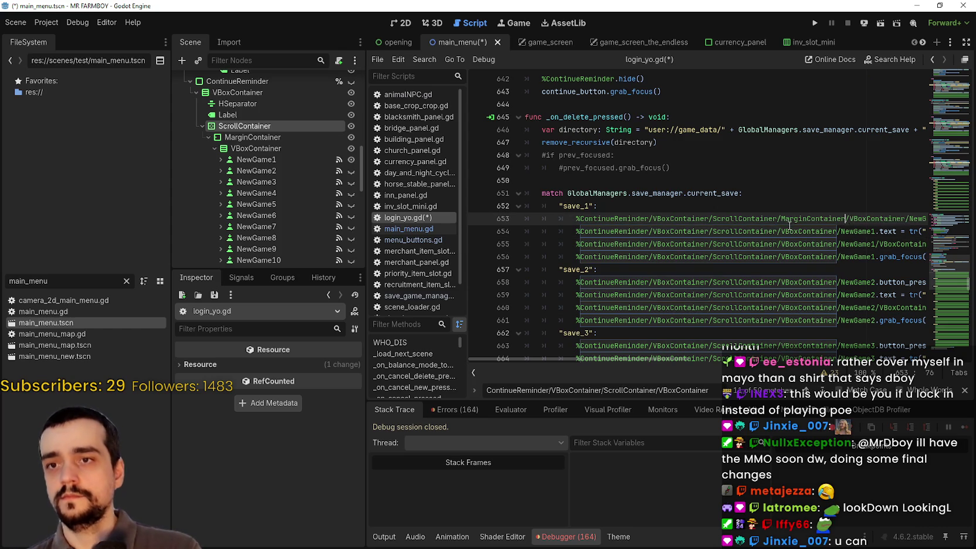
left_click(780, 231)
type("MarginContainer/")
left_click(779, 244)
type("MarginContainer/")
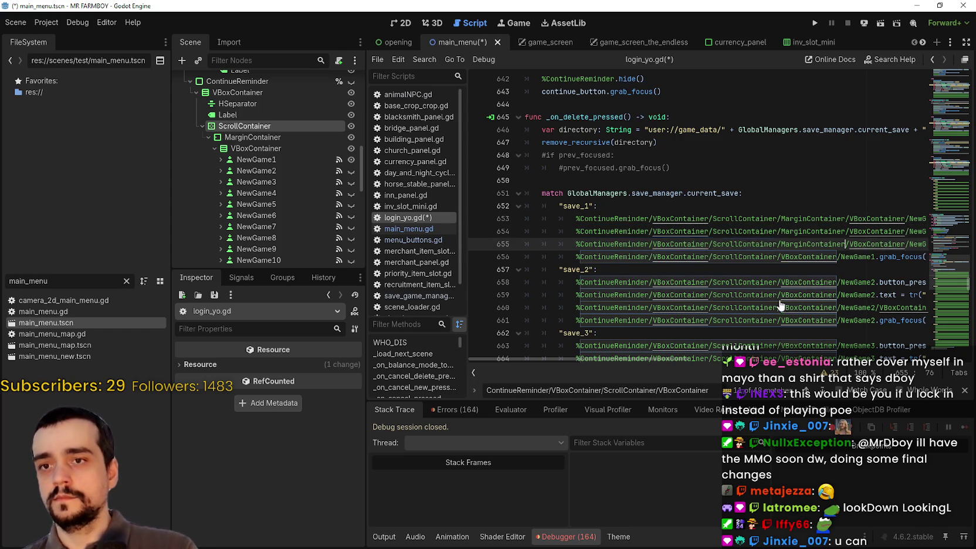
left_click(780, 256)
type("MarginContainer/")
Add MarginContainer/ after ScrollContainer/ in the paths on lines 658–661.
left_click(780, 282)
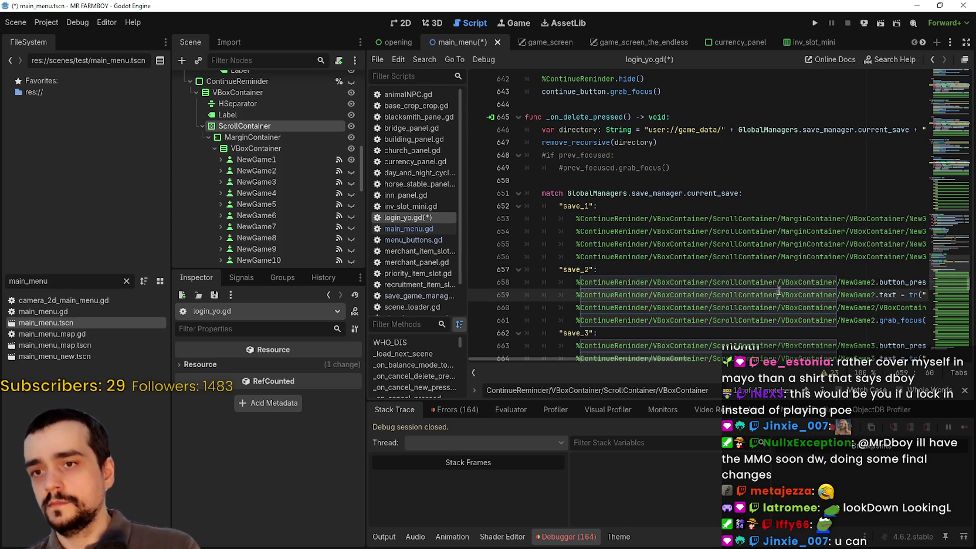
type("/MarginContainer")
left_click(778, 296)
type("/MarginContainer")
left_click(780, 307)
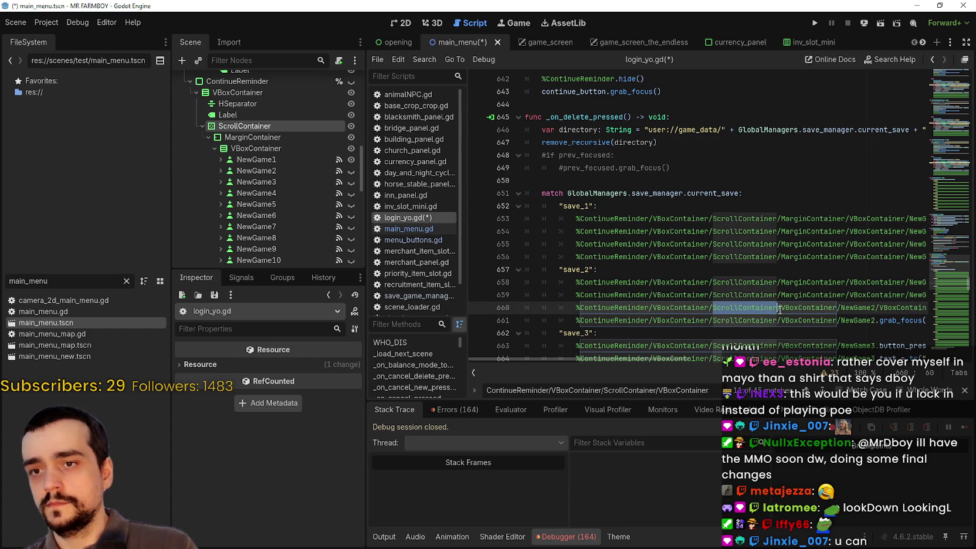
type("MarginContainer/")
left_click(778, 320)
type("MarginContainer/")
Add MarginContainer/ after ScrollContainer/ in the paths on lines 663–666 and 668.
scroll(779, 304, "down", 2)
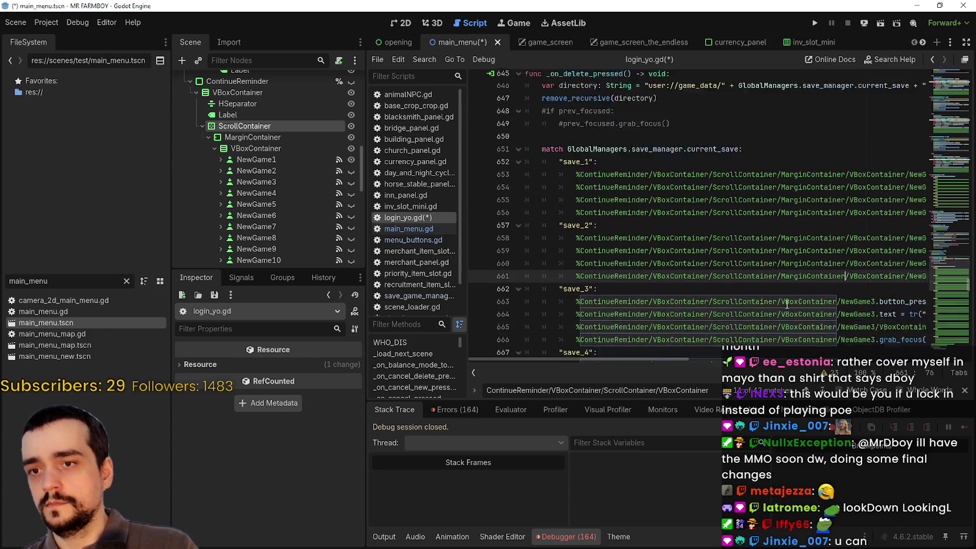
left_click(777, 268)
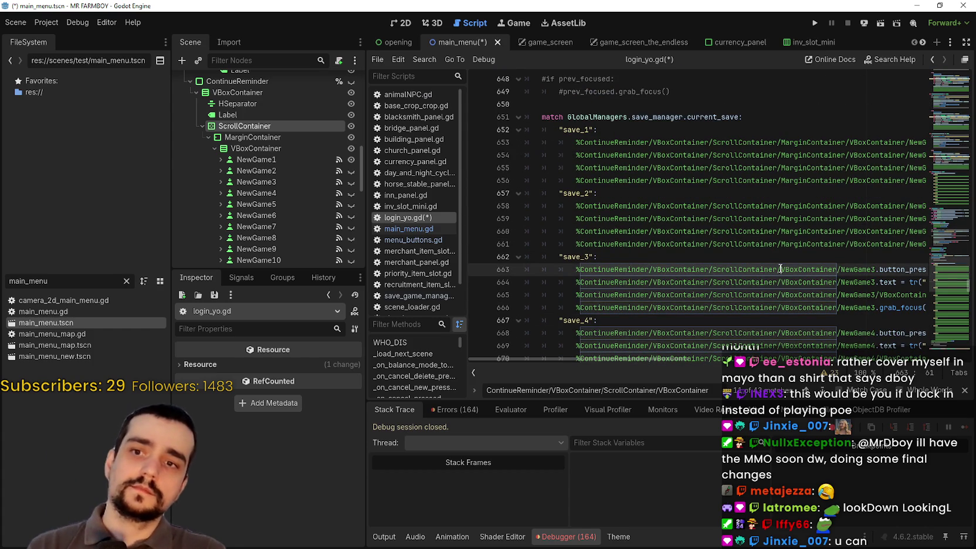
type("/MarginContainer")
left_click(780, 282)
type("/MarginContainer")
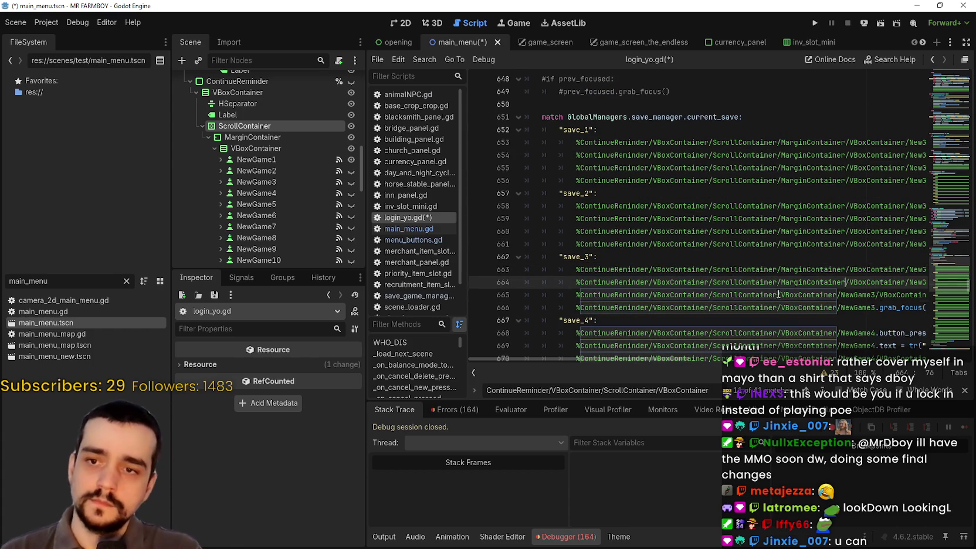
left_click(778, 295)
type("/MarginContainer")
left_click(779, 308)
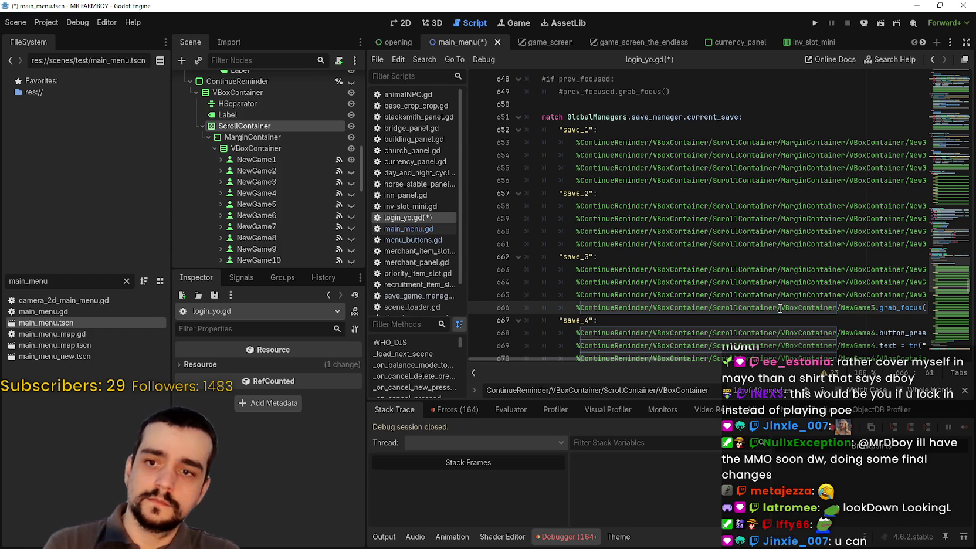
type("MarginContainer/")
left_click(775, 331)
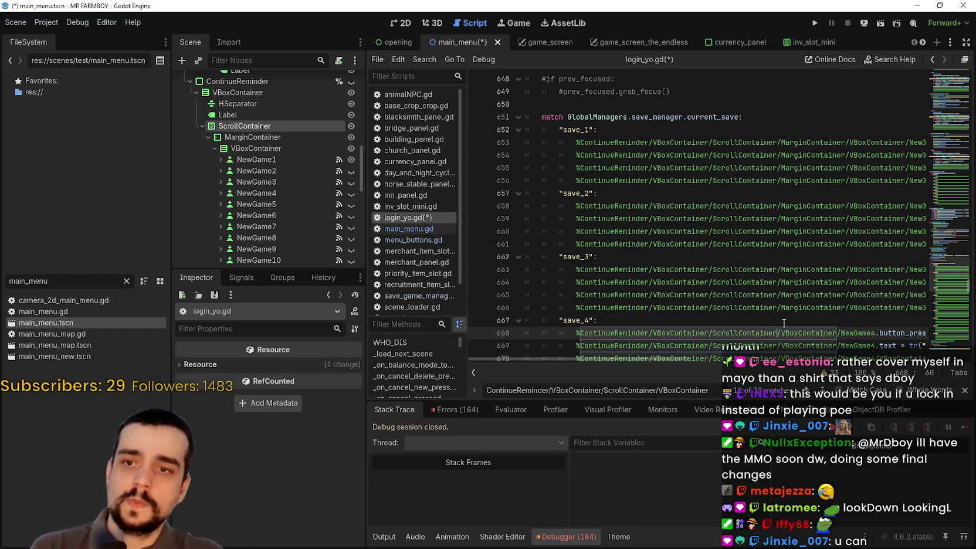
type("MarginContainer/")
Add MarginContainer/ after ScrollContainer/ in the paths on lines 669–671.
scroll(763, 193, "down", 2)
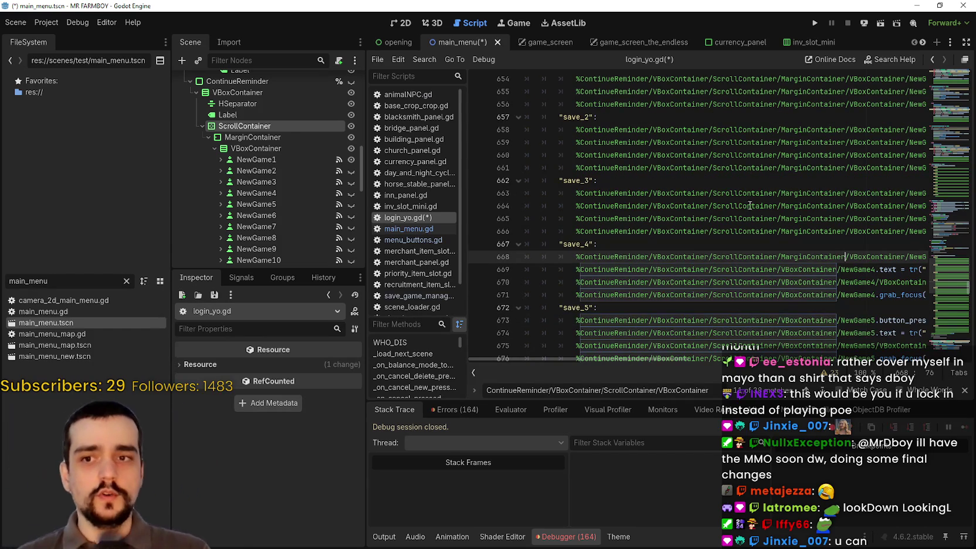
left_click(791, 304)
left_click(780, 270)
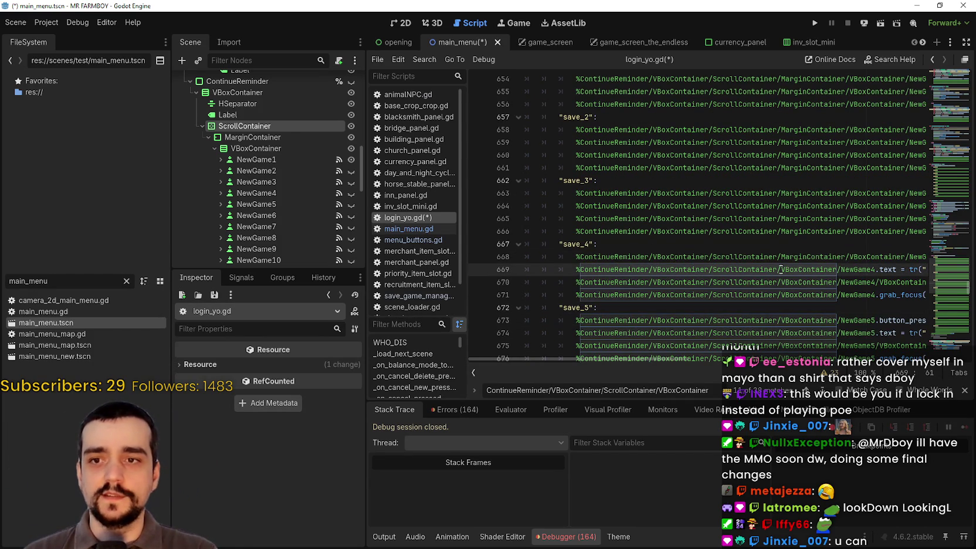
type("/MarginContainer")
left_click(778, 282)
type("MarginContainer/")
left_click(778, 295)
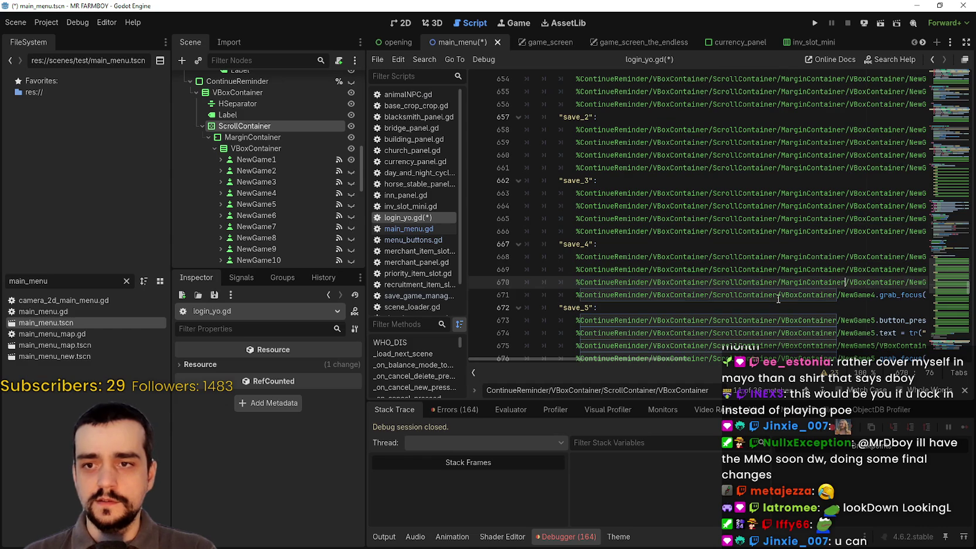
type("/MarginContainer")
Inspect the VBoxContainer documentation popup on line 674, then dismiss it.
scroll(789, 268, "down", 1)
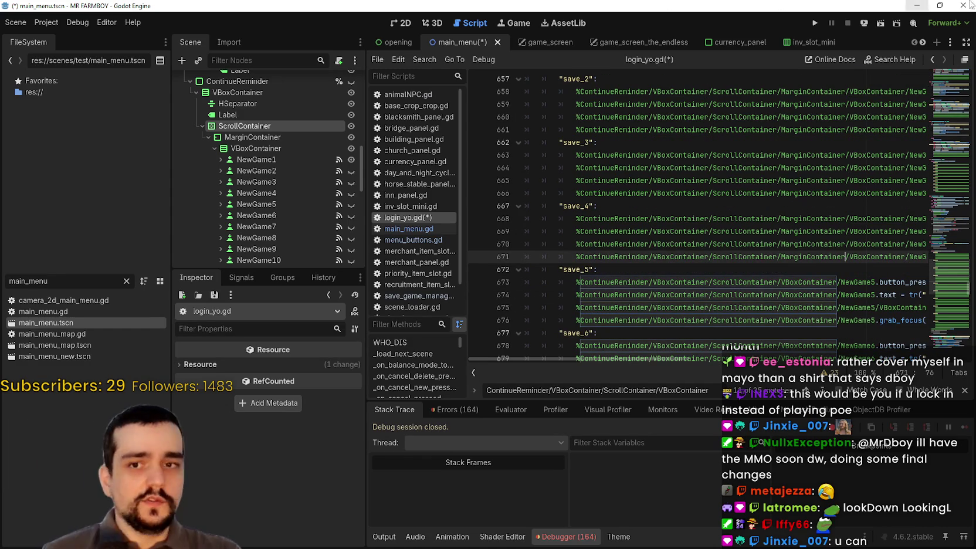
scroll(742, 239, "down", 1)
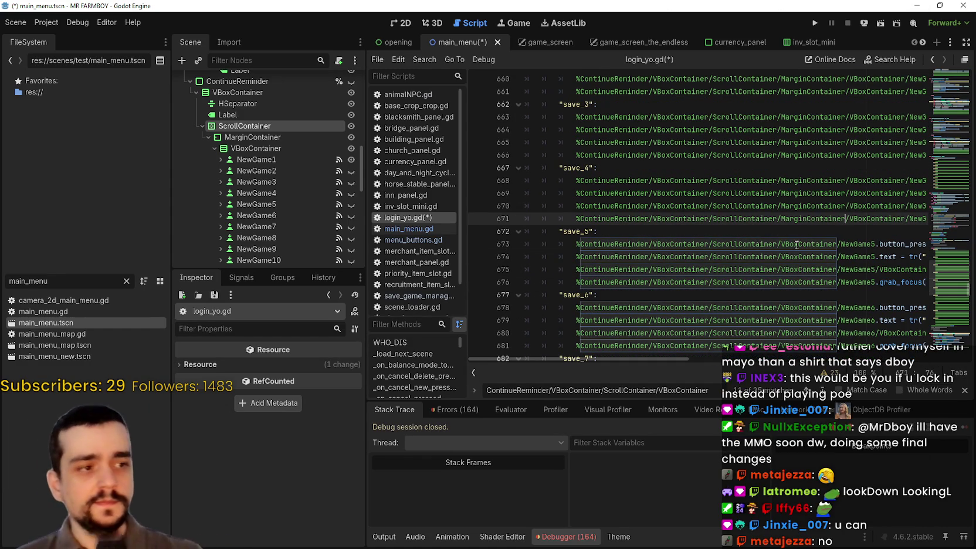
mouse_move(797, 245)
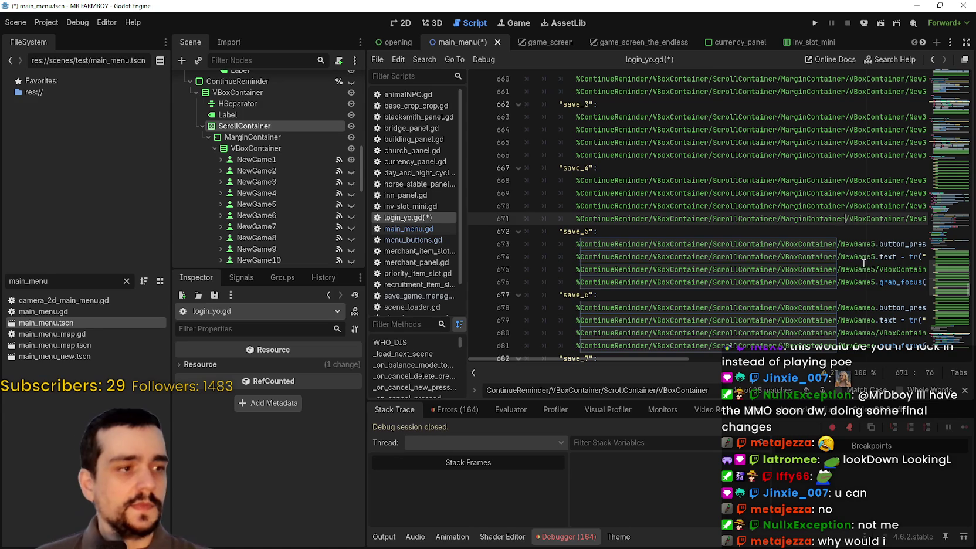
left_click(833, 257)
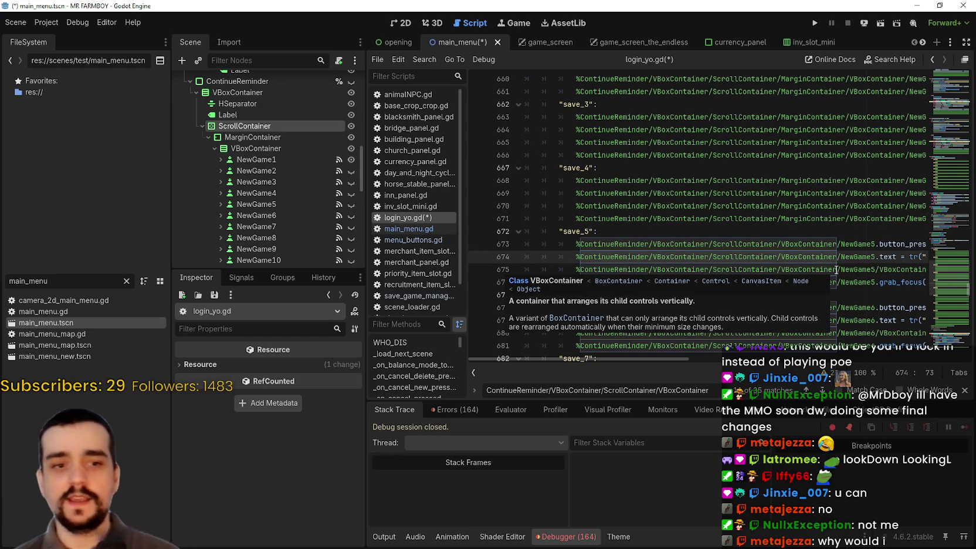
left_click(864, 283)
left_click(833, 254)
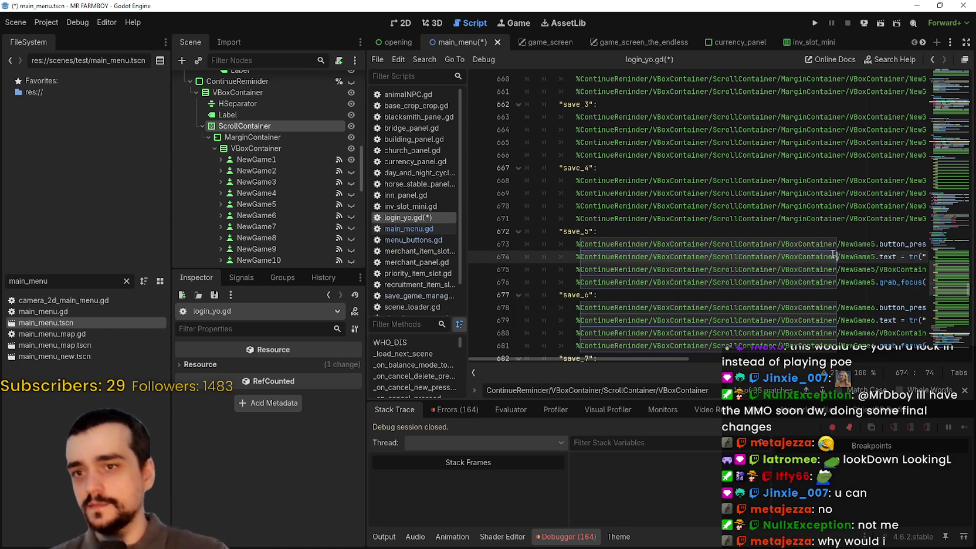
Add MarginContainer/ to the save_5 delete paths on lines 673–676 and to line 678.
left_click(801, 244)
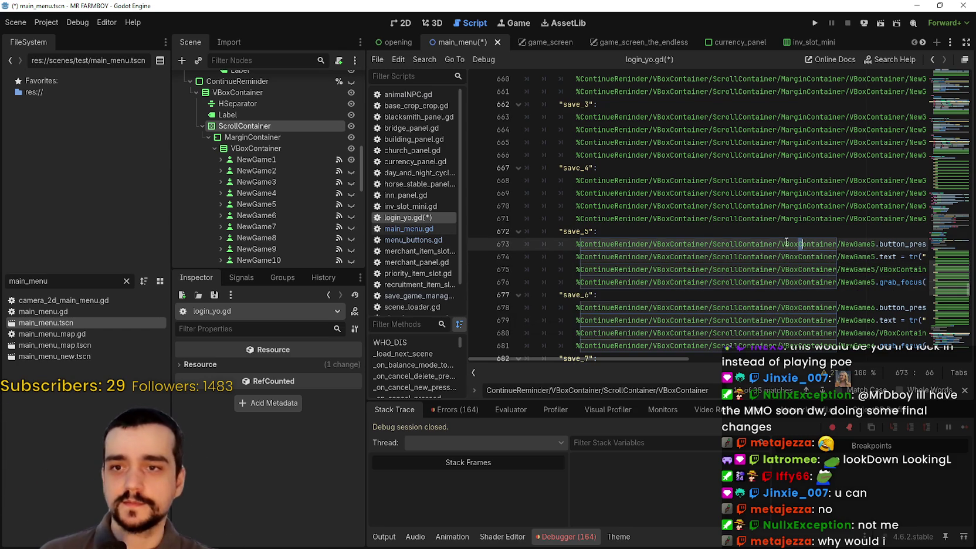
type("MarginContainer/")
left_click(779, 256)
type("/MarginContainer")
left_click(777, 270)
type("MarginContainer/")
left_click(779, 282)
type("/MarginContainer")
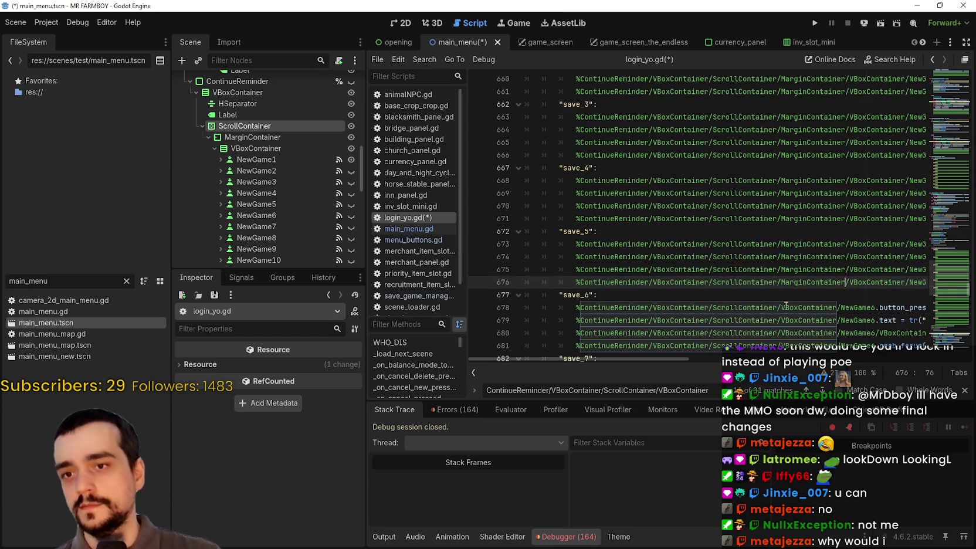
left_click(782, 307)
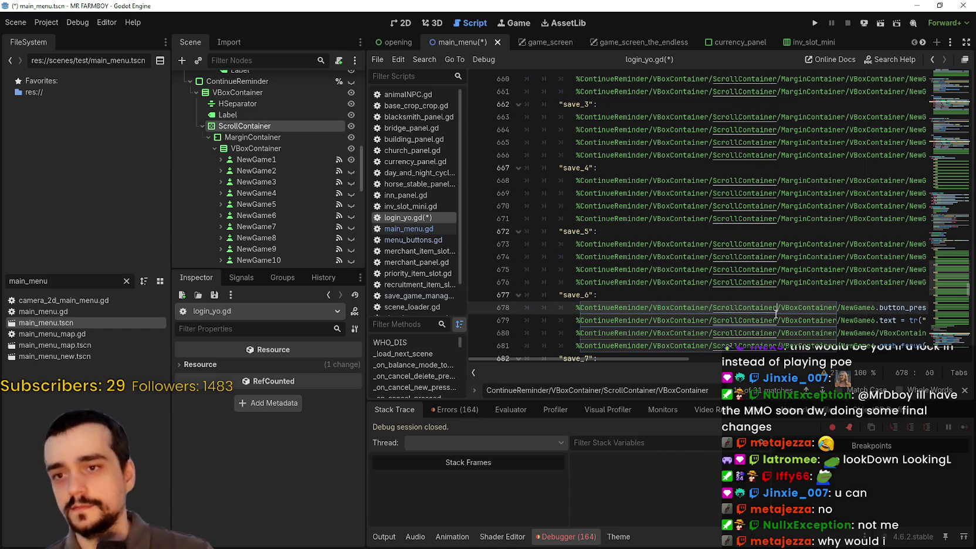
type("MarginContainer/")
left_click(760, 320)
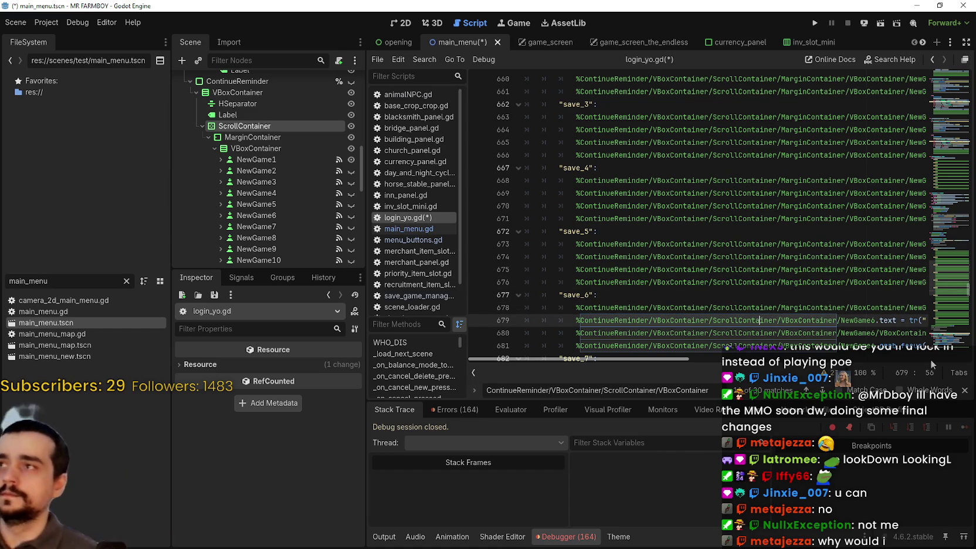
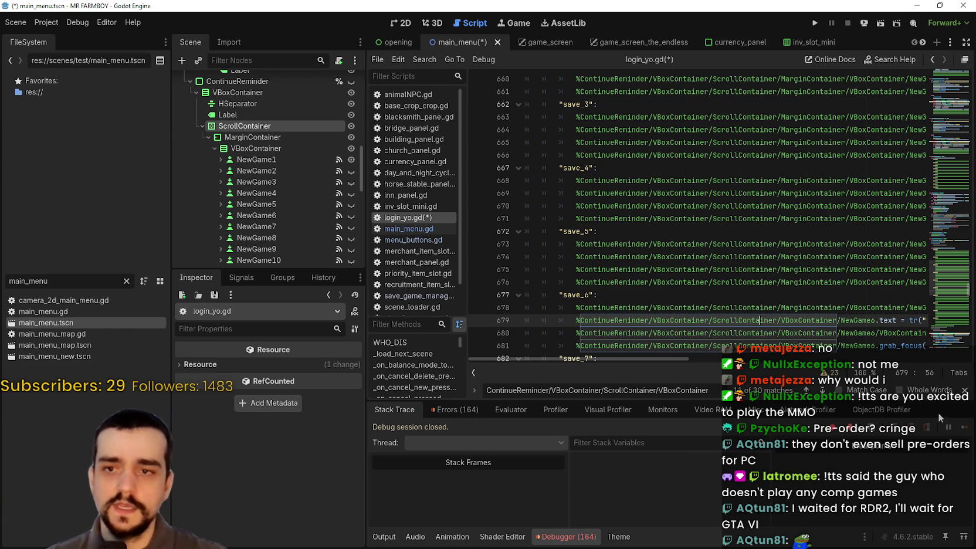
Insert MarginContainer/ after ScrollContainer/ in the node paths on lines 679–681.
left_click(855, 333)
key("ctrl+z")
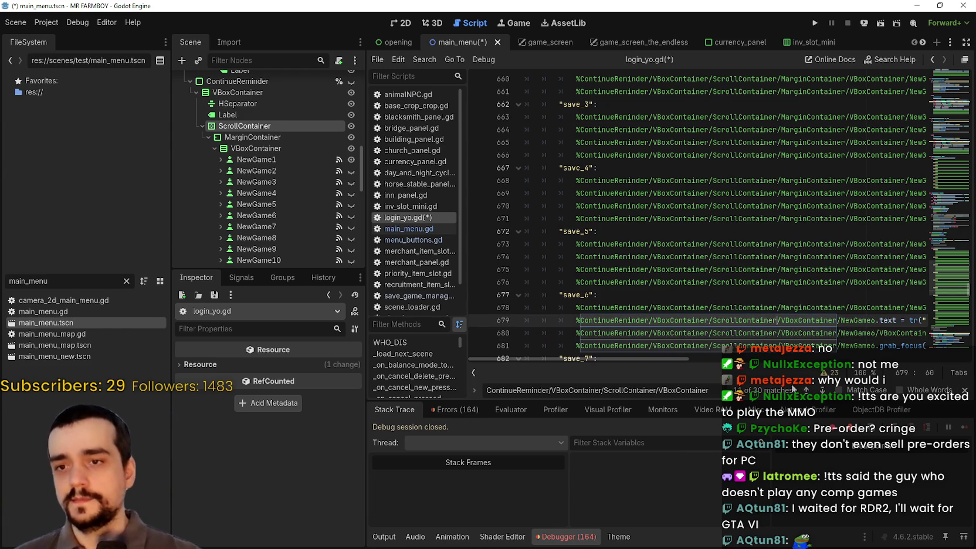
left_click(785, 333)
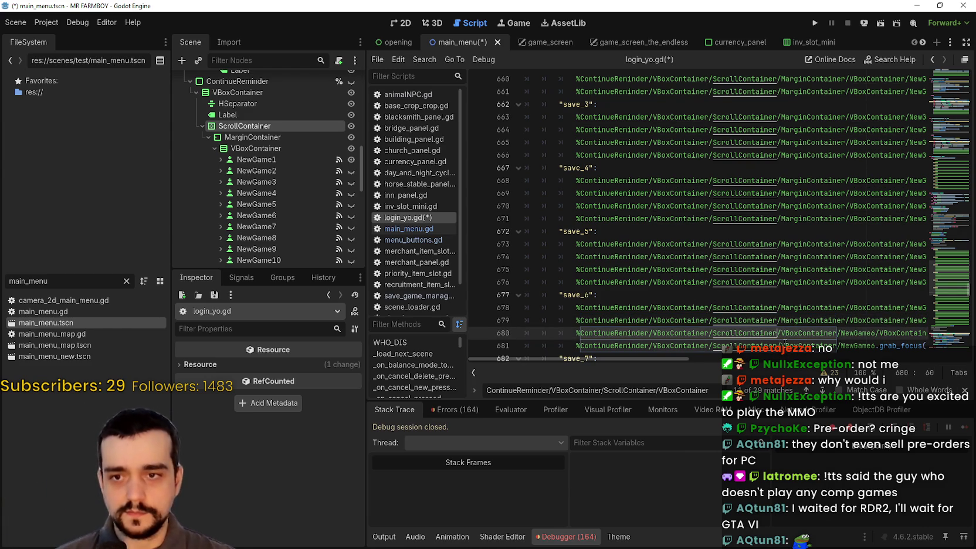
key("ctrl+z")
key("Down")
key("ctrl+z")
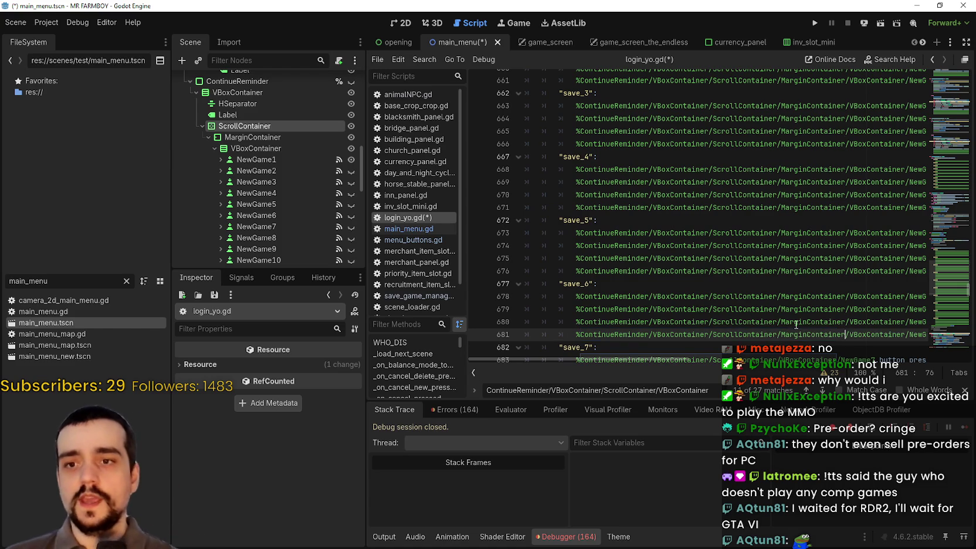
scroll(796, 324, "down", 2)
Paste MarginContainer/ into the four save_7 node paths on lines 683–686.
left_click(786, 285)
type("MarginContainer/")
left_click(777, 296)
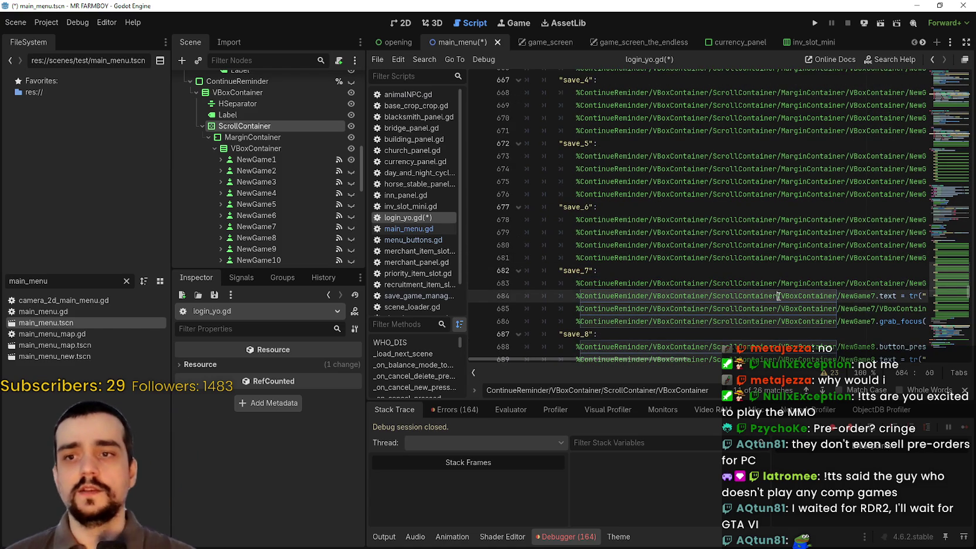
type("MarginContainer/")
left_click(777, 307)
type("MarginContainer/")
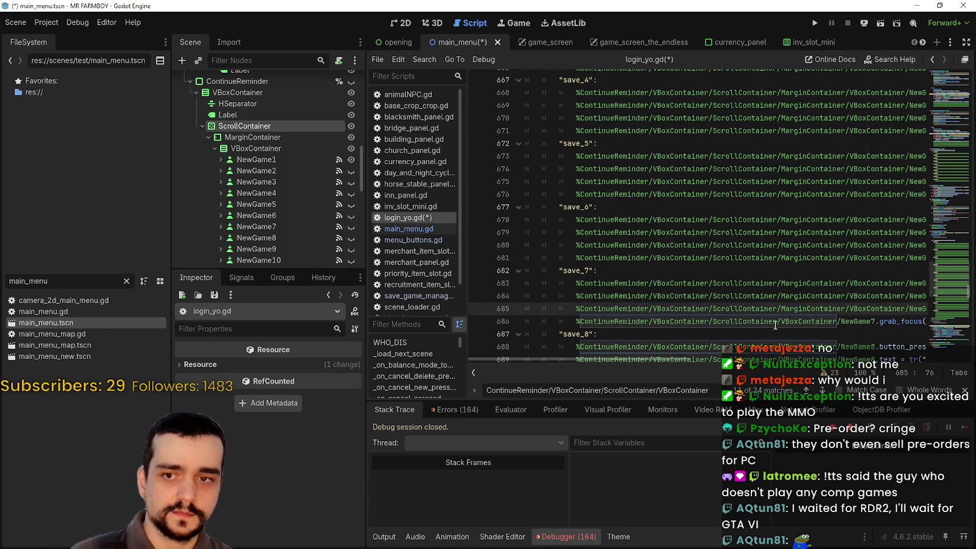
left_click(778, 320)
type("/MarginContainer")
scroll(768, 322, "down", 2)
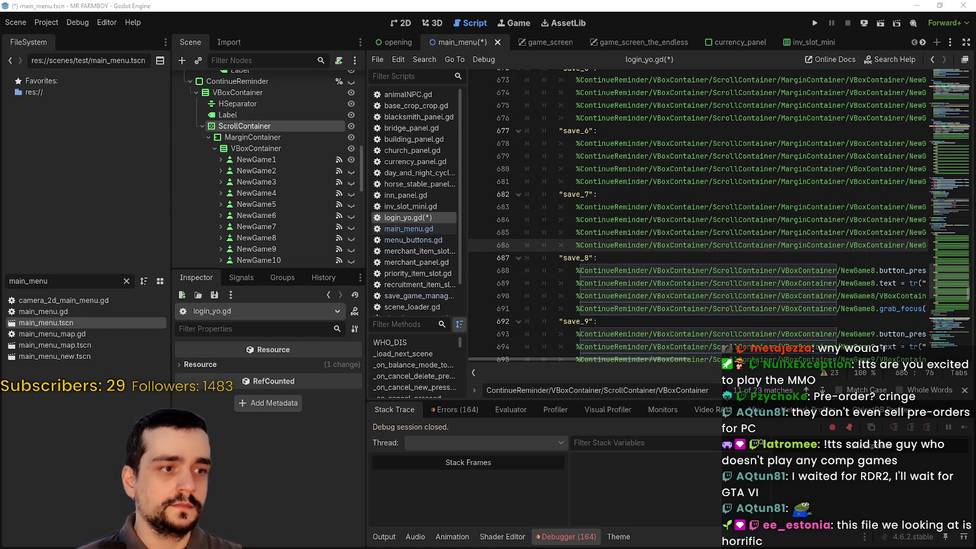
key("alt+Tab")
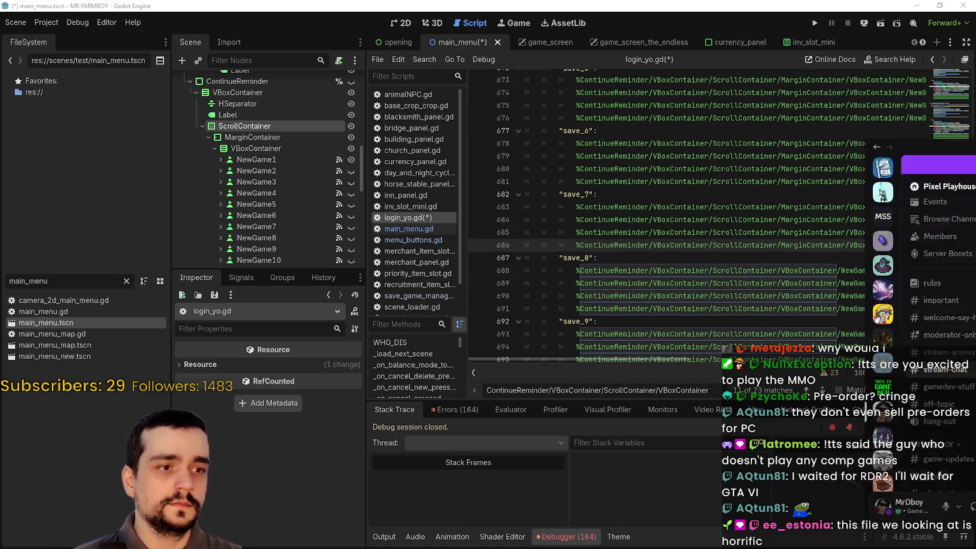
Play the stream-chat video full screen and pause it on the car shot.
left_click(623, 353)
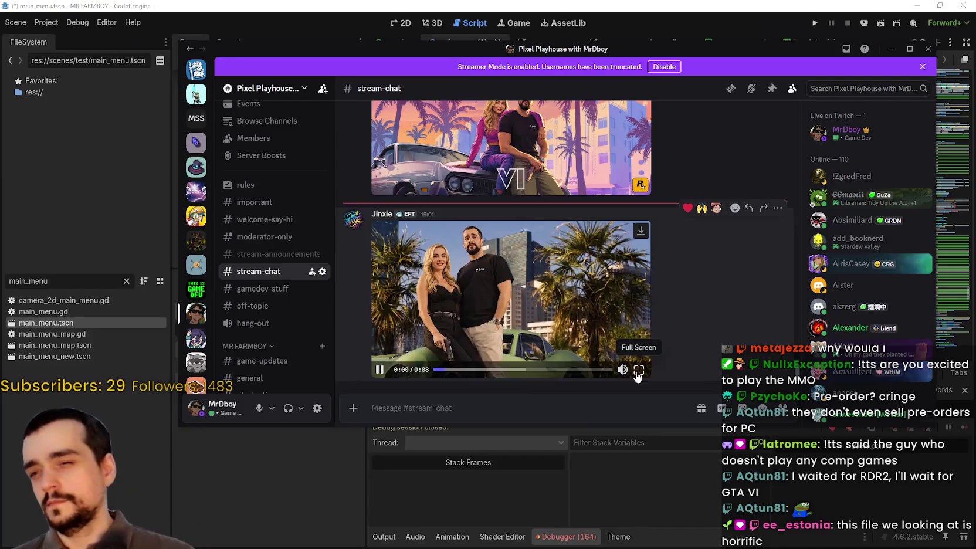
left_click(639, 369)
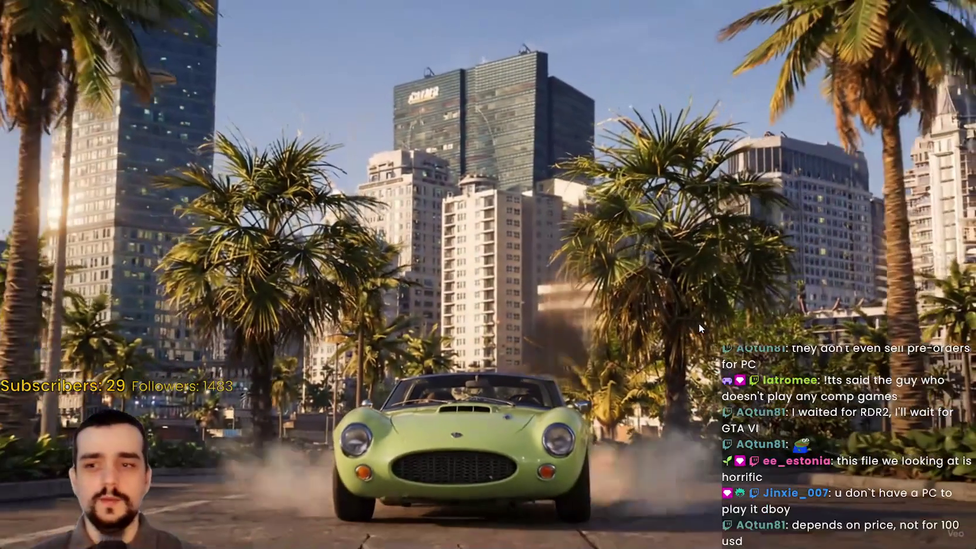
mouse_move(193, 305)
left_click(349, 412)
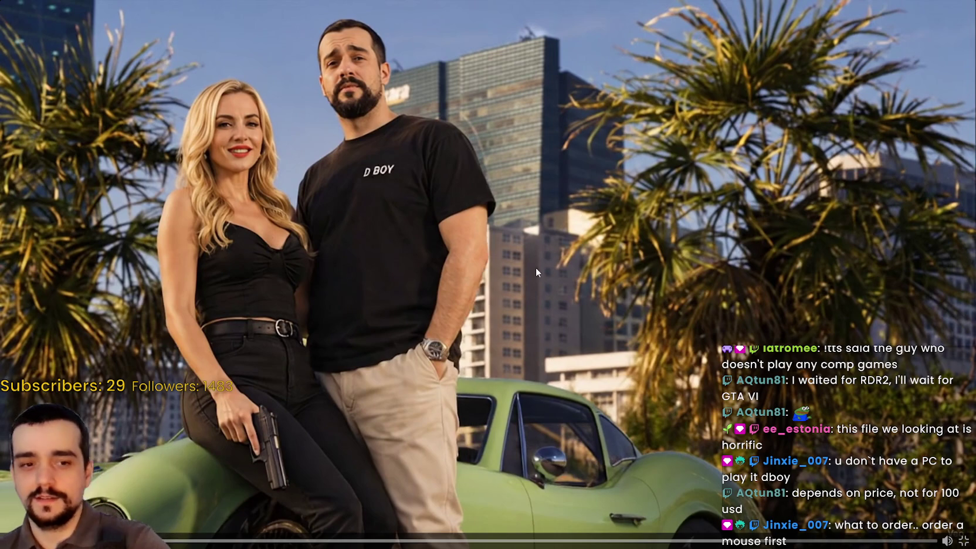
Step the clip forward with play and pause, then exit full screen.
left_click(532, 356)
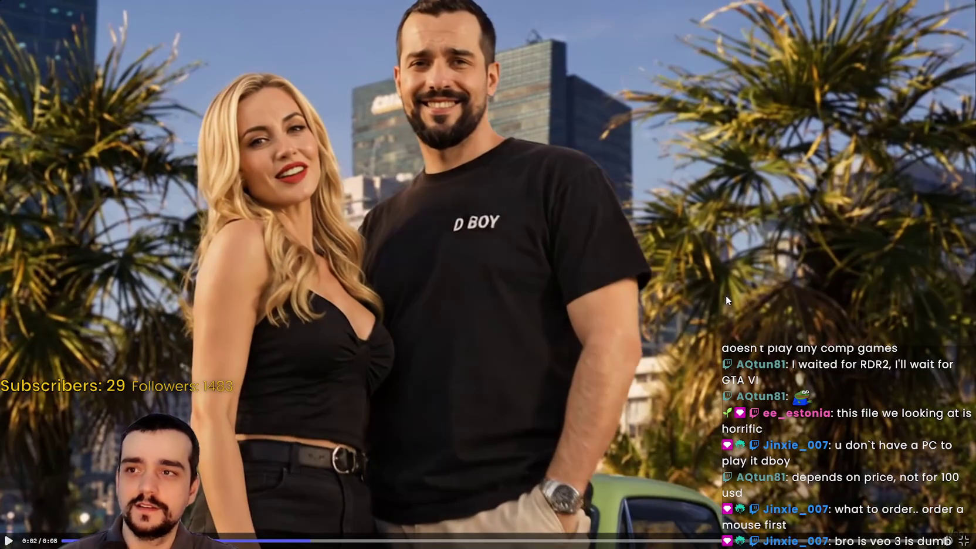
key("space")
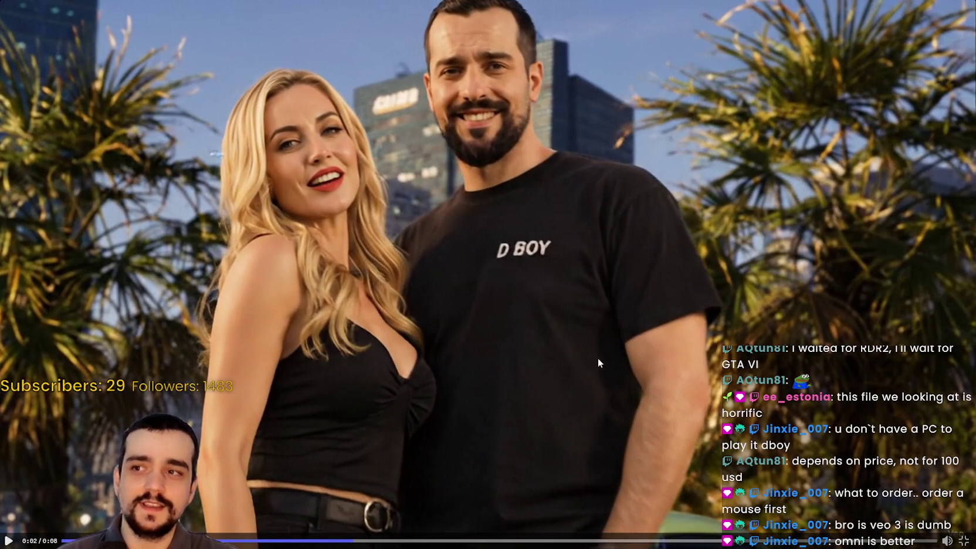
key("space")
key("space")
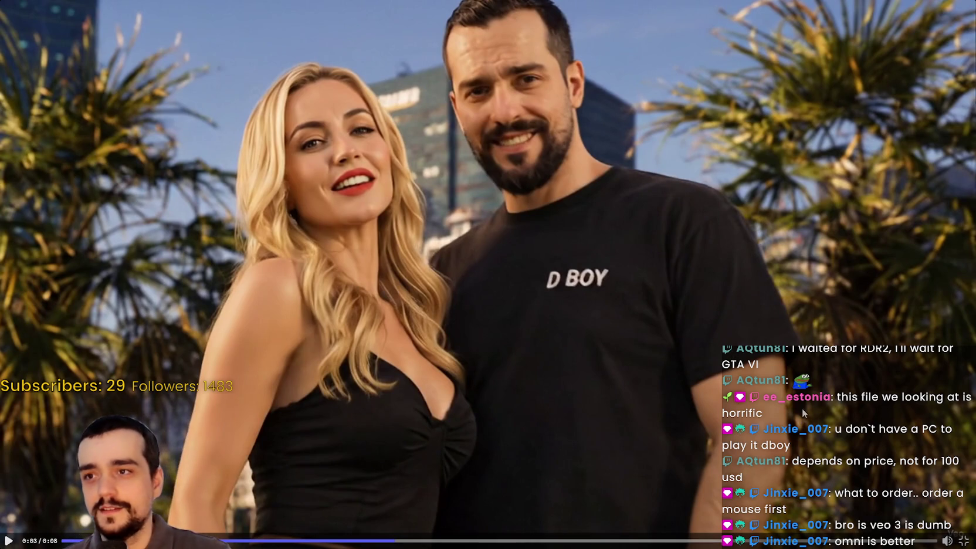
key("space")
key("space")
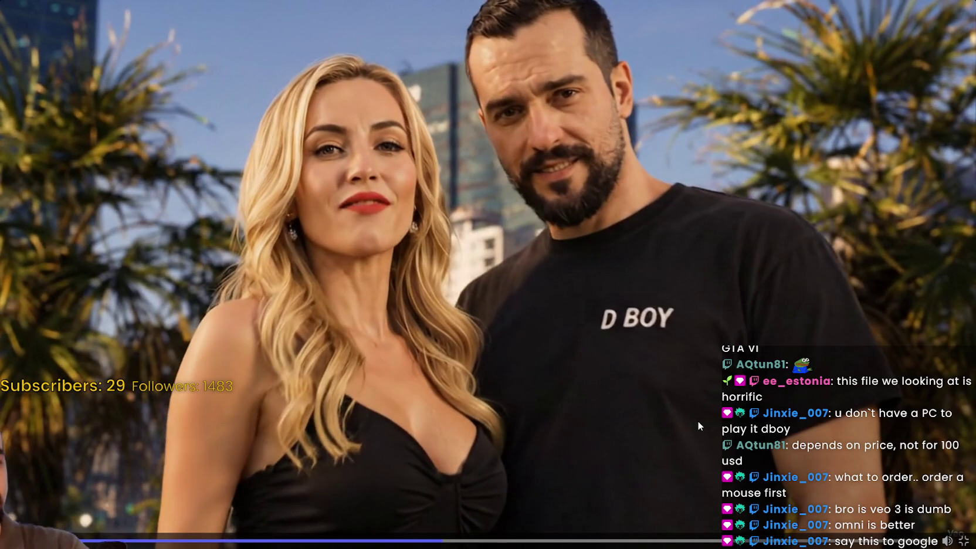
left_click(618, 305)
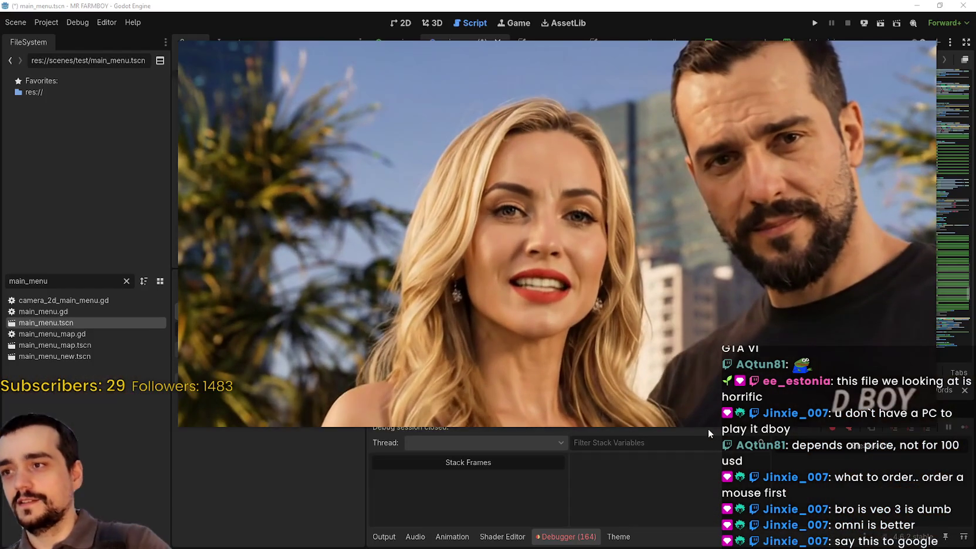
key("Escape")
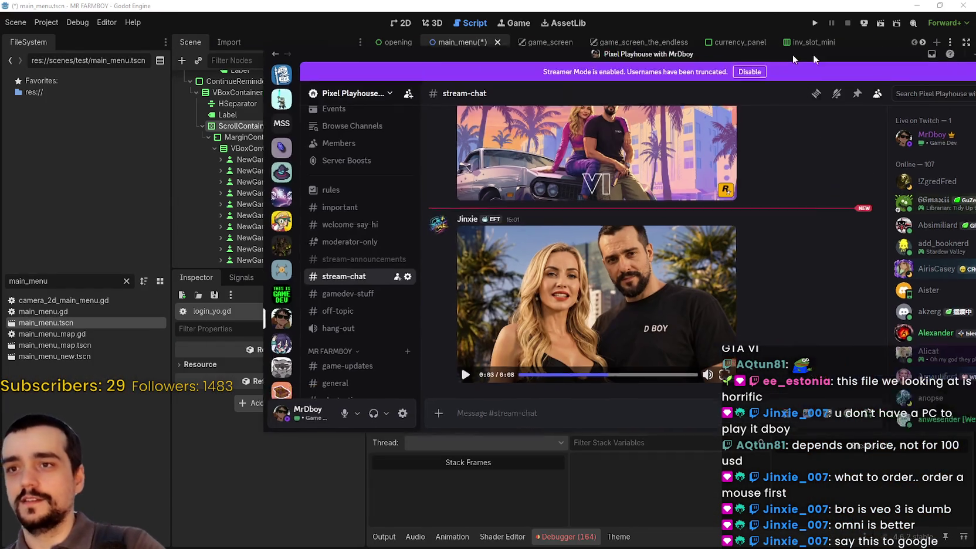
Back in login_yo.gd, paste MarginContainer/ into the save_8 paths on lines 688–691.
key("alt+Tab")
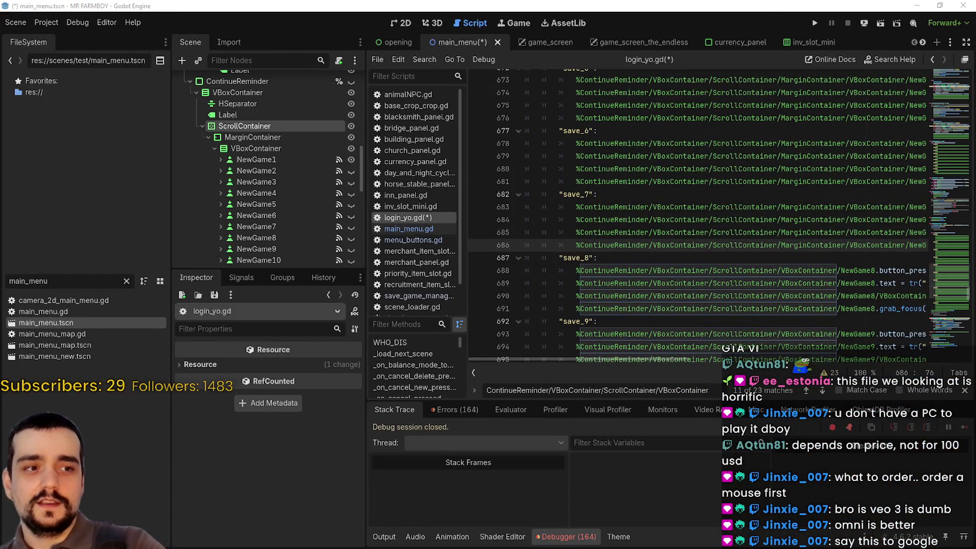
left_click(645, 257)
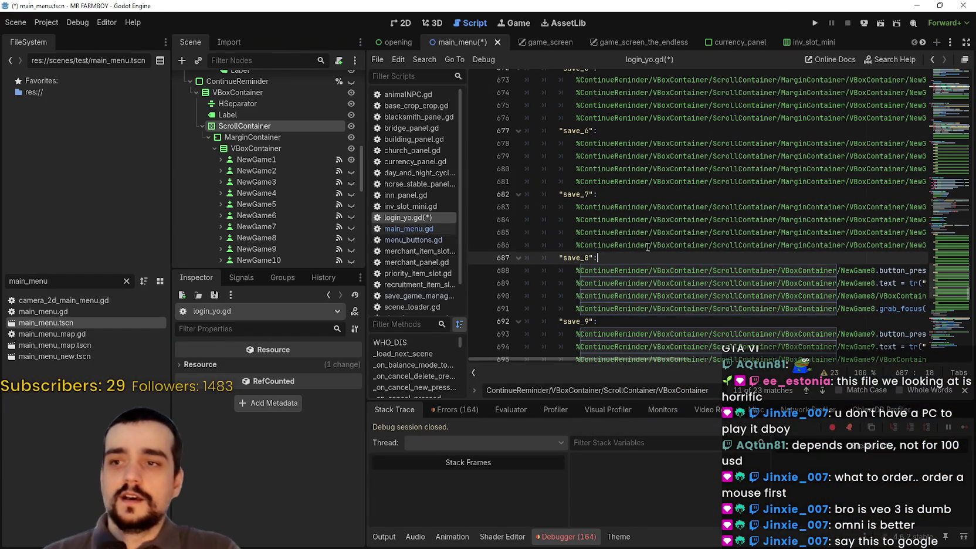
scroll(647, 246, "down", 2)
left_click(776, 194)
type("/MarginContainer")
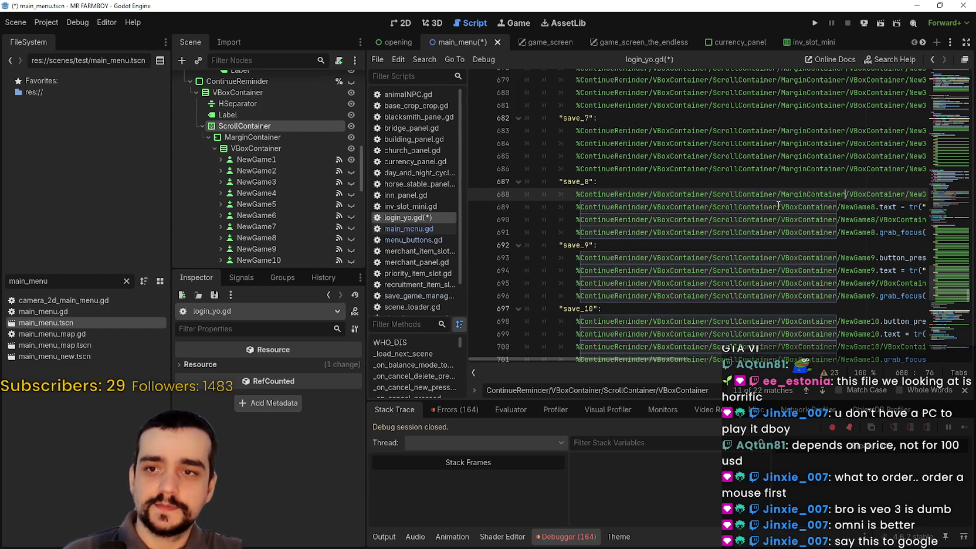
left_click(779, 207)
type("/MarginContainer")
left_click(778, 219)
type("/MarginContainer")
left_click(777, 232)
type("/MarginContainer")
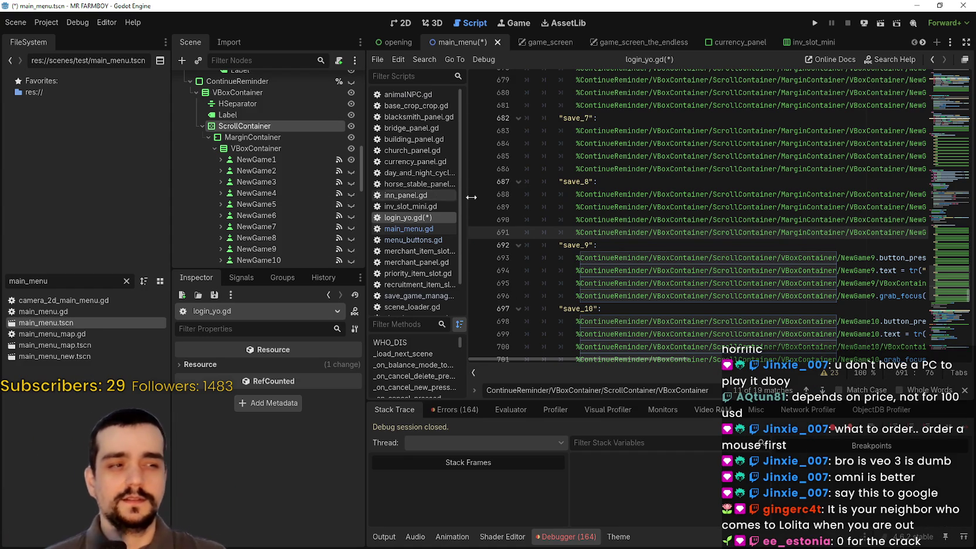
Add MarginContainer/ to the node paths on lines 693–696.
left_click(759, 218)
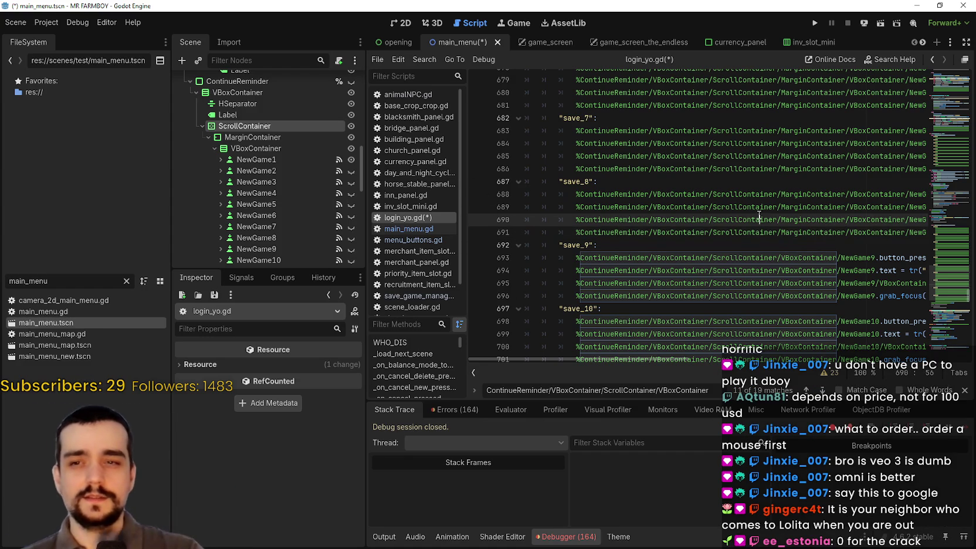
left_click(778, 254)
type("/MarginContainer")
left_click(778, 270)
type("/MarginContainer")
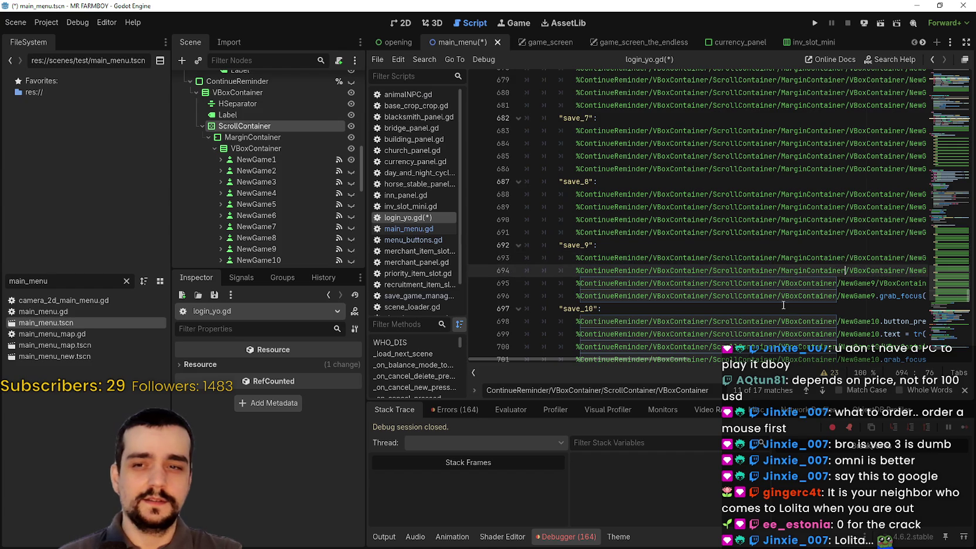
left_click(779, 284)
type("/MarginContainer")
left_click(779, 296)
key("ctrl+v")
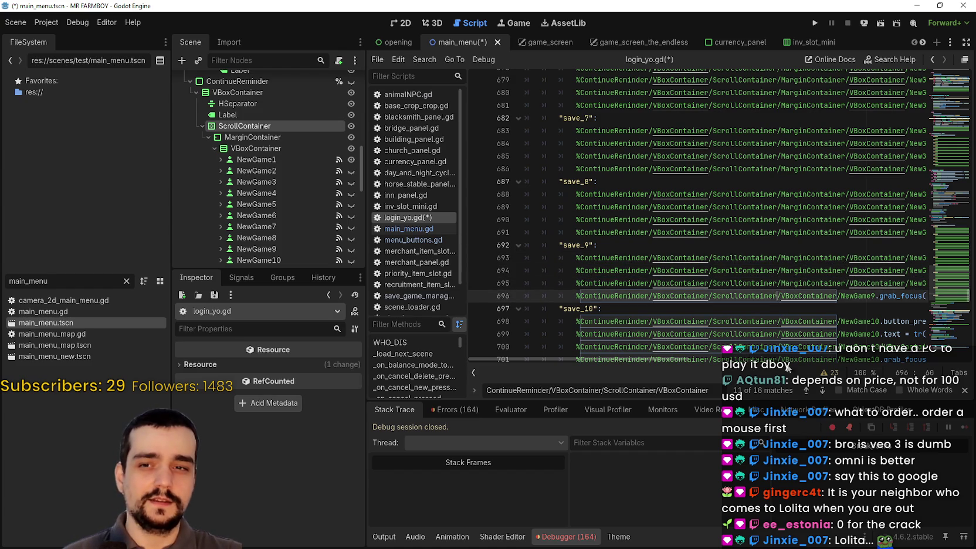
Add MarginContainer/ to the save_10 paths on lines 698–699 and check lines 700–701.
scroll(764, 309, "down", 3)
left_click(769, 219)
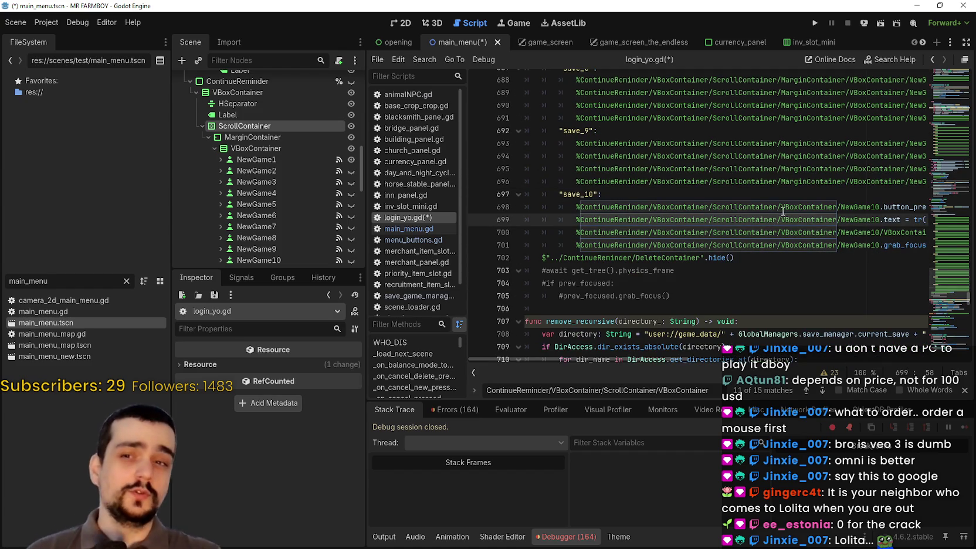
left_click(773, 207)
type("/MarginContainer")
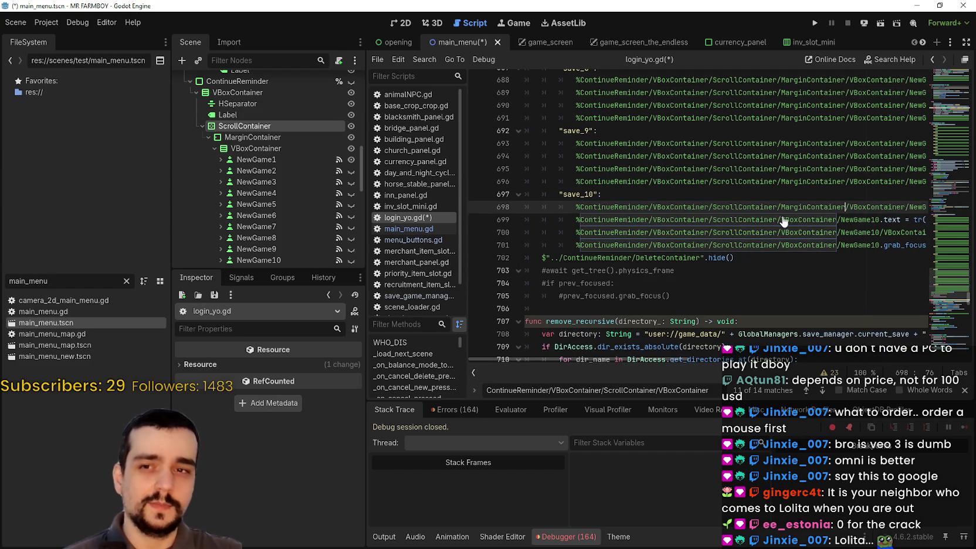
left_click(780, 220)
type("/MarginContainer")
left_click(779, 233)
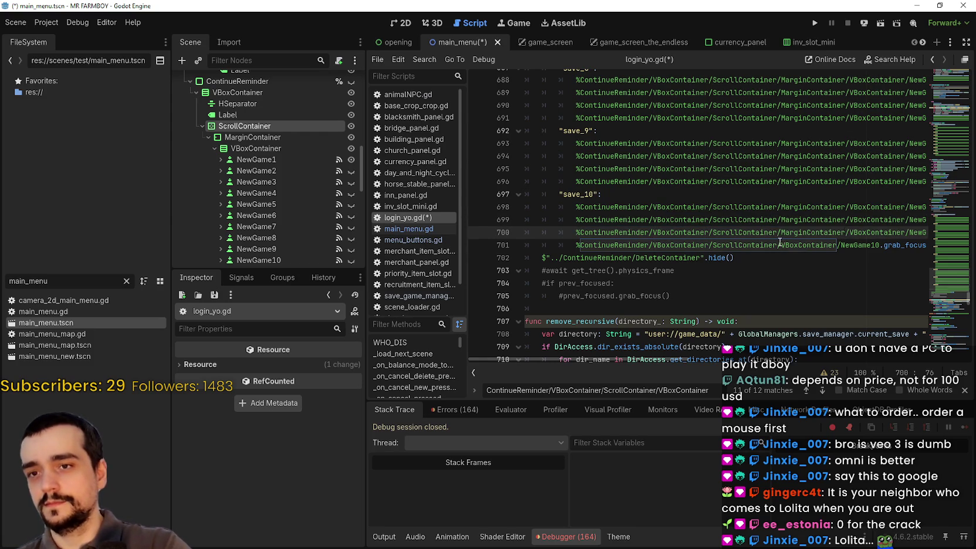
left_click(779, 242)
Jump to the save-slot loading code near line 341 and run the project.
scroll(711, 215, "down", 7)
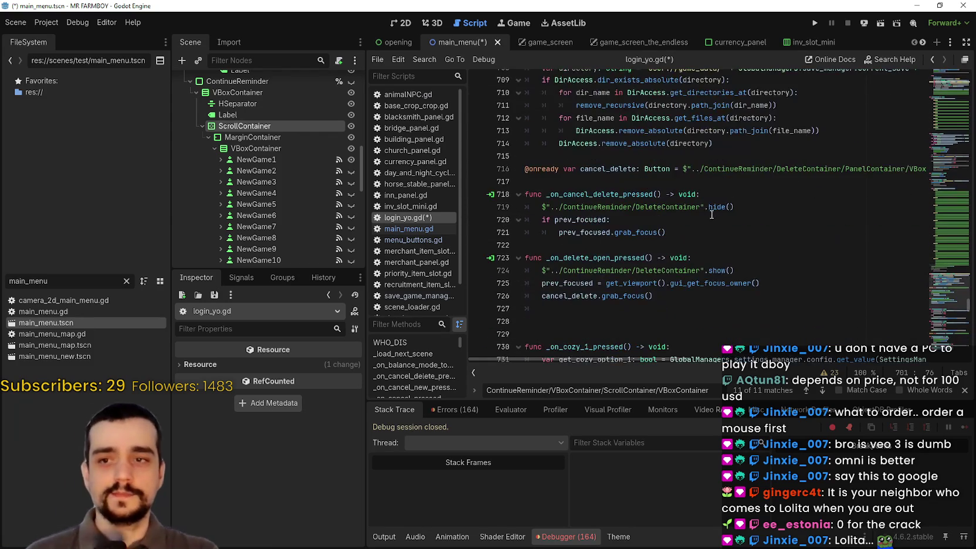
scroll(711, 214, "down", 15)
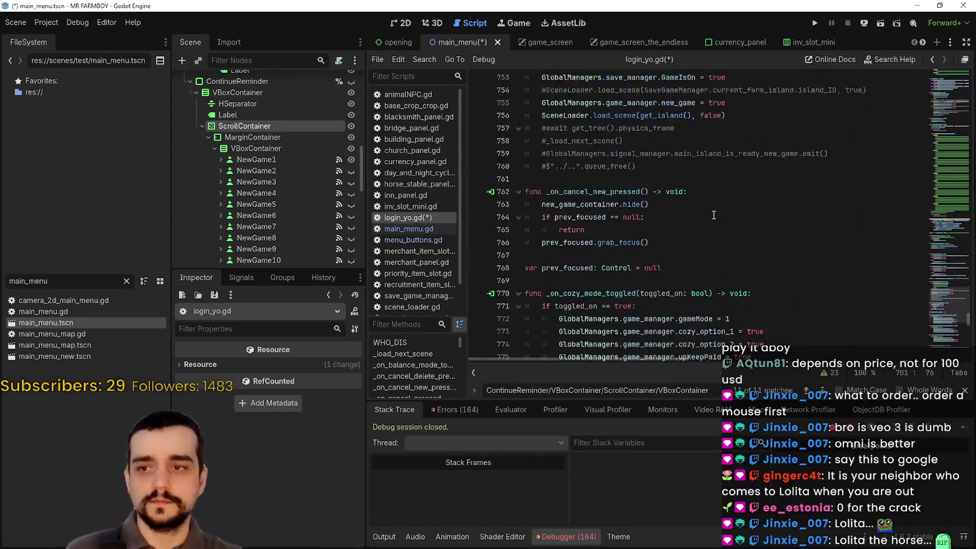
scroll(714, 215, "down", 5)
left_click_drag(941, 309, 927, 107)
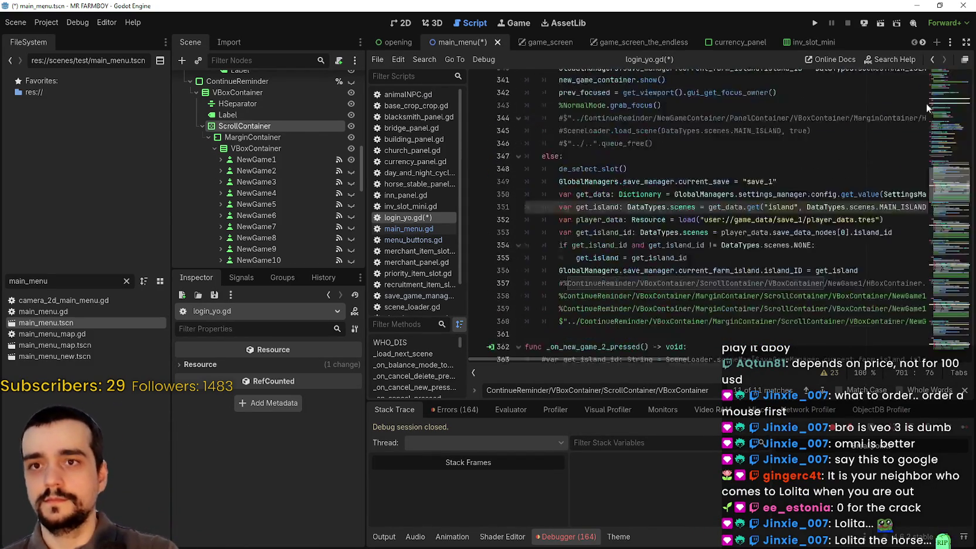
left_click(926, 107)
left_click(815, 23)
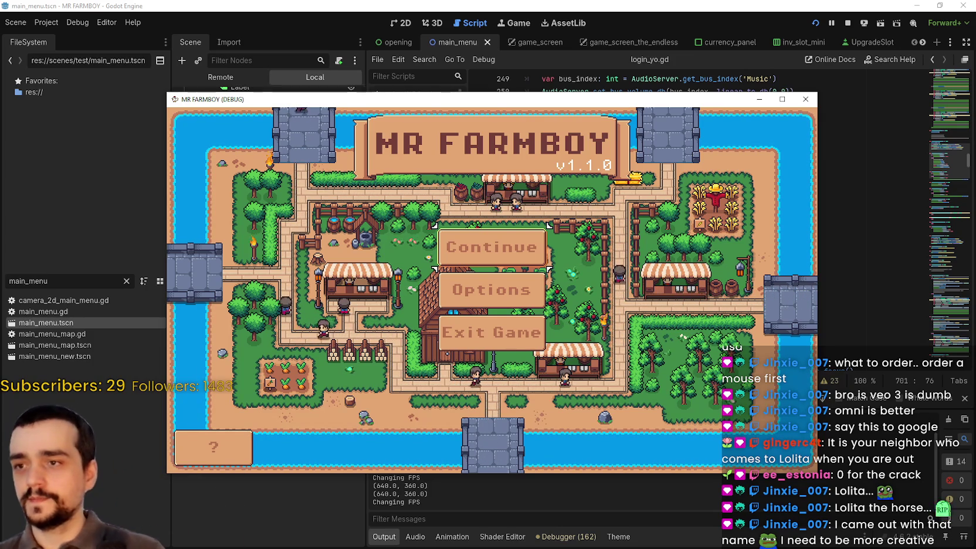
In the game, open Continue and pick Save 1, hitting the line 358 null 'show' error.
key("Return")
left_click_drag(440, 99, 541, 45)
left_click(661, 185)
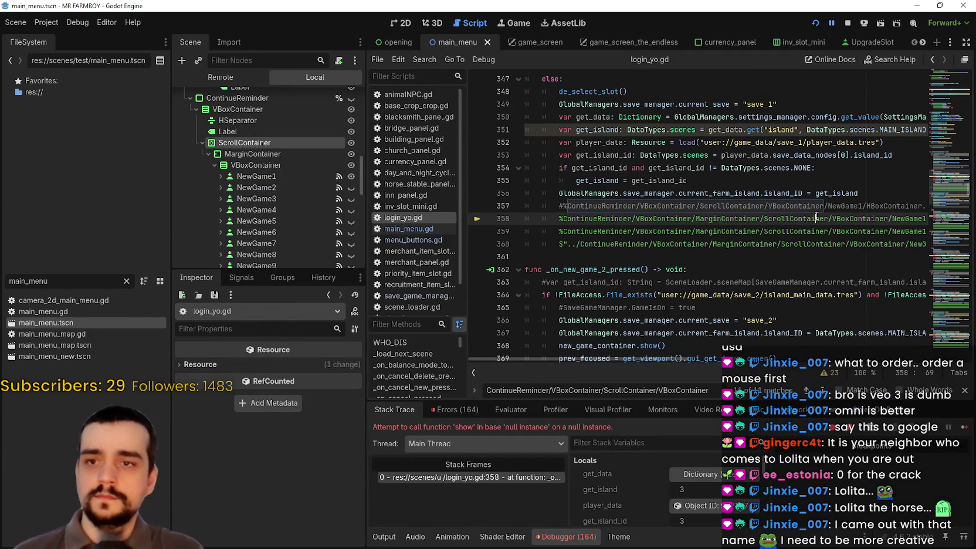
Select the container path on line 358 and search the script for it.
mouse_move(768, 229)
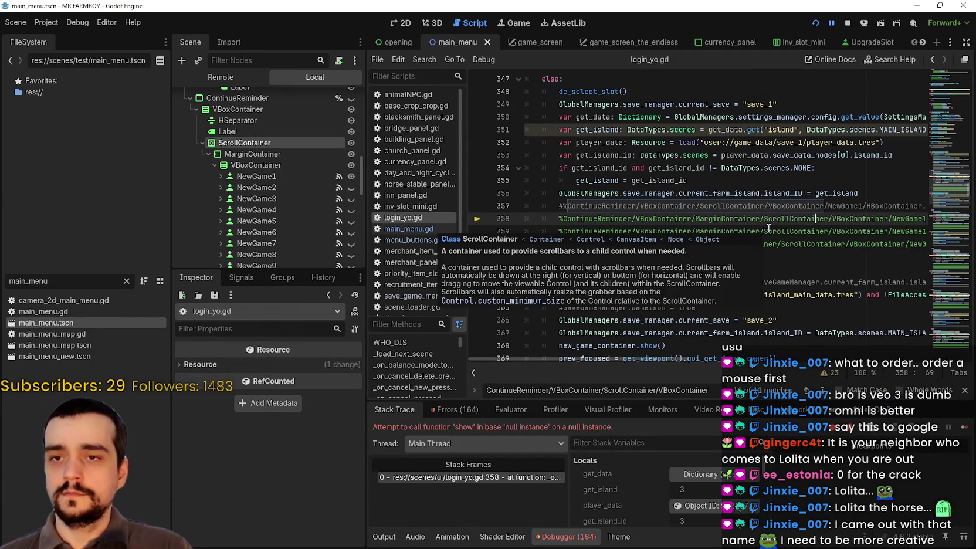
double_click(727, 219)
mouse_move(727, 218)
left_mouse_down()
mouse_move(672, 214)
mouse_move(698, 218)
left_mouse_up()
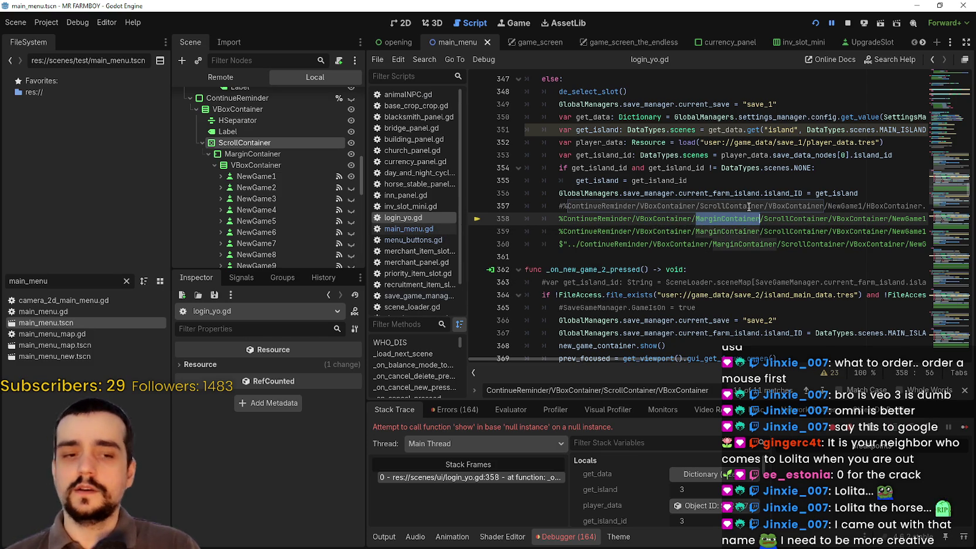
mouse_move(749, 207)
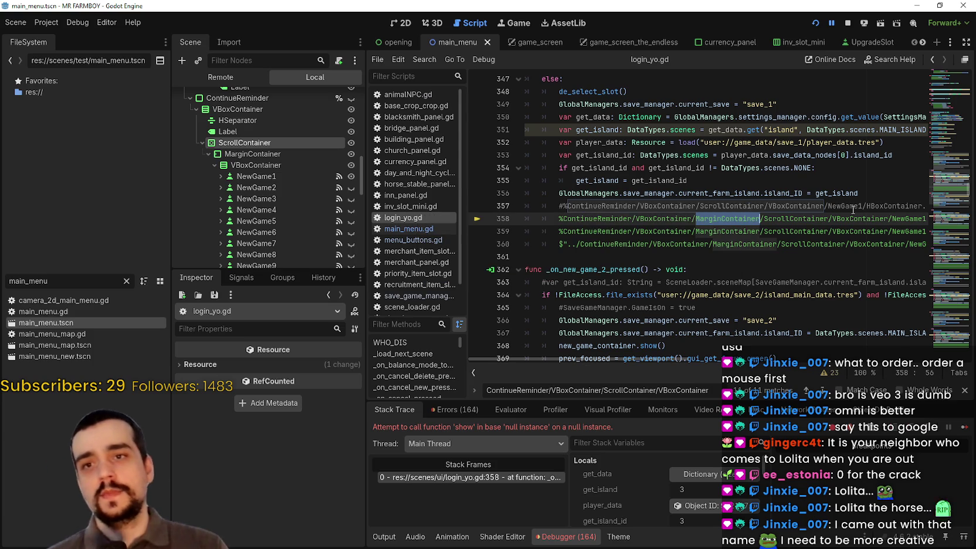
left_click_drag(846, 218, 678, 217)
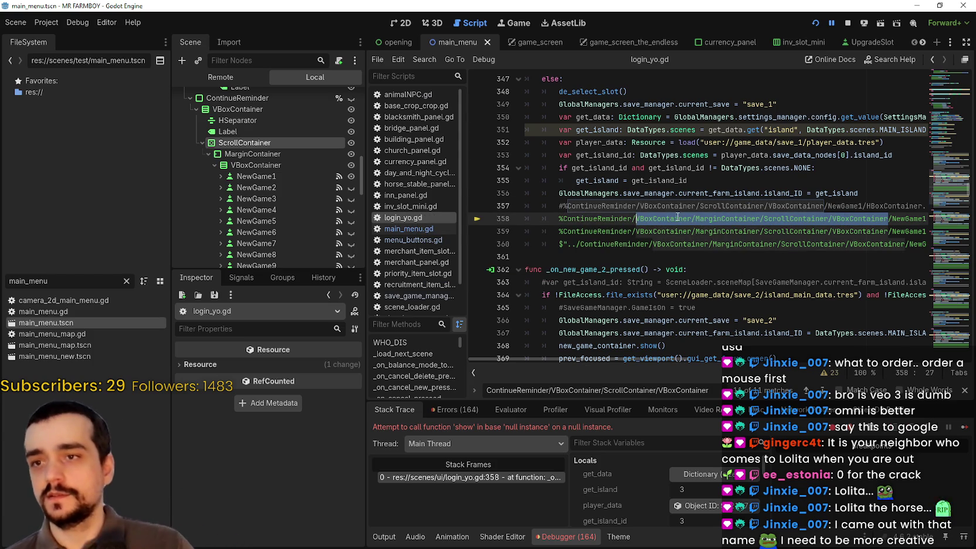
key("ctrl+f")
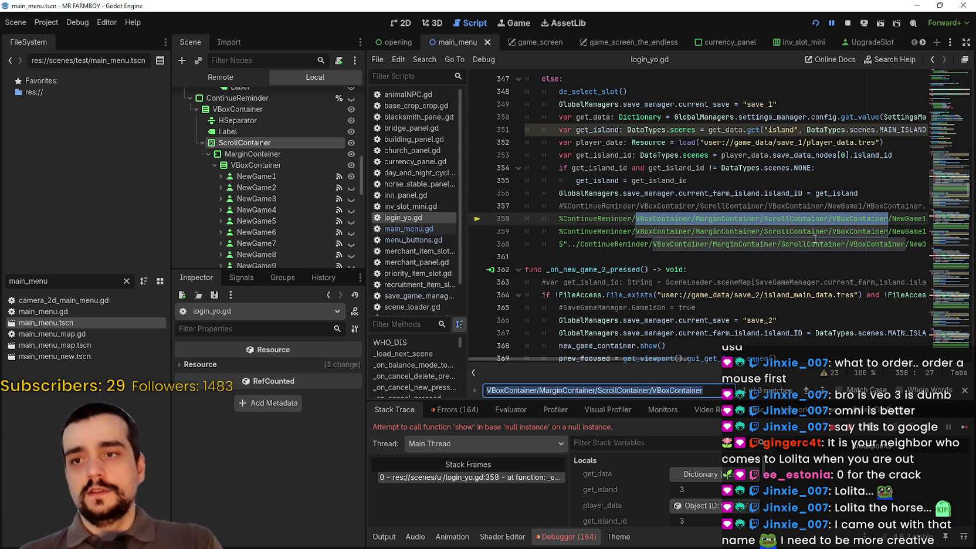
Delete MarginContainer from the line 358 path, then undo the deletion.
double_click(726, 218)
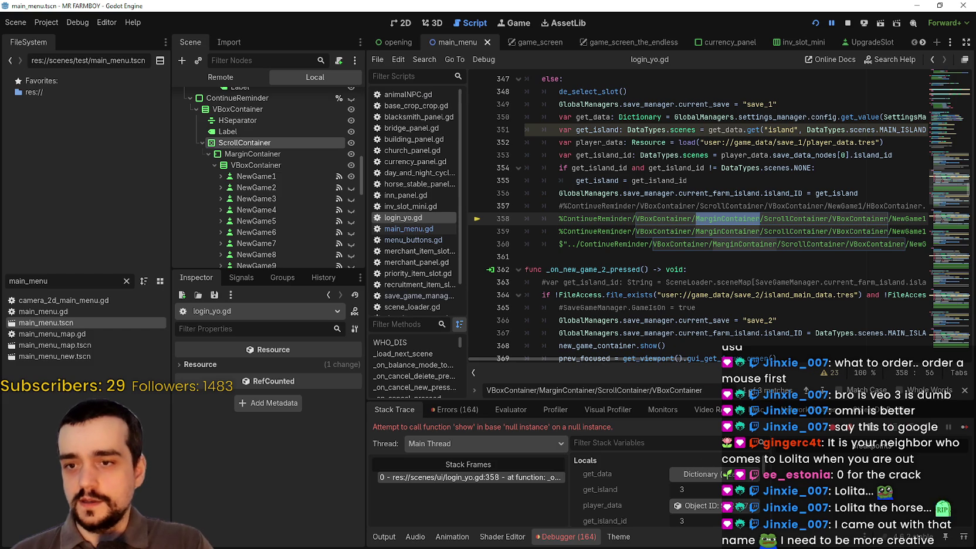
scroll(724, 239, "up", 2)
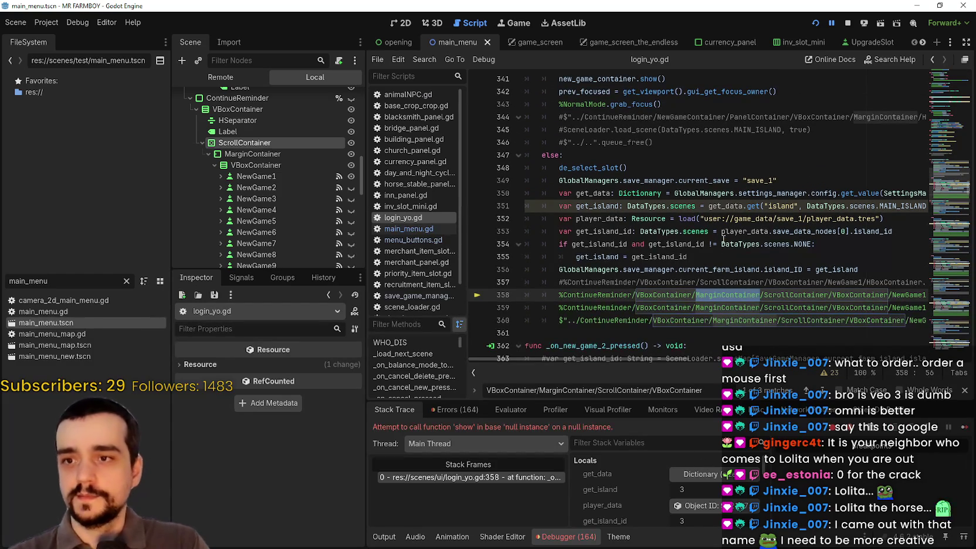
key("BackSpace")
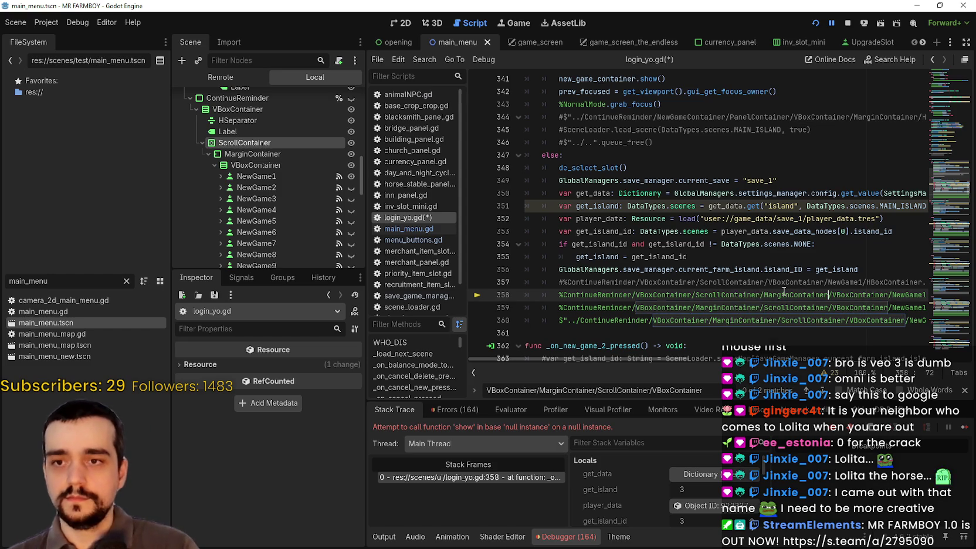
key("ctrl+z")
left_click(760, 293)
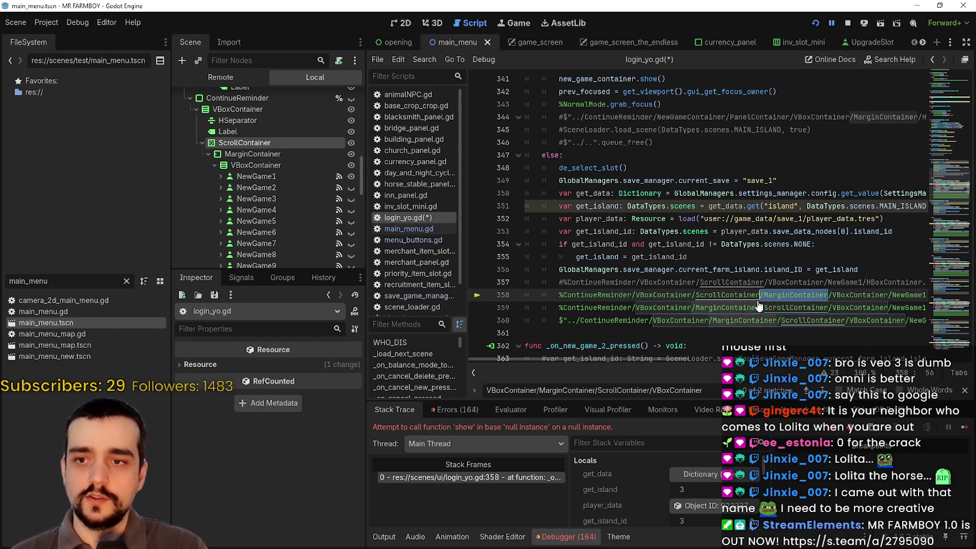
Remove MarginContainer from lines 359–360 and re-insert it after ScrollContainer on line 360.
double_click(714, 309)
key("Delete")
key("Delete")
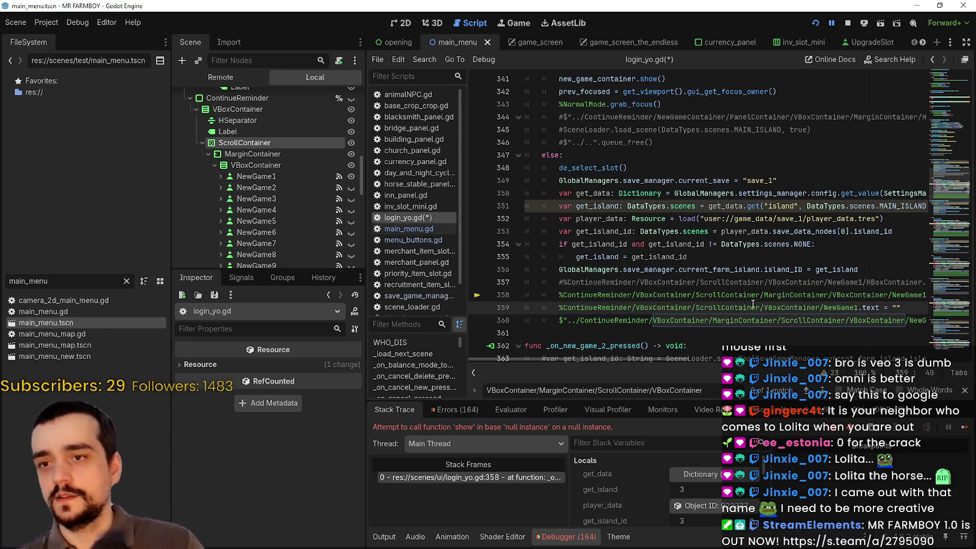
type("MarginContainer/")
left_click(683, 320)
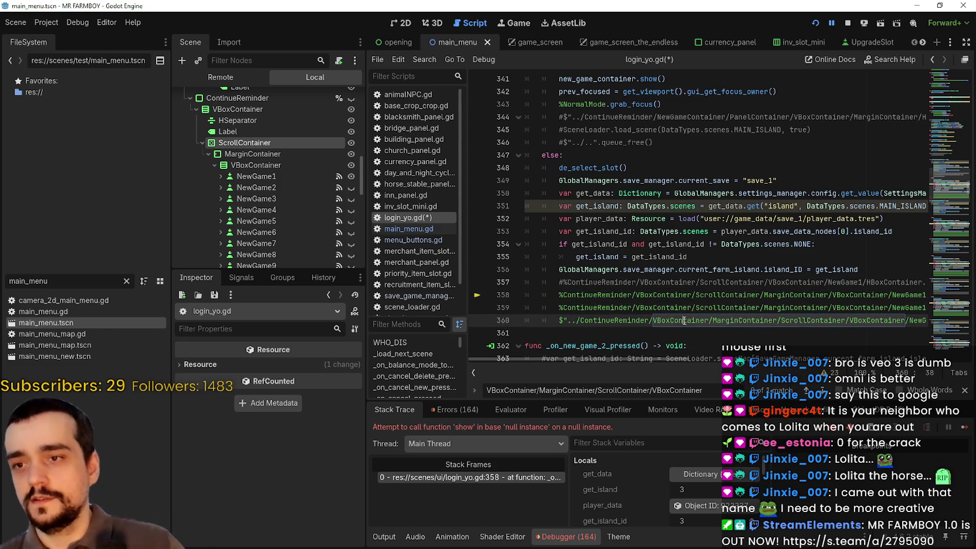
double_click(759, 320)
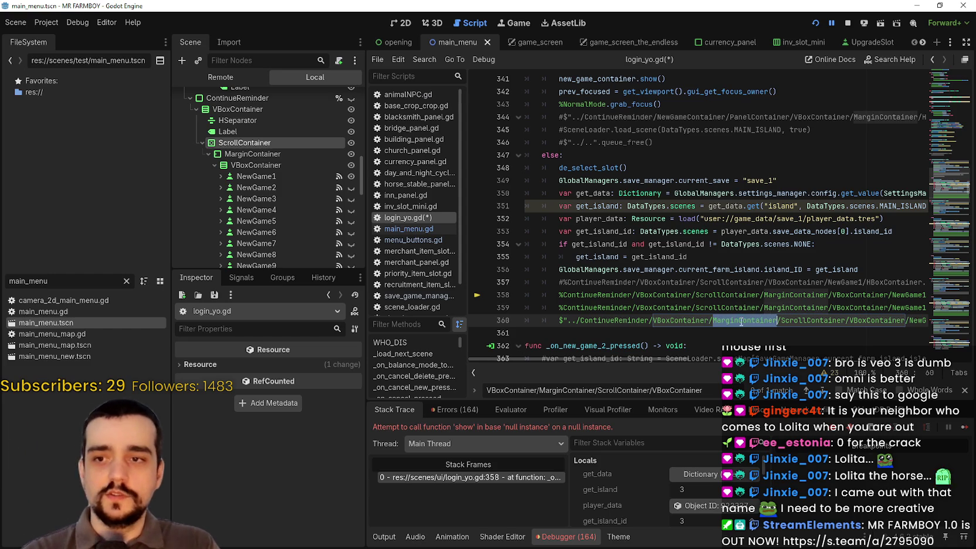
key("Delete")
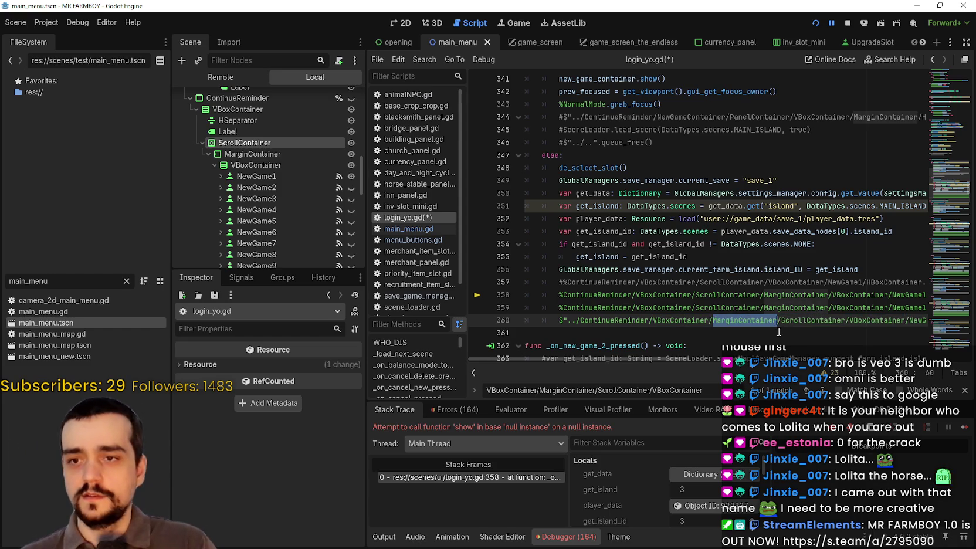
key("BackSpace")
key("ctrl+v")
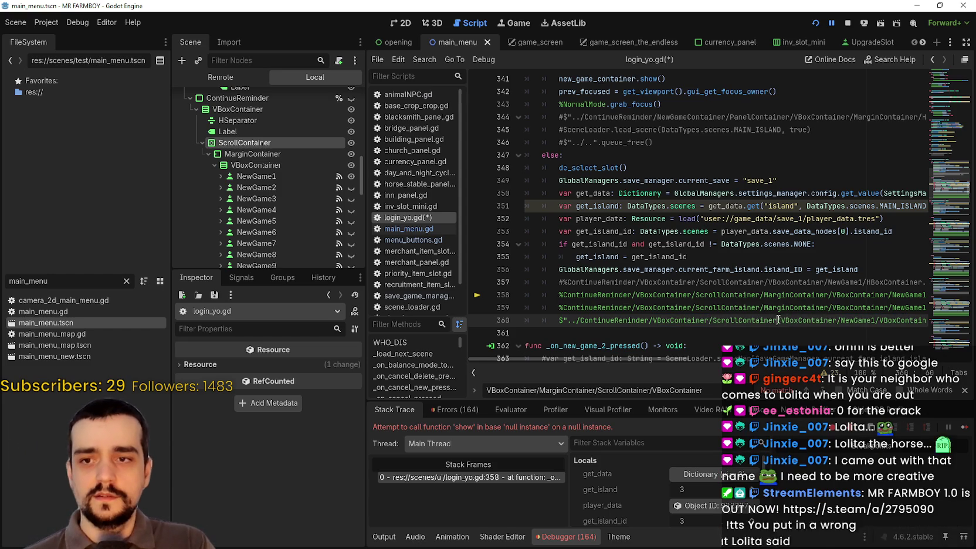
Save the script, stop the running game and launch the project again.
key("ctrl+s")
scroll(792, 291, "down", 7)
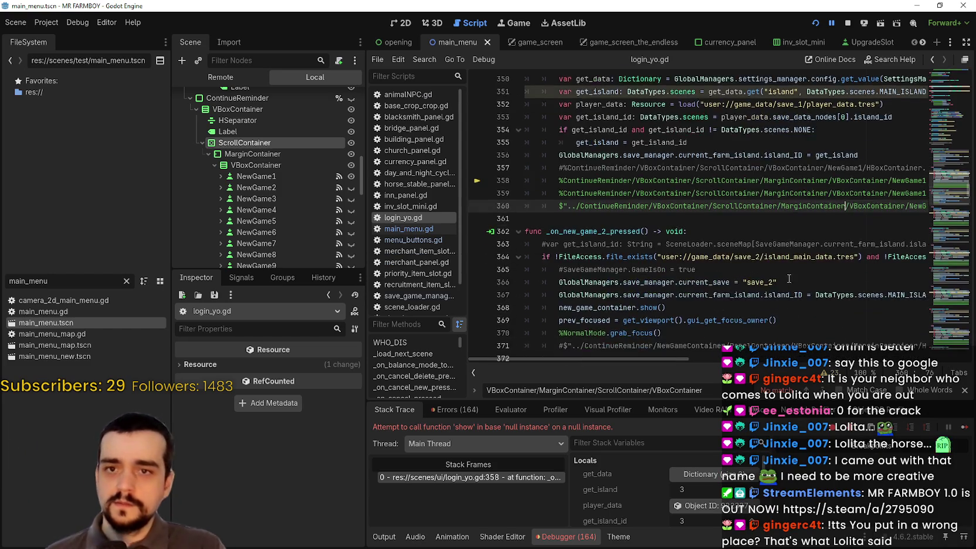
left_click(850, 22)
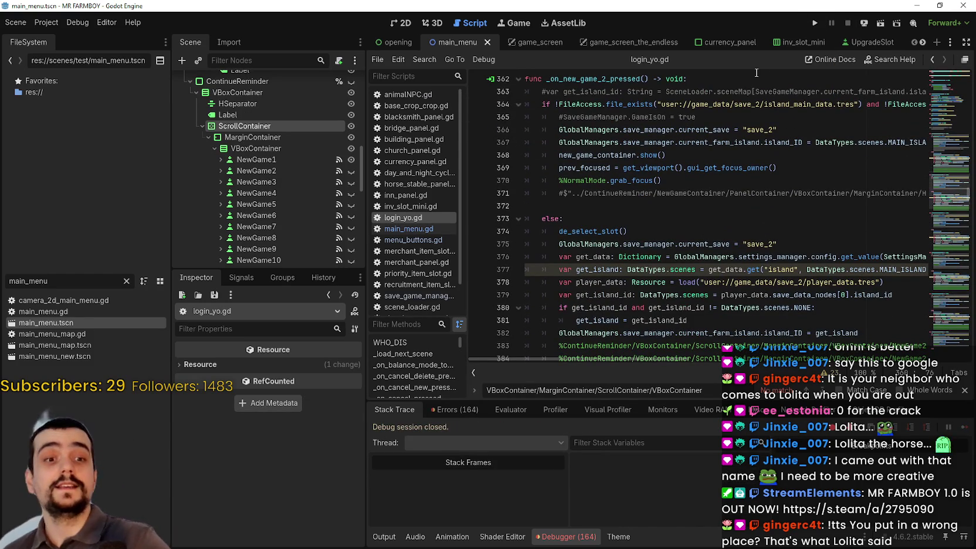
left_click(815, 22)
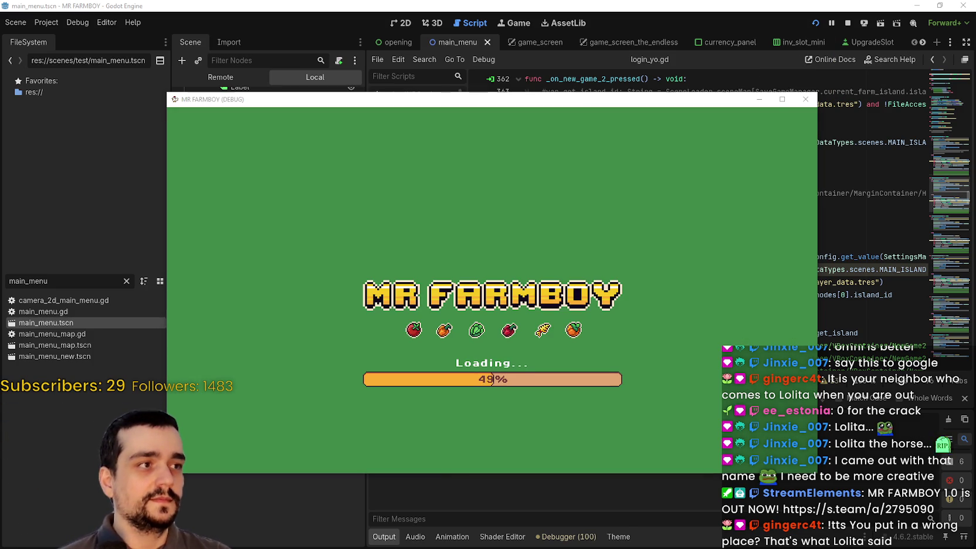
key("alt+Tab")
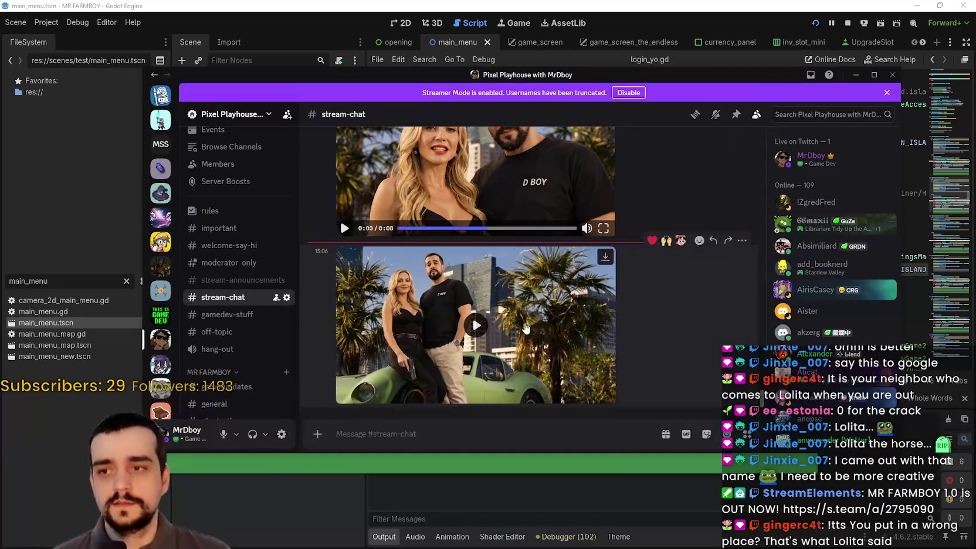
Watch the newest stream-chat clip full screen, pause it, exit full screen and minimize Discord.
left_click(592, 383)
left_click(603, 395)
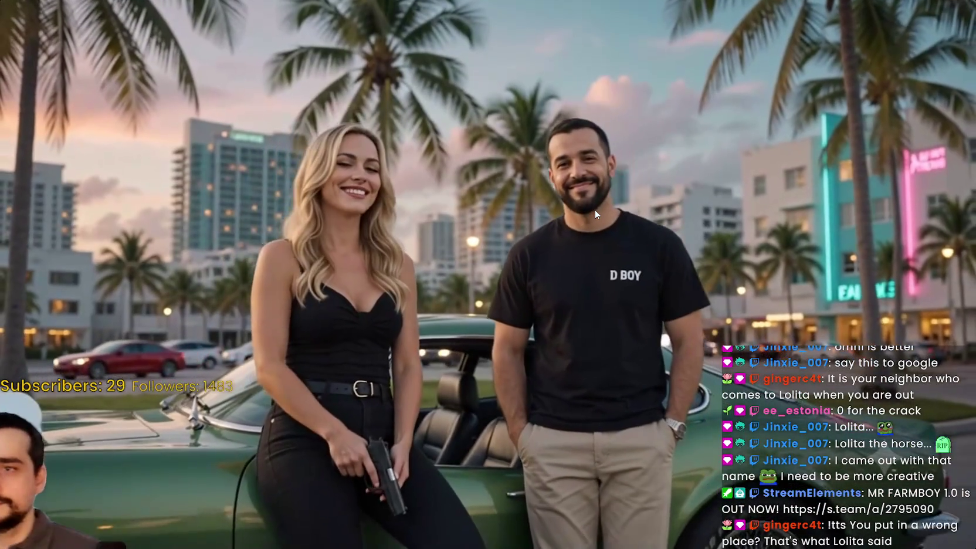
left_click(594, 210)
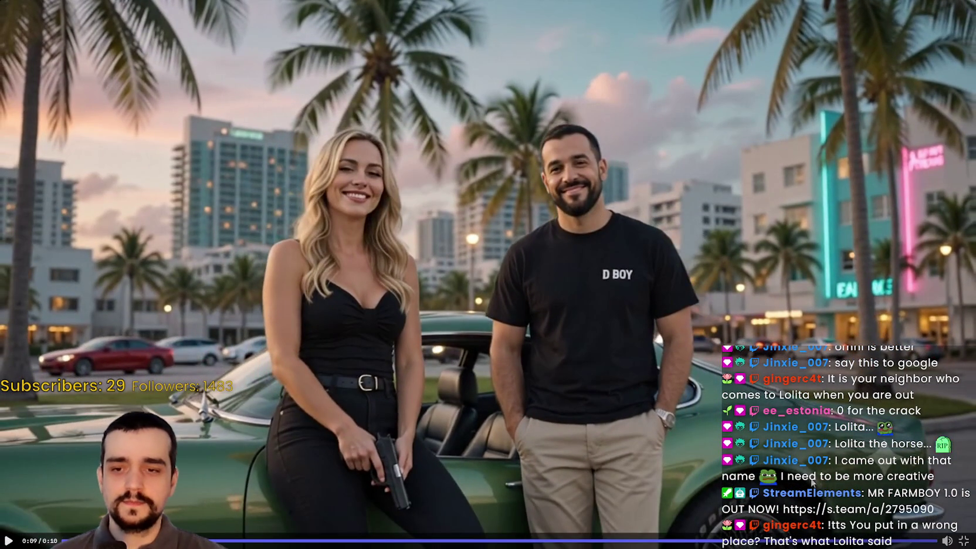
left_click(962, 540)
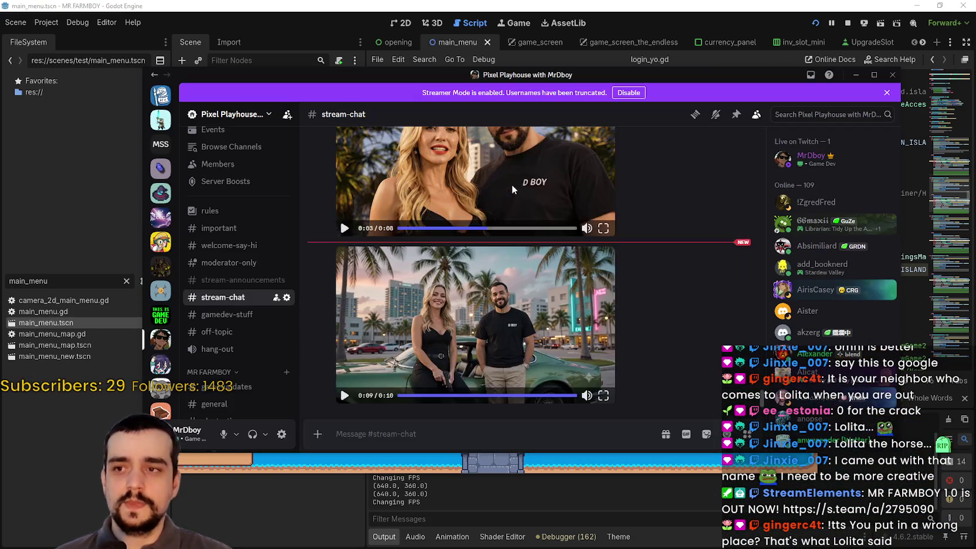
key("super+Down")
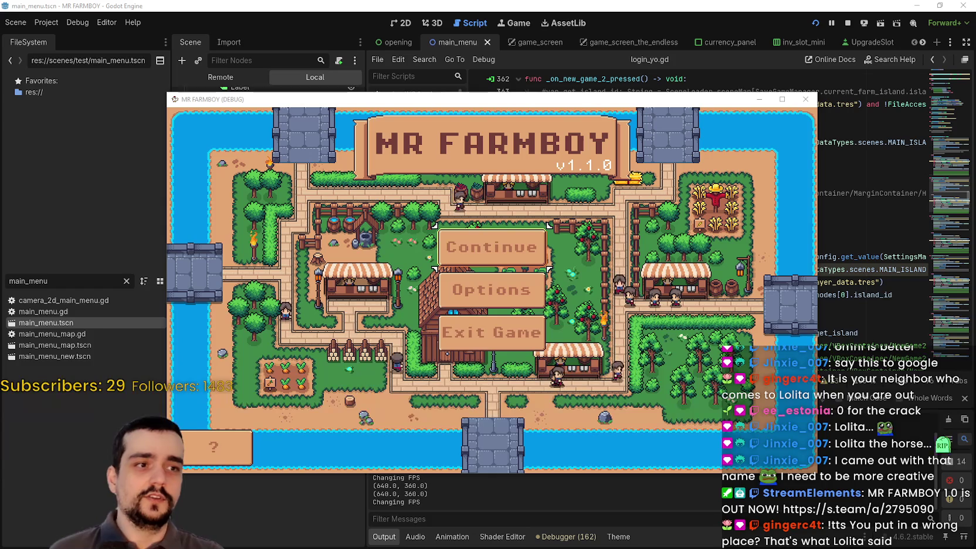
Open Continue in the game, expand Save 1, and toggle between Save 1 and Save 2.
left_click(492, 249)
left_click(419, 241)
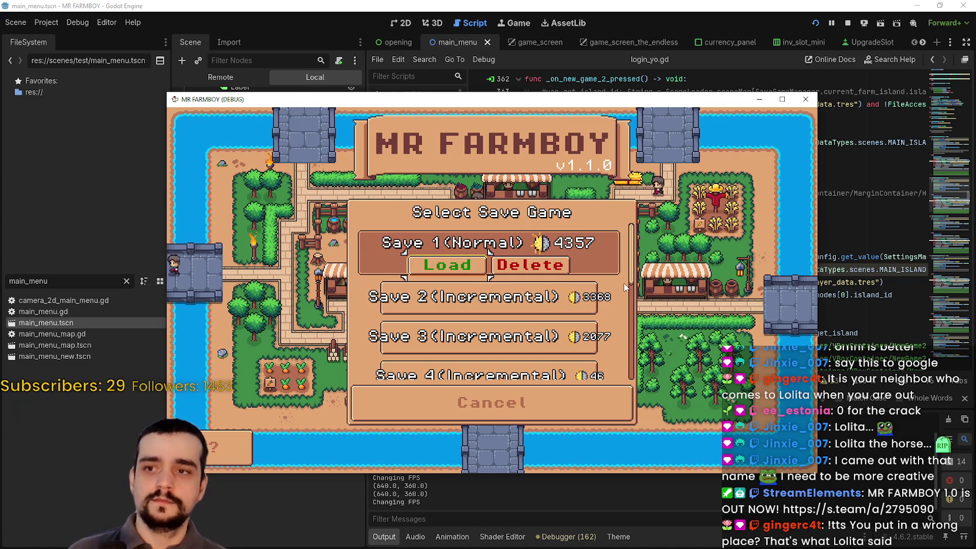
key("Down")
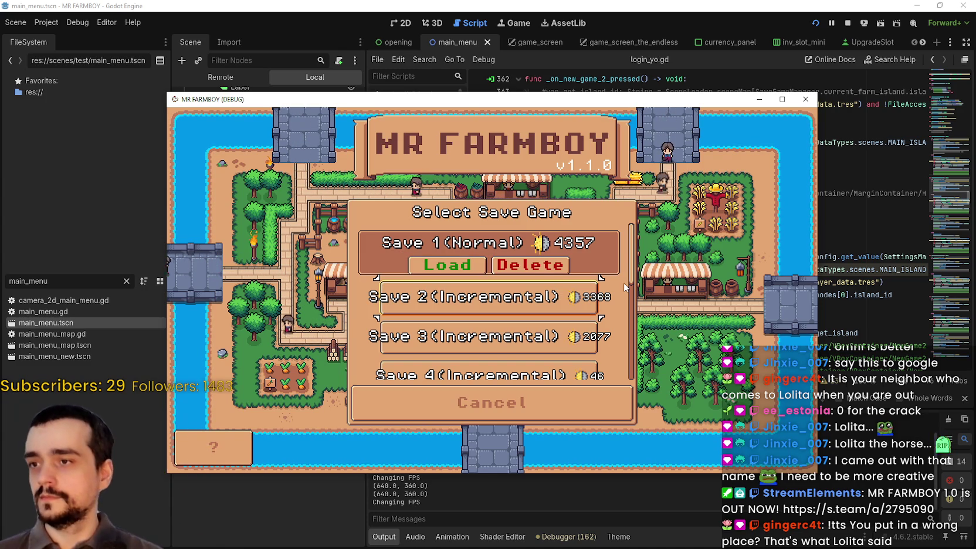
key("Return")
key("Up")
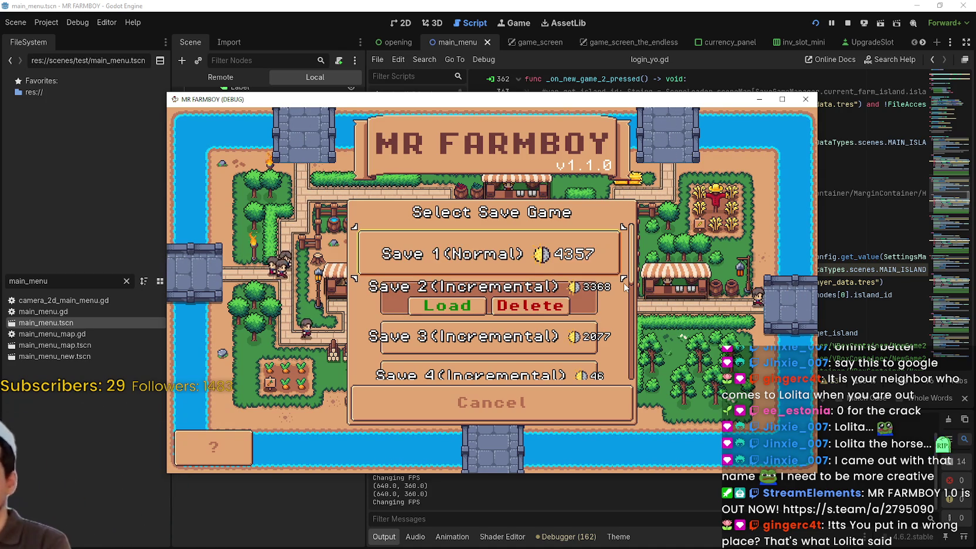
key("Return")
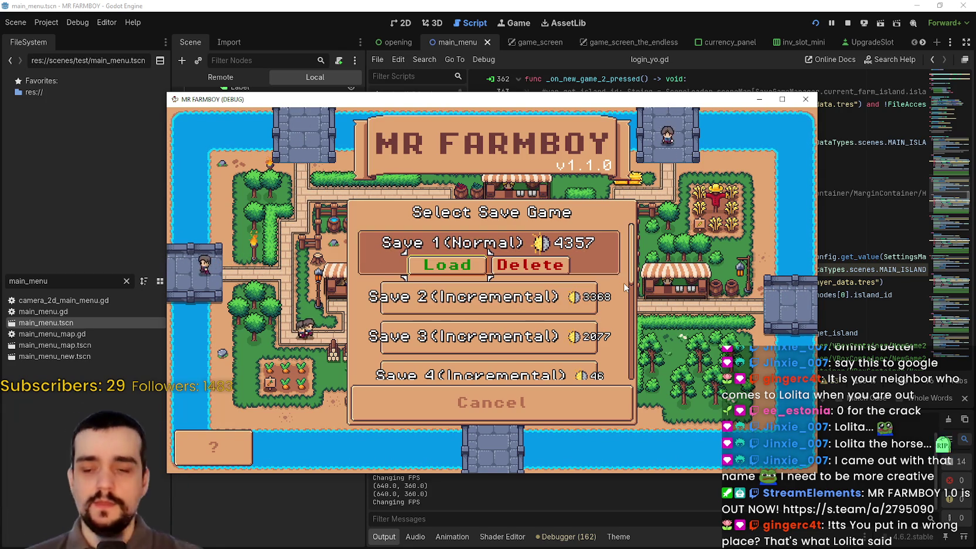
key("Return")
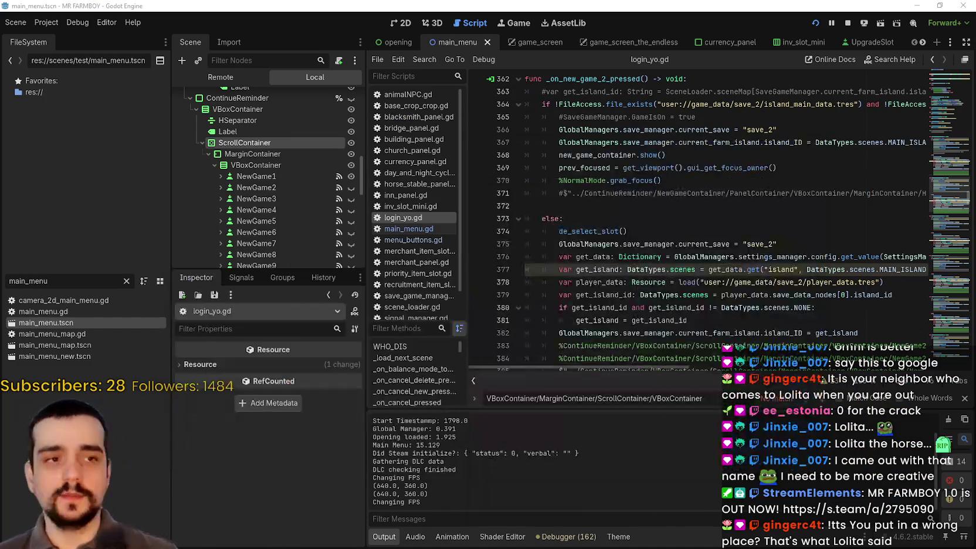
Inspect NewGame1 and its child containers, then raise its minimum height from 46 to 48.89.
left_click(256, 176)
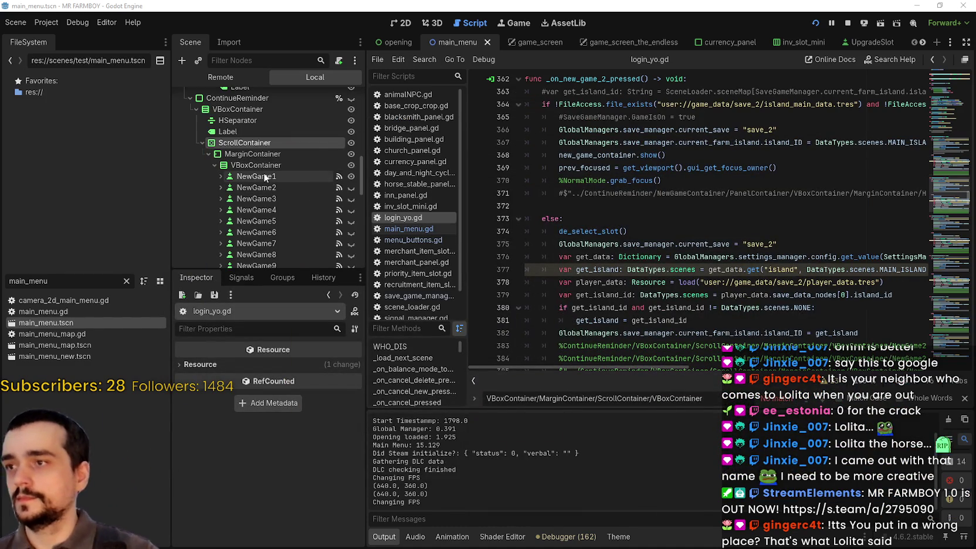
left_click(220, 176)
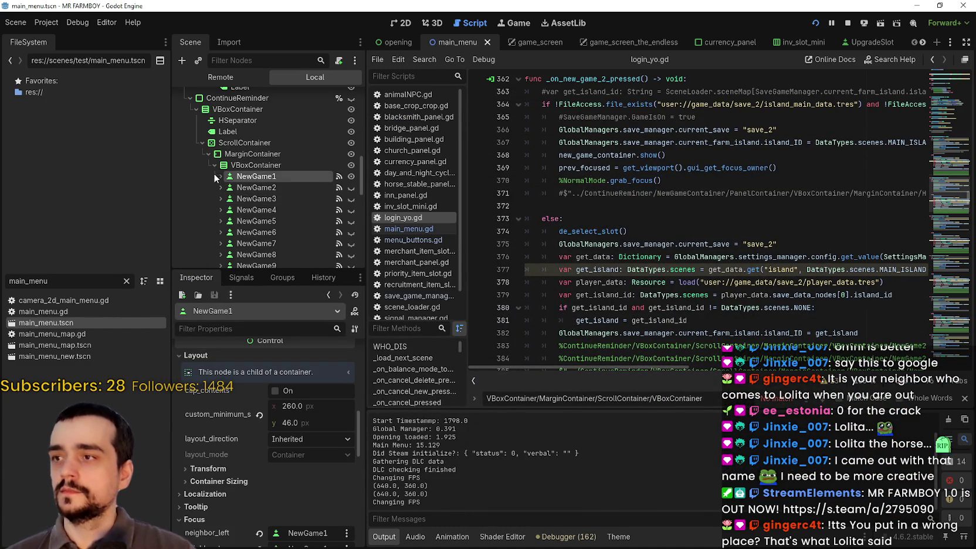
scroll(288, 222, "down", 1)
left_click(276, 214)
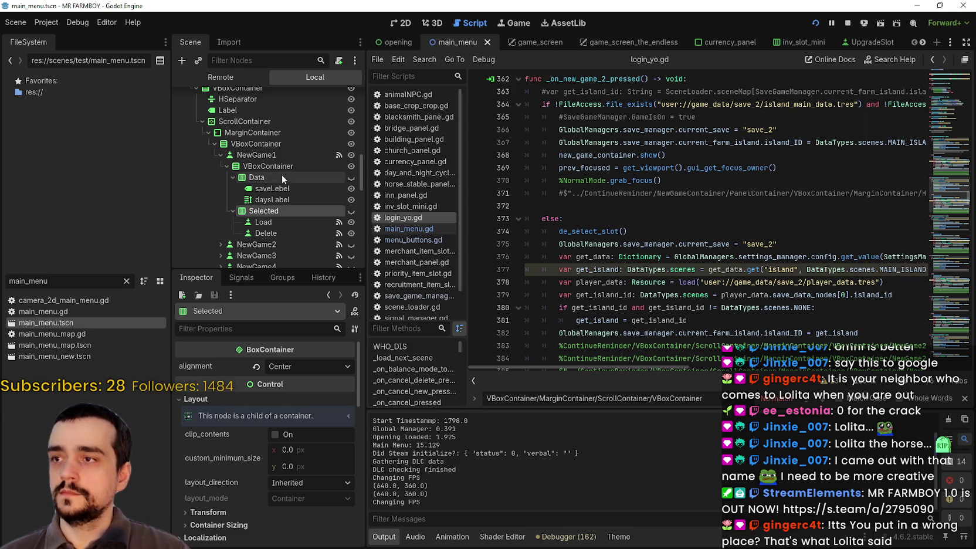
left_click(274, 167)
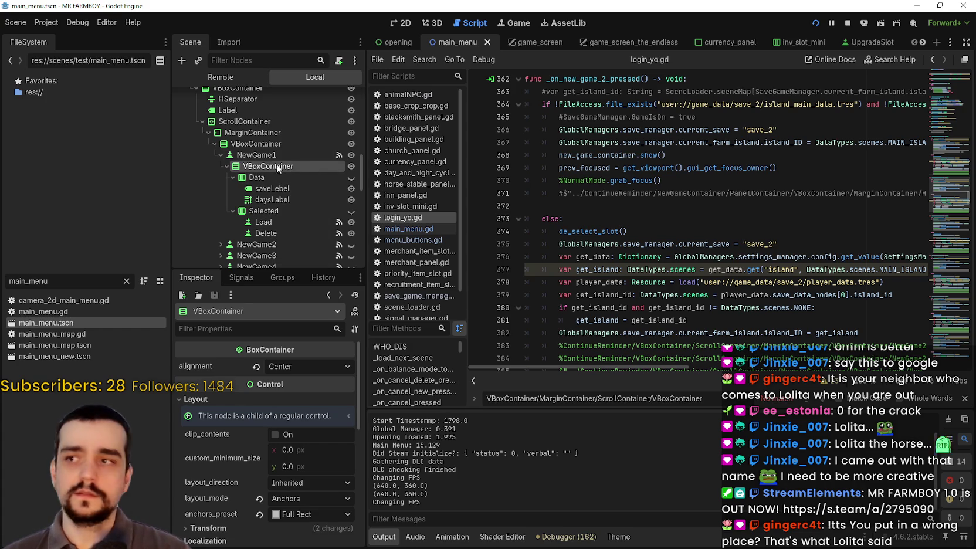
left_click(257, 155)
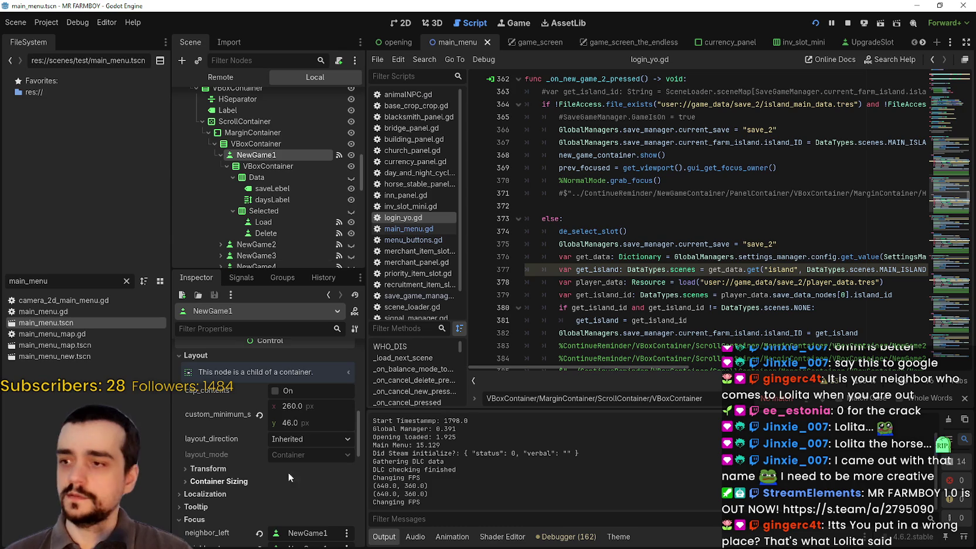
left_click_drag(284, 423, 305, 423)
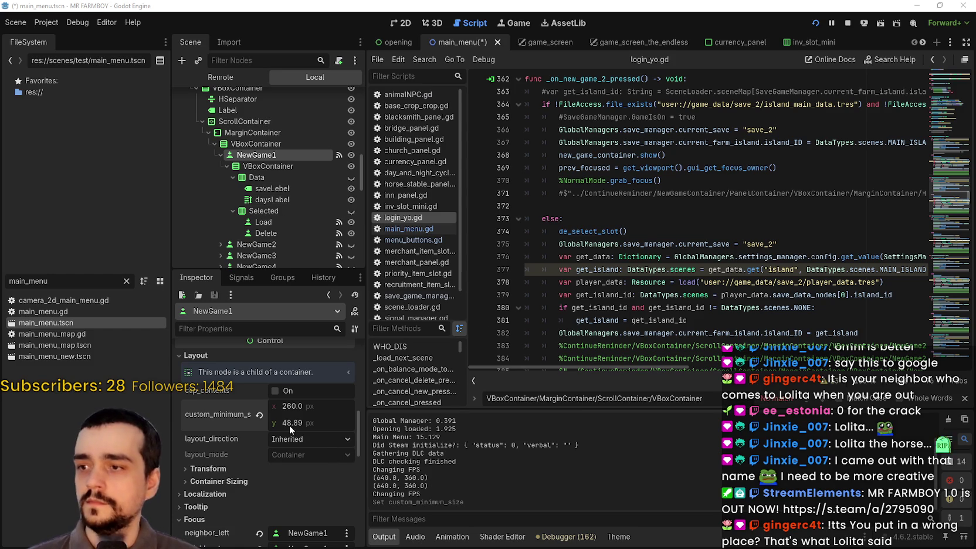
Set NewGame1's minimum height to 56, test the save menu, then stop the game.
left_click_drag(290, 429, 291, 429)
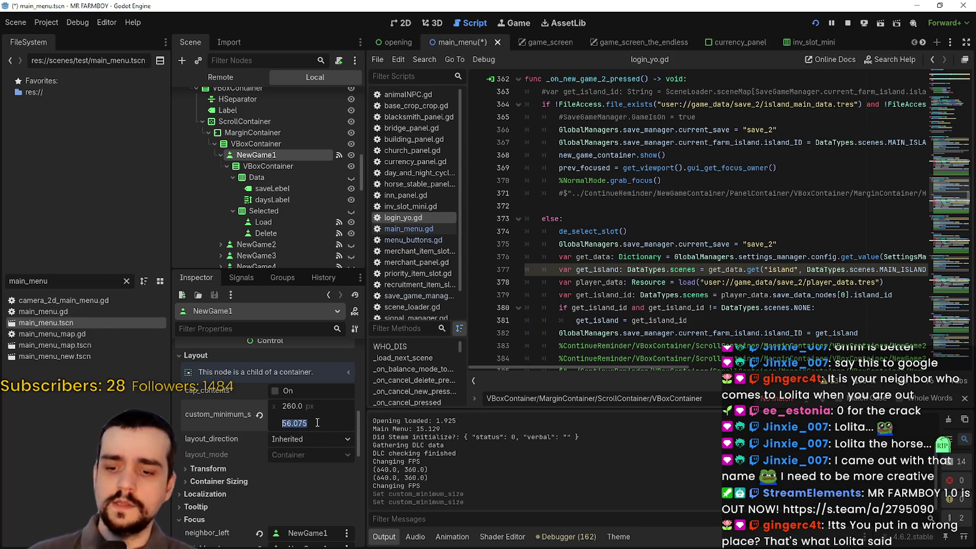
key("Return")
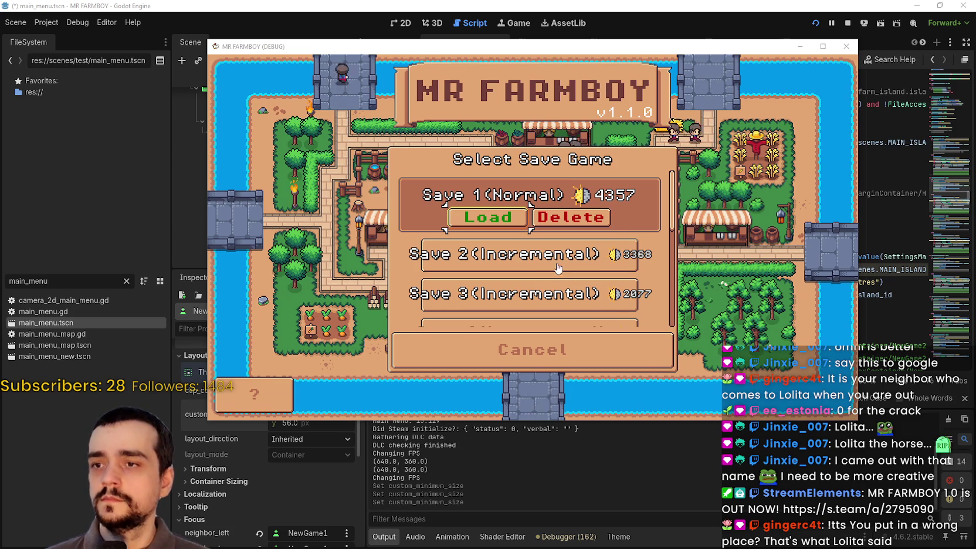
left_click(848, 23)
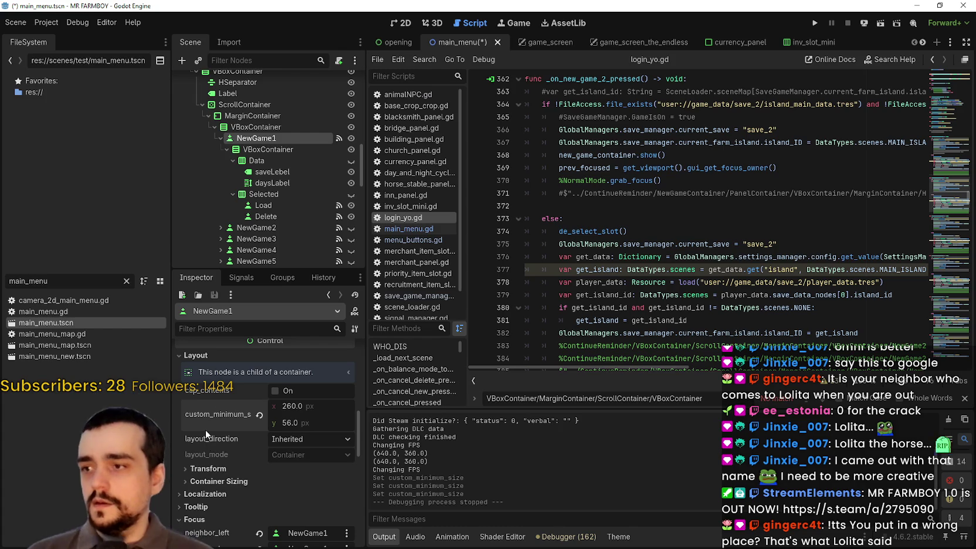
Copy NewGame1's 260×56 minimum size and paste it onto NewGame2.
right_click(209, 409)
left_click(234, 421)
scroll(245, 199, "down", 2)
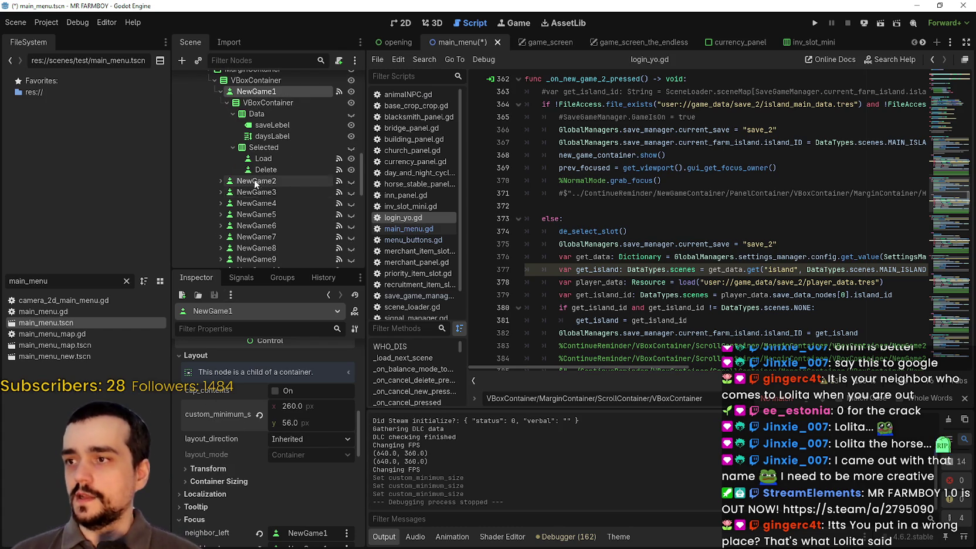
left_click(221, 182)
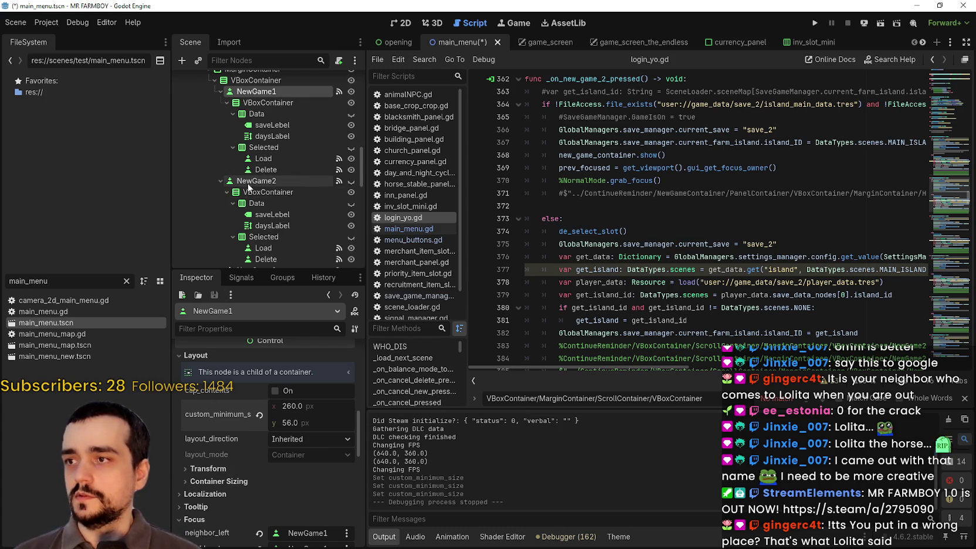
left_click(249, 182)
scroll(240, 516, "down", 10)
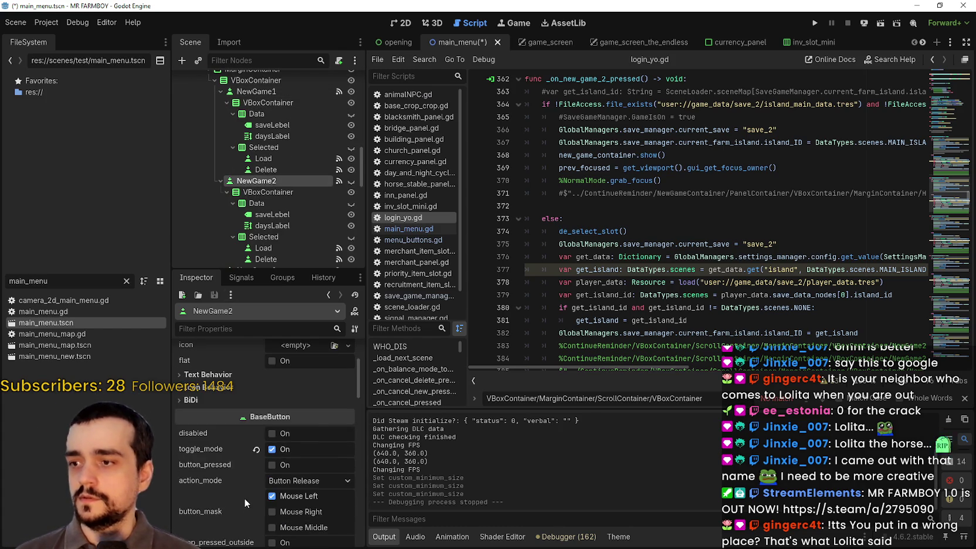
right_click(219, 432)
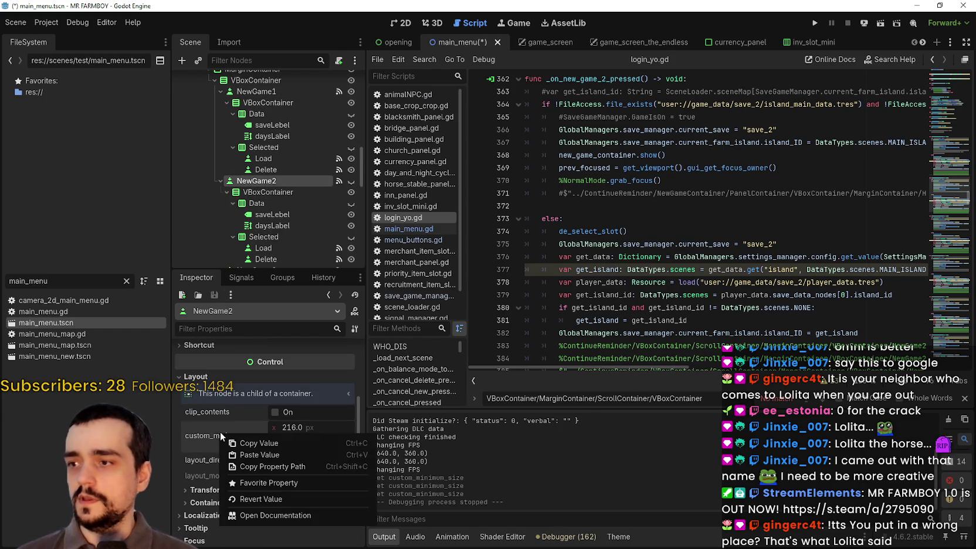
left_click(240, 455)
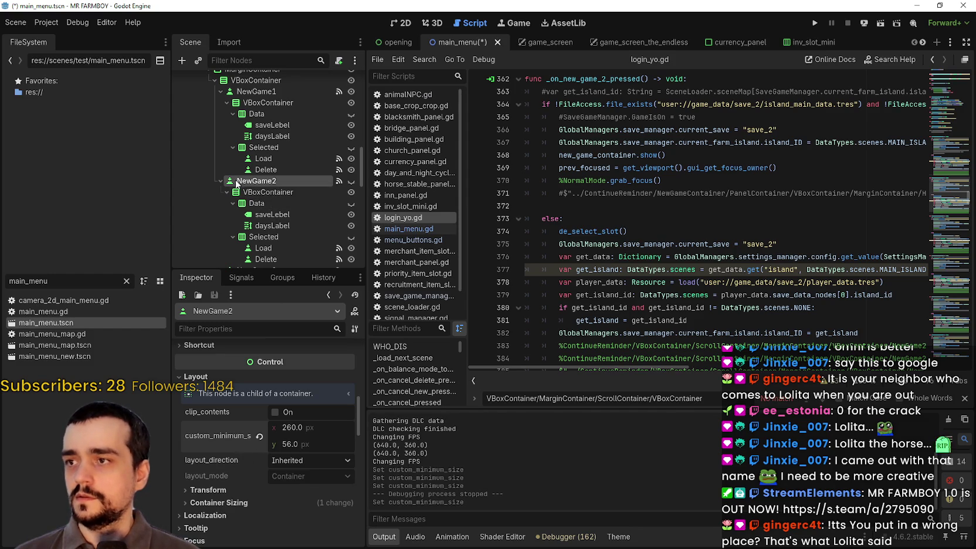
Paste the 260×56 minimum size onto NewGame3 and NewGame4.
scroll(220, 190, "down", 2)
scroll(221, 194, "down", 1)
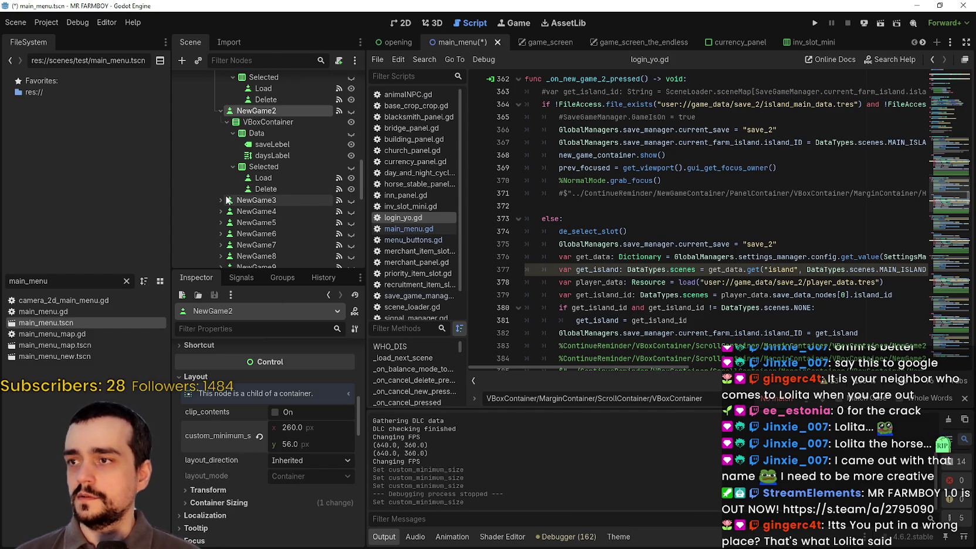
left_click(229, 200)
scroll(223, 435, "down", 8)
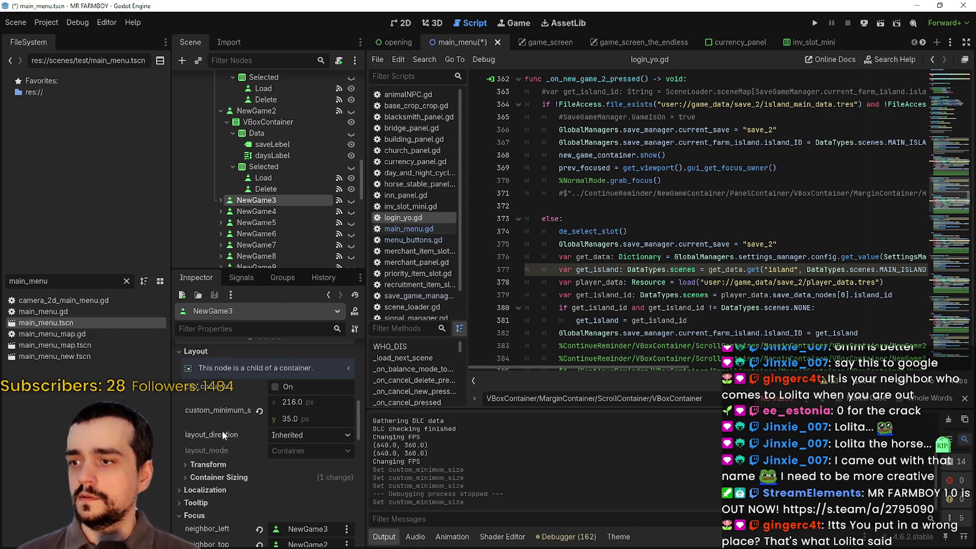
right_click(223, 407)
left_click(252, 421)
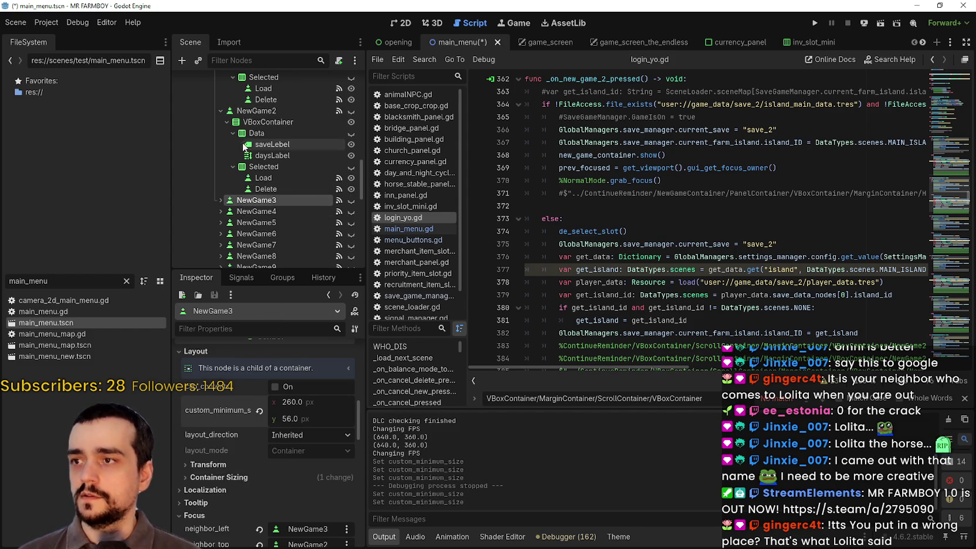
scroll(243, 146, "down", 2)
left_click(256, 164)
scroll(220, 417, "down", 5)
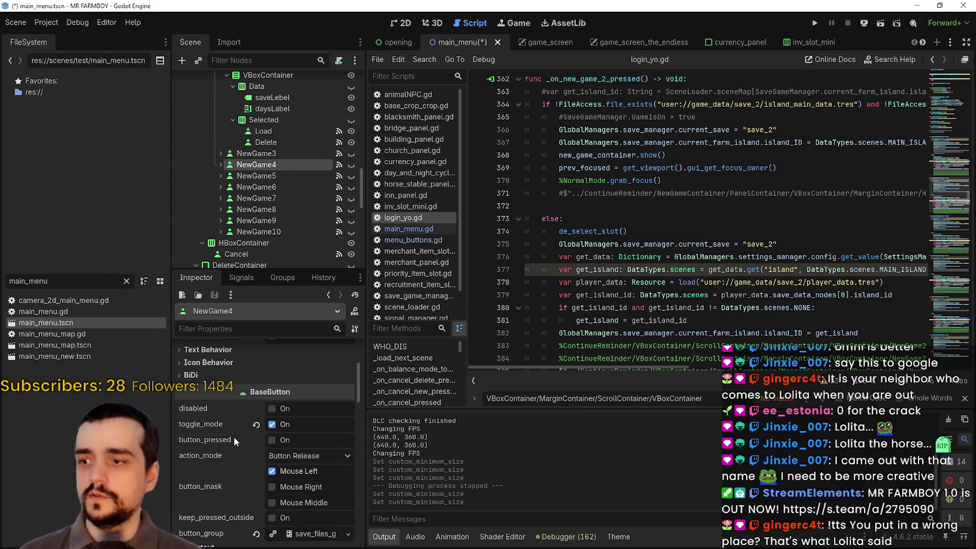
scroll(235, 437, "down", 5)
right_click(218, 434)
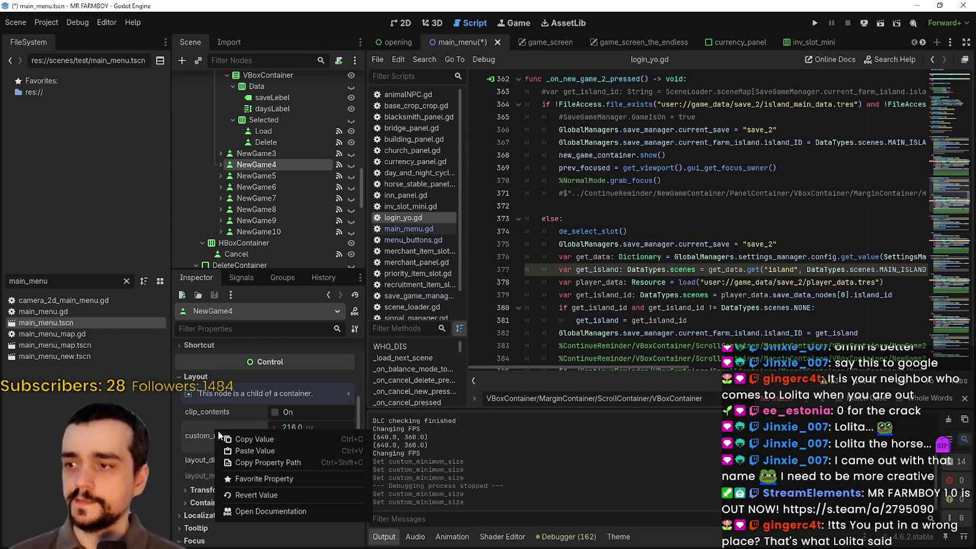
left_click(255, 451)
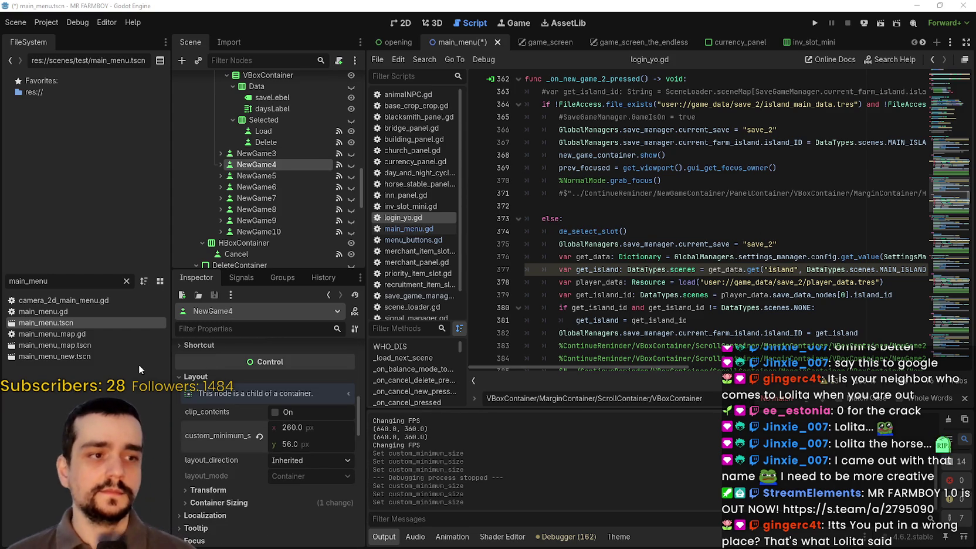
Paste the 260×56 minimum size onto NewGame5 and NewGame6.
left_click(256, 175)
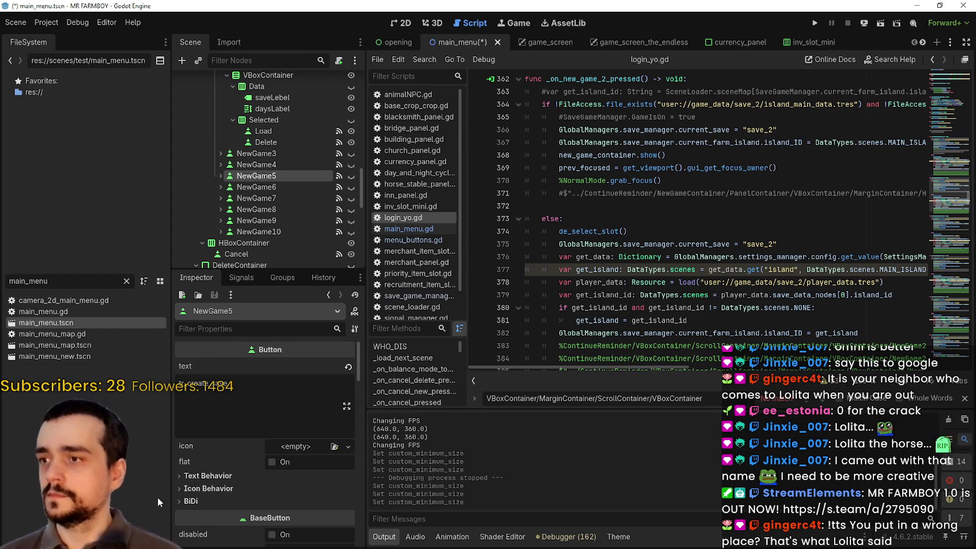
scroll(215, 476, "down", 8)
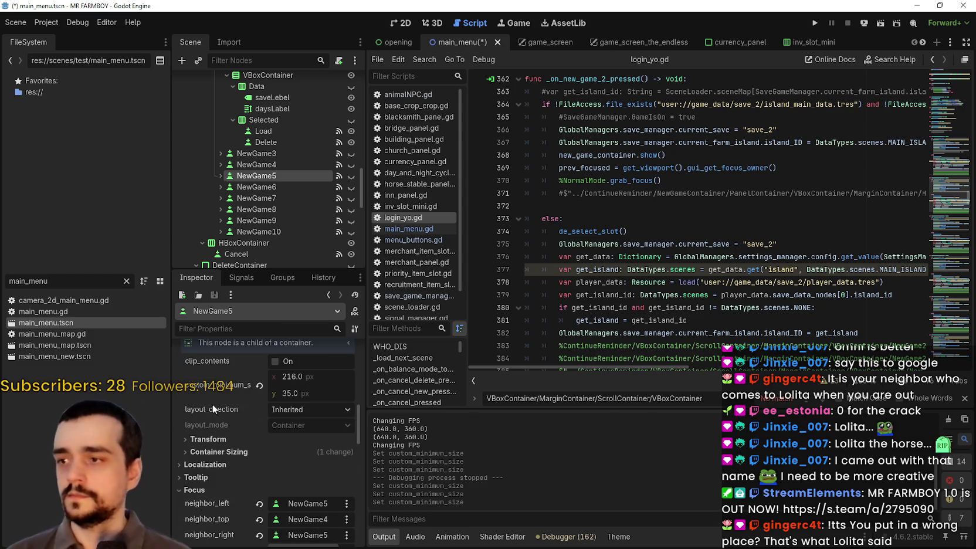
right_click(221, 393)
left_click(247, 416)
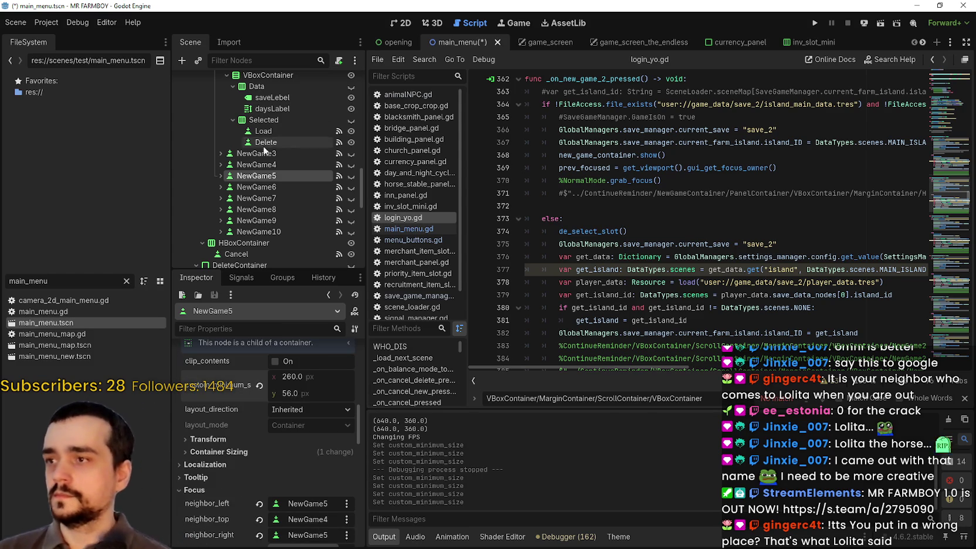
left_click(257, 186)
scroll(218, 451, "down", 7)
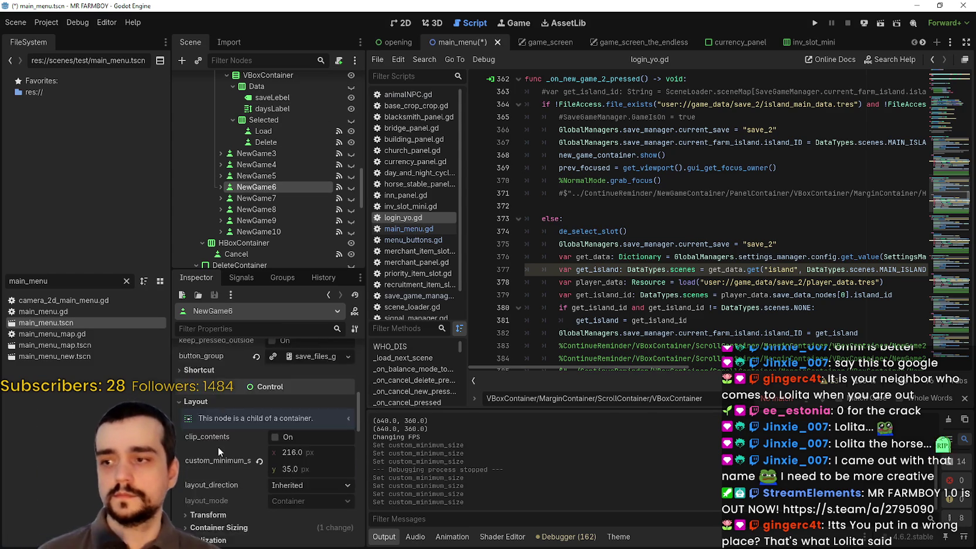
scroll(218, 451, "down", 3)
right_click(254, 384)
left_click(278, 397)
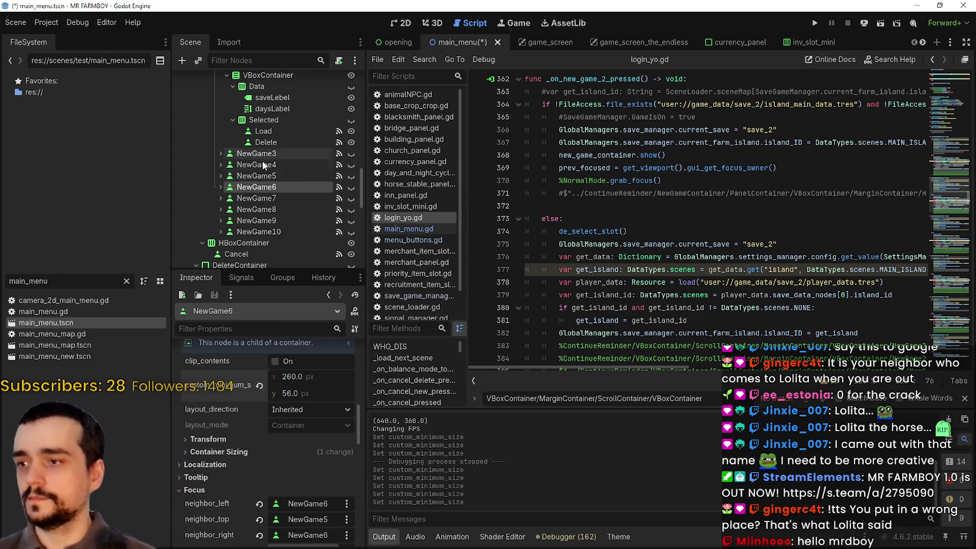
Paste the 260×56 minimum size onto NewGame7 and NewGame8.
left_click(256, 198)
scroll(256, 451, "down", 7)
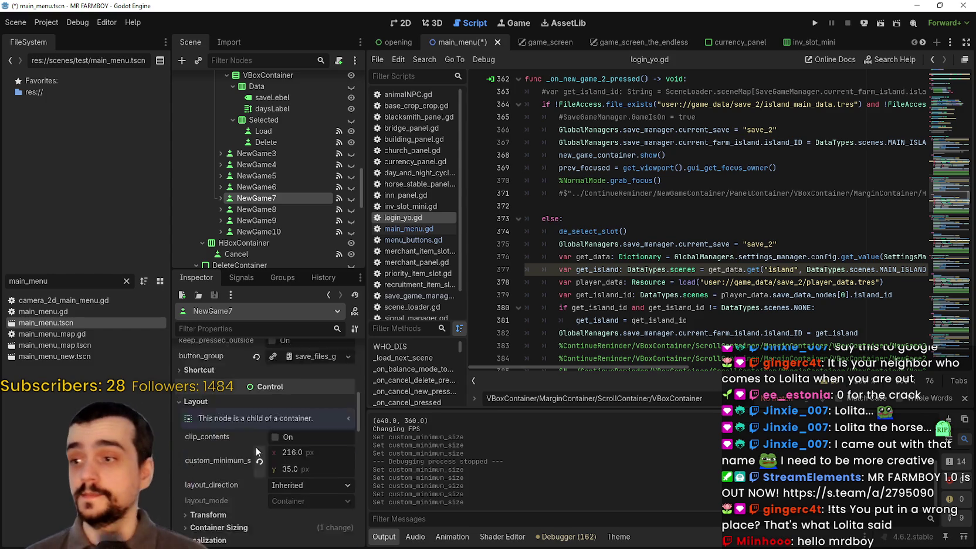
scroll(257, 450, "down", 3)
right_click(234, 413)
left_click(258, 439)
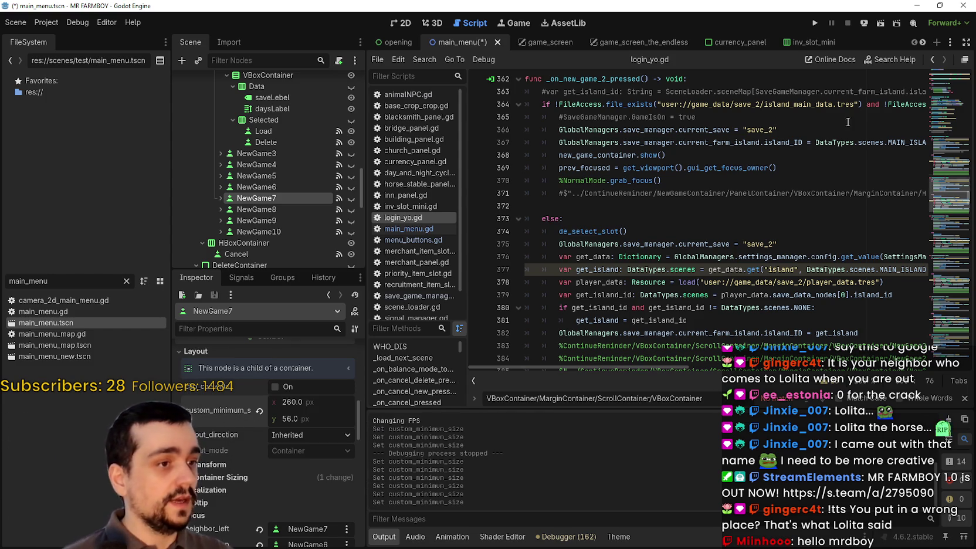
scroll(317, 393, "down", 3)
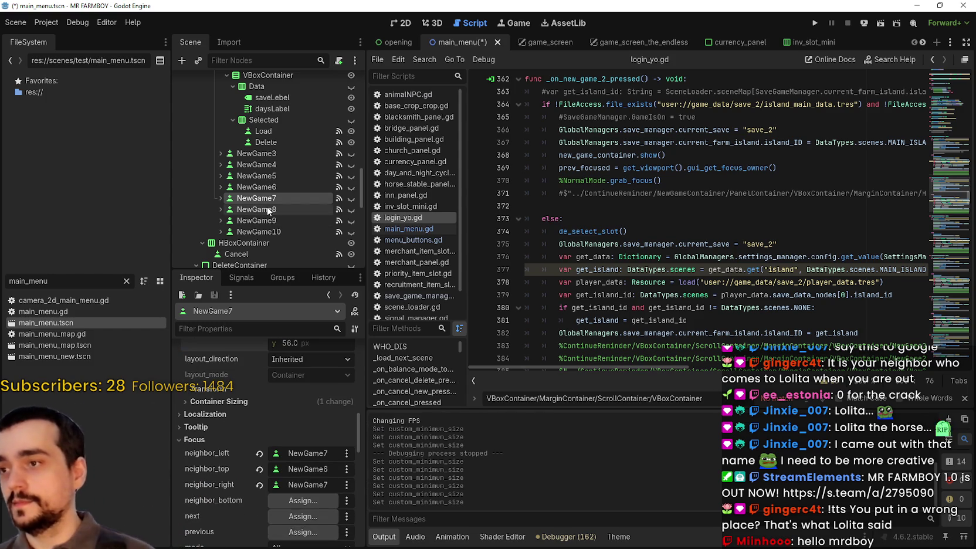
left_click(256, 209)
scroll(234, 422, "down", 10)
right_click(223, 416)
left_click(246, 433)
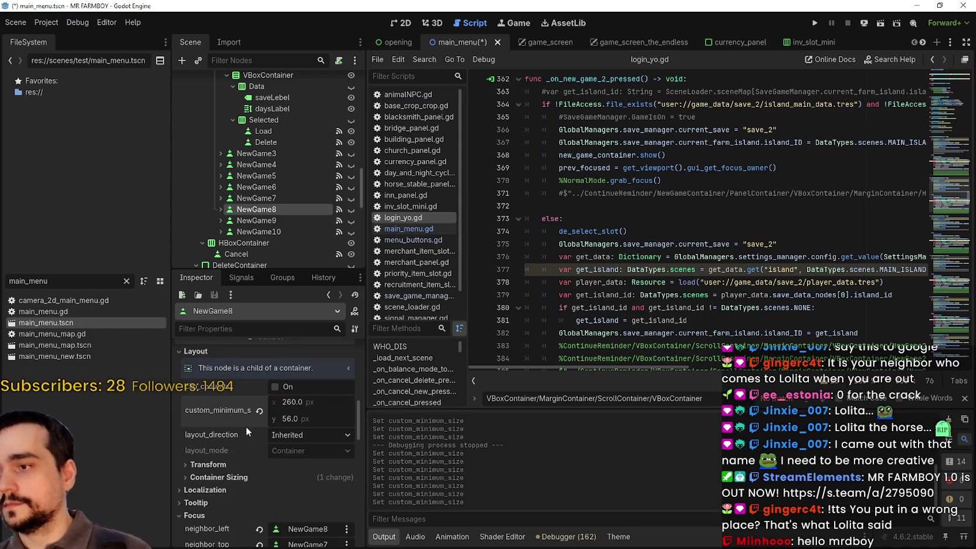
Paste the 260×56 minimum size onto NewGame9 and NewGame10.
left_click(291, 223)
scroll(246, 469, "down", 10)
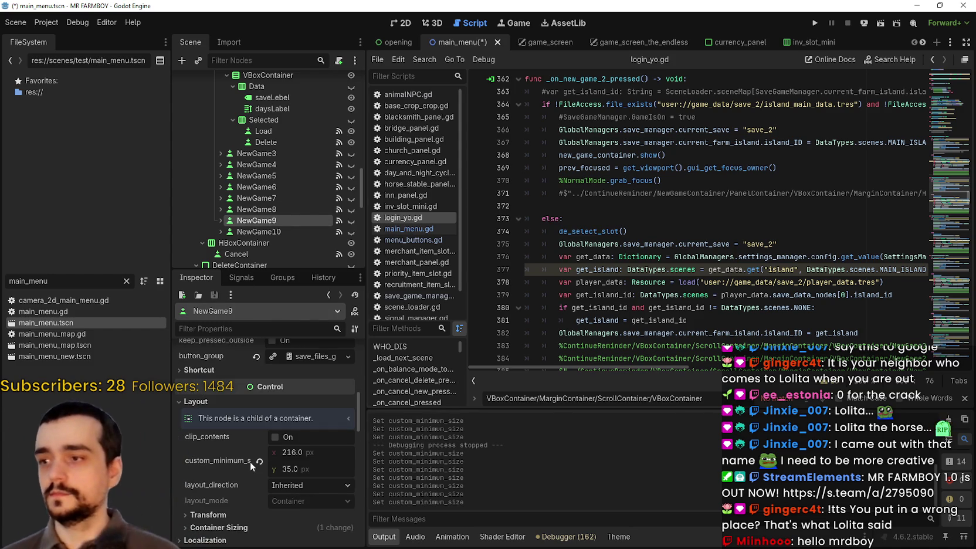
right_click(250, 466)
left_click(276, 482)
scroll(241, 206, "down", 1)
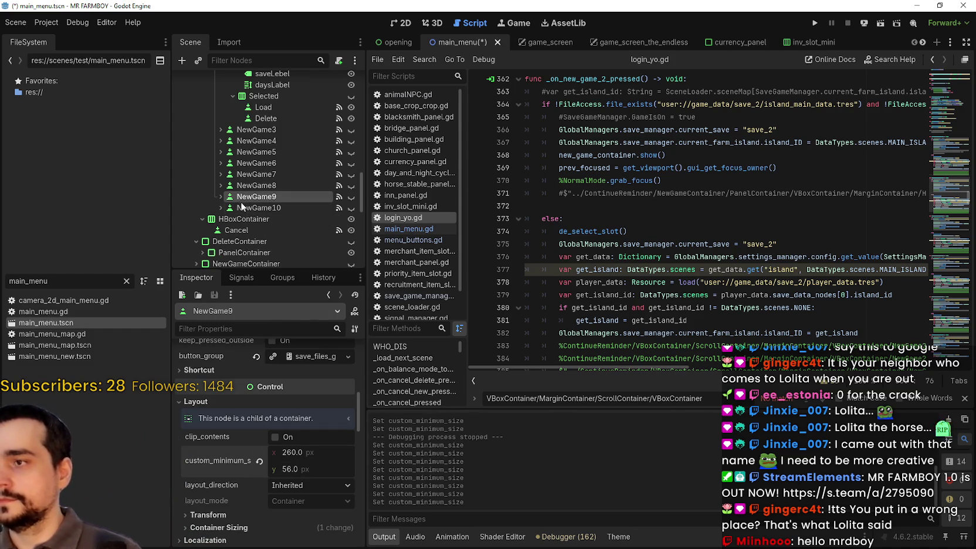
left_click(242, 207)
scroll(228, 398, "down", 10)
right_click(221, 437)
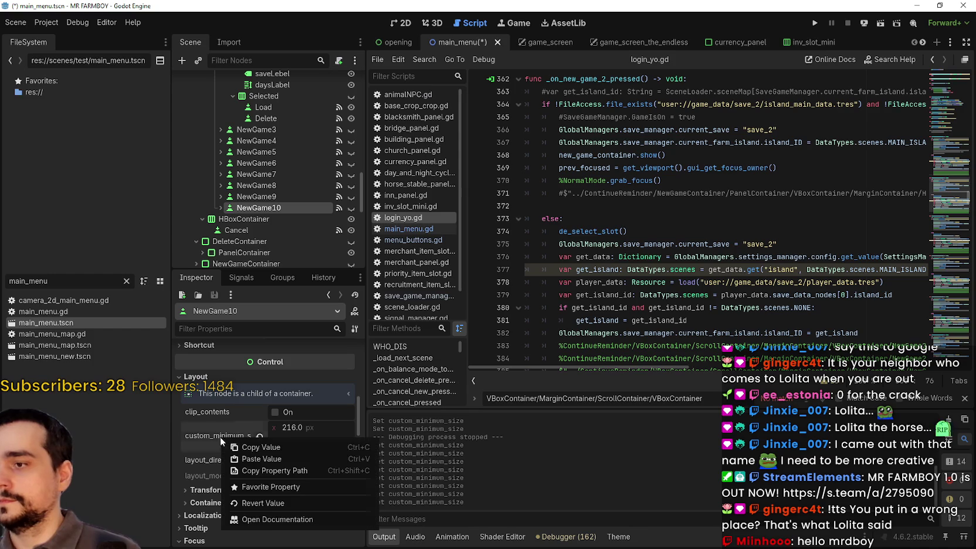
left_click(256, 459)
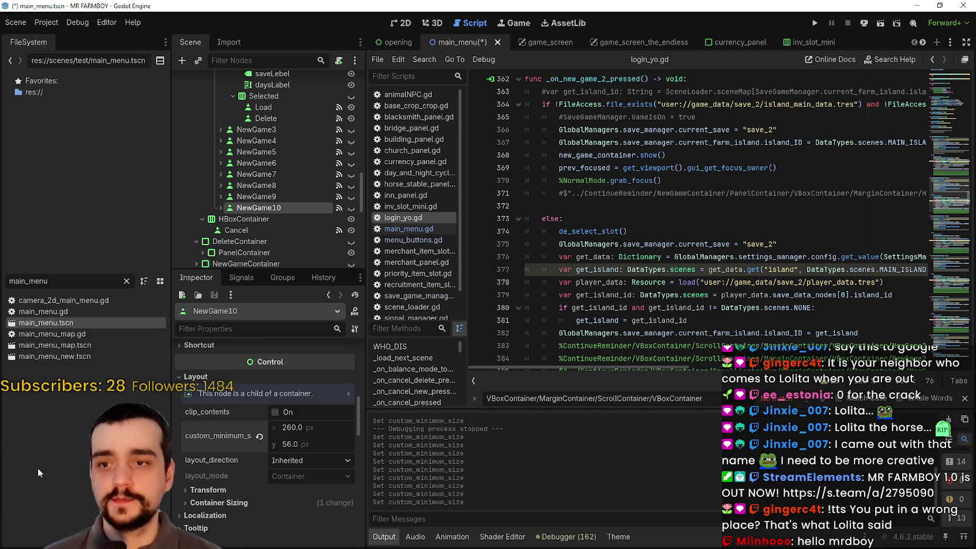
Verify the NewGame8 and NewGame9 sizes and save the main_menu scene.
left_click(258, 196)
left_click(261, 187)
left_click(243, 199)
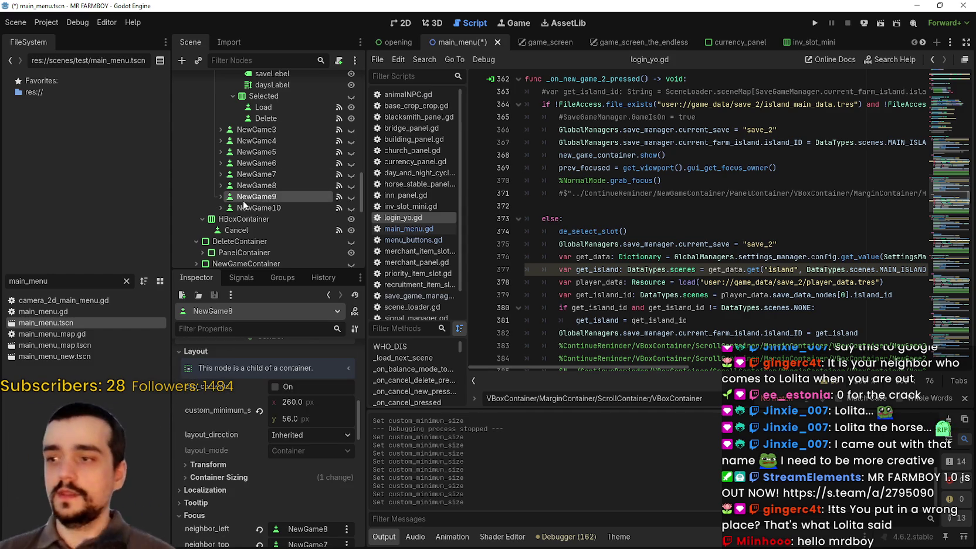
key("ctrl+s")
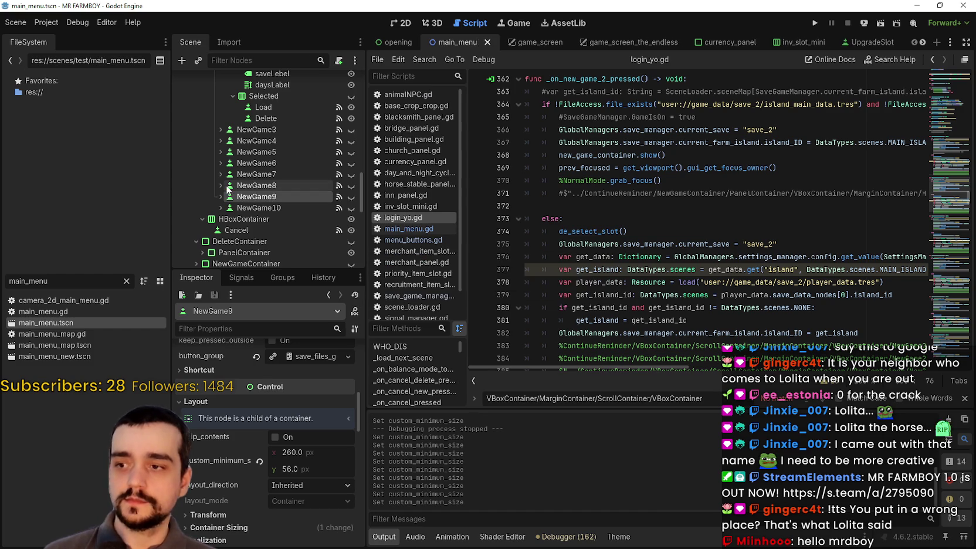
left_click(256, 186)
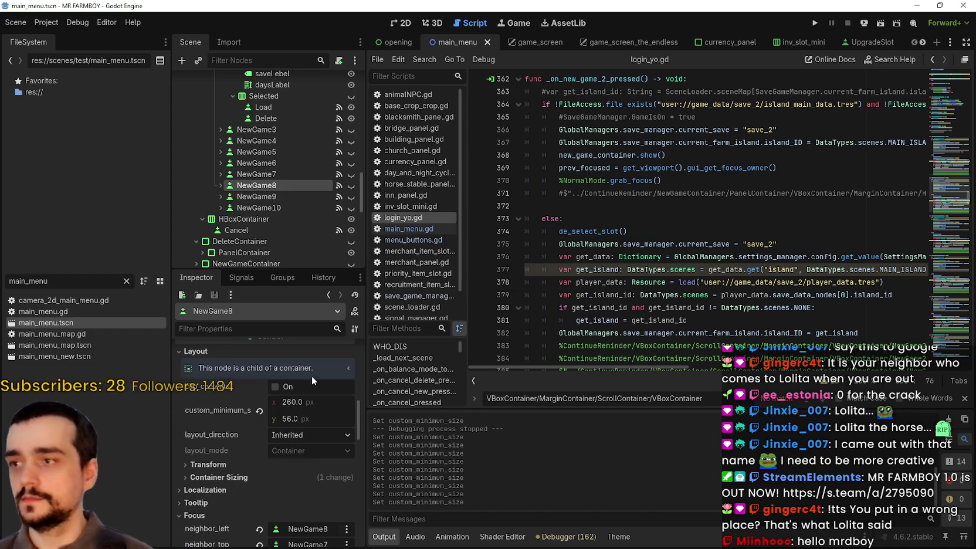
left_click_drag(366, 433, 381, 434)
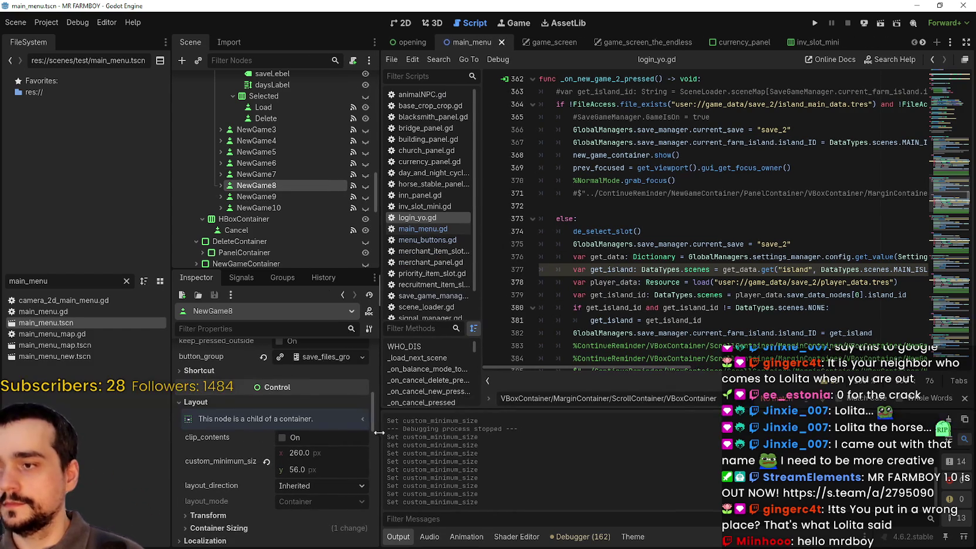
scroll(328, 422, "down", 3)
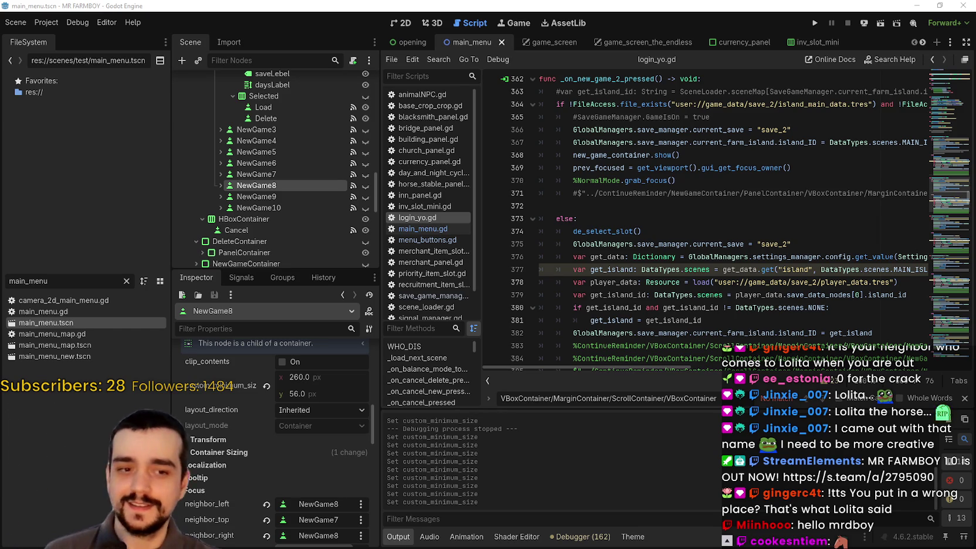
scroll(321, 219, "up", 4)
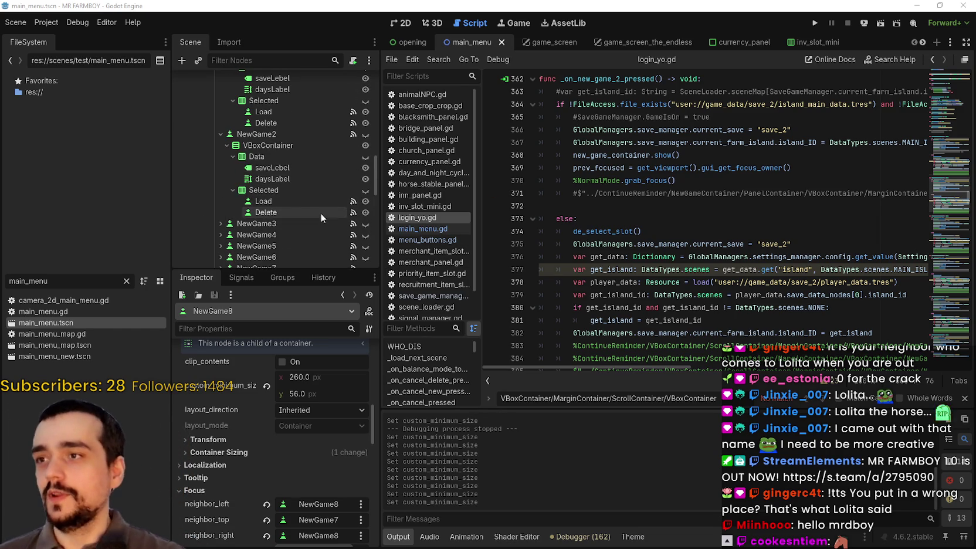
left_click(809, 171)
key("ctrl+s")
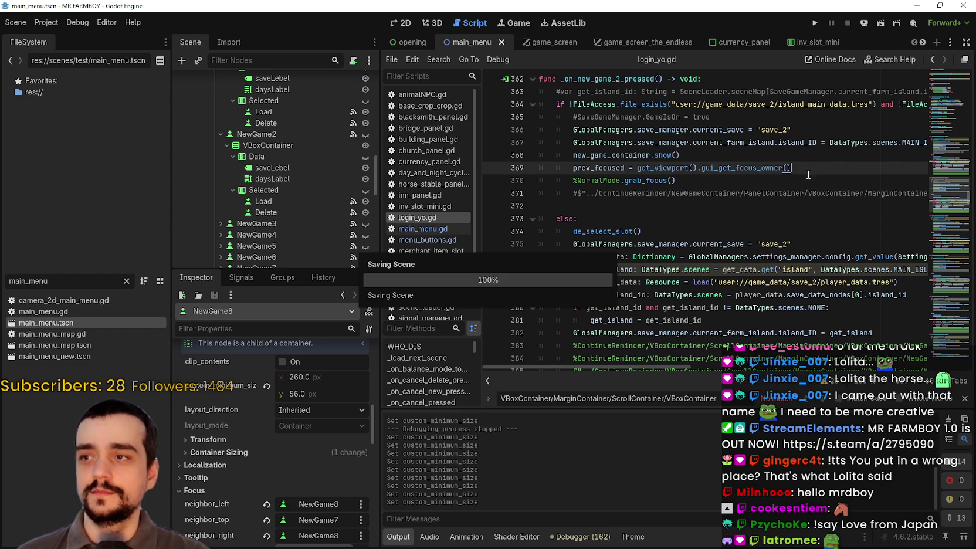
Review the slot daysLabel lines in login_yo.gd and select the [img] tag on line 137.
scroll(950, 113, "up", 20)
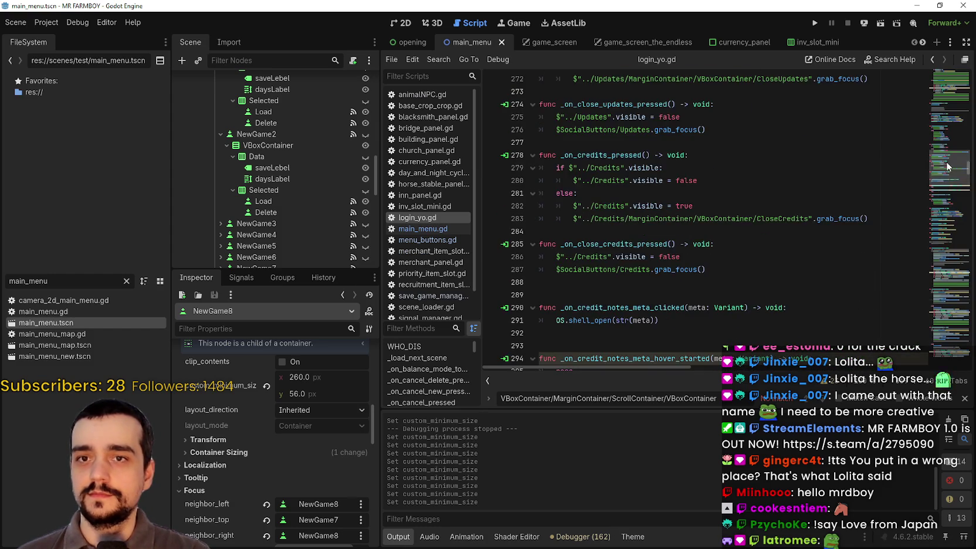
scroll(849, 200, "down", 10)
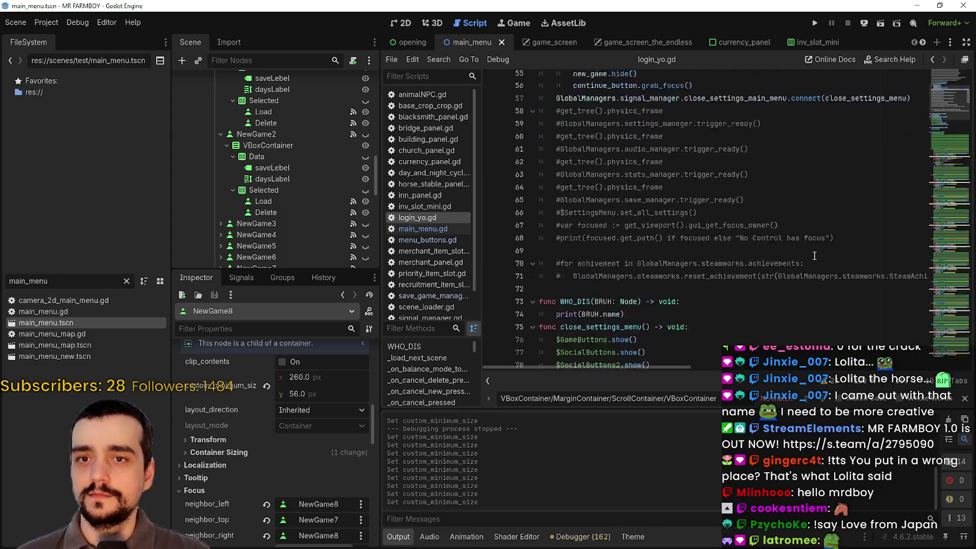
scroll(817, 251, "down", 2)
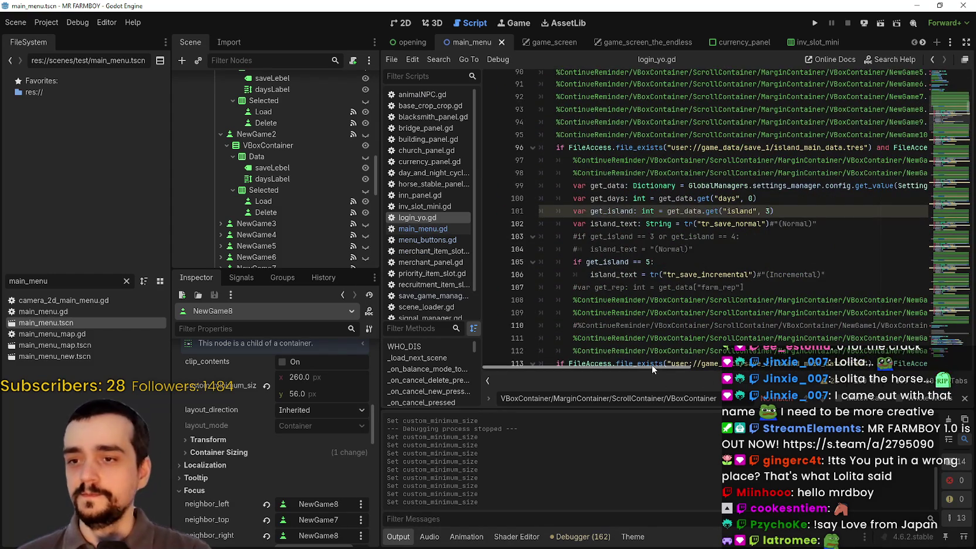
left_click_drag(652, 369, 927, 408)
left_click_drag(780, 385, 848, 381)
scroll(706, 233, "down", 2)
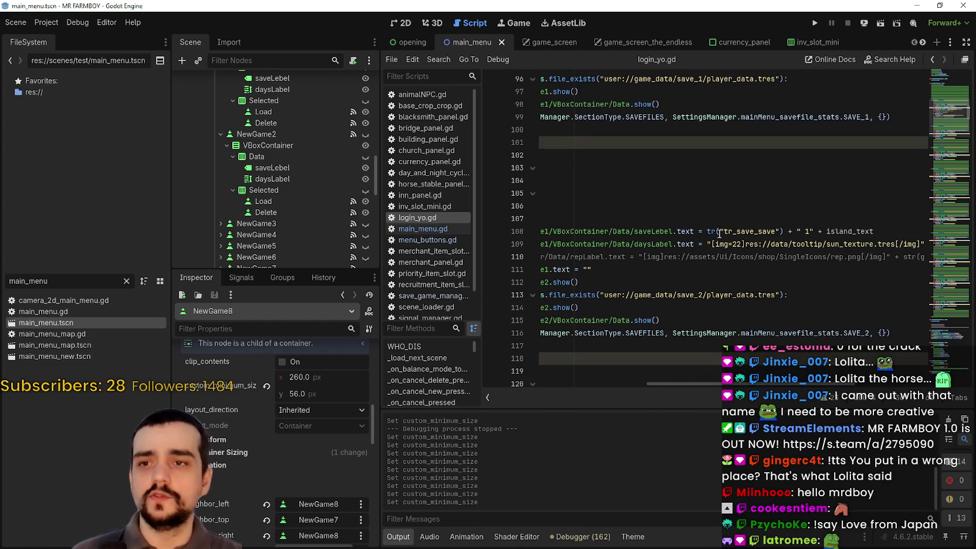
left_click(733, 243)
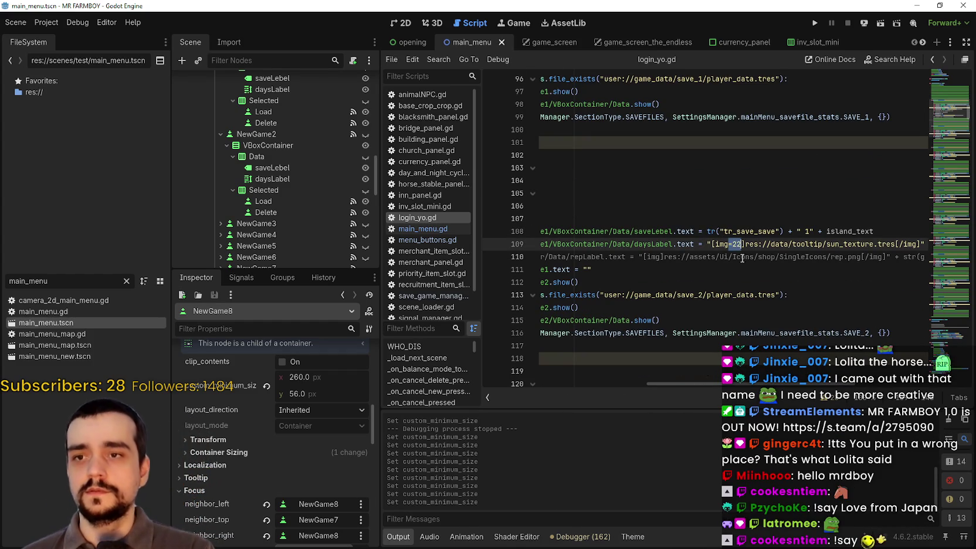
scroll(742, 258, "down", 5)
scroll(755, 253, "up", 2)
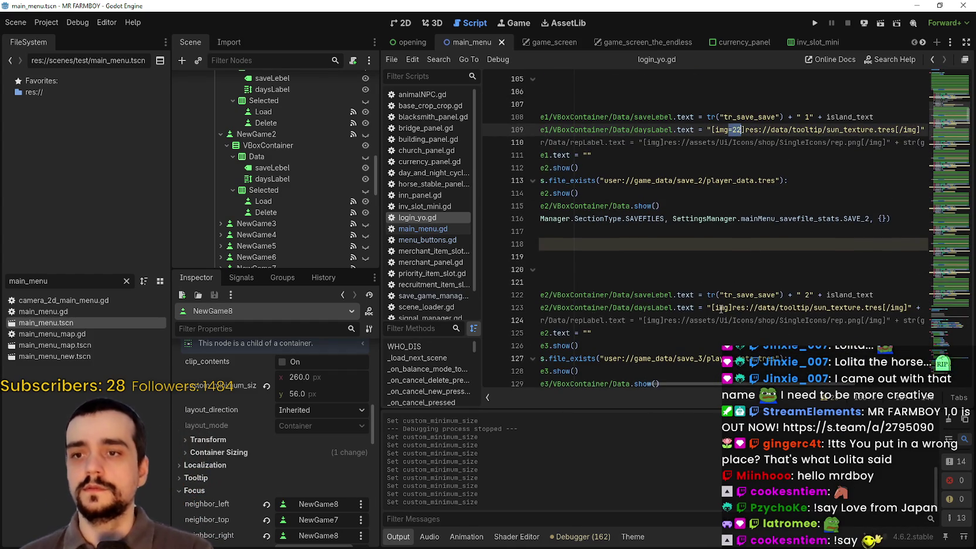
left_click(729, 308)
scroll(738, 329, "down", 4)
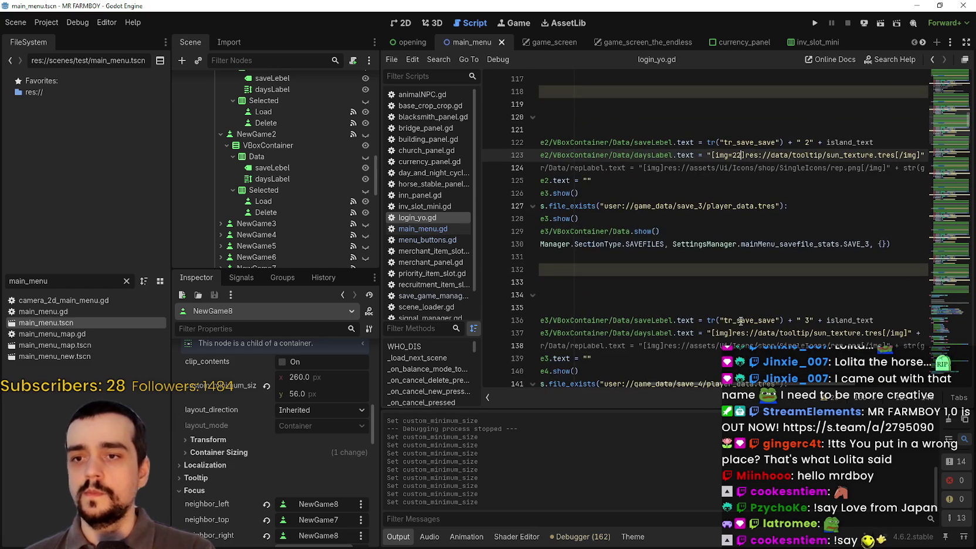
type("]")
left_click_drag(711, 329, 726, 329)
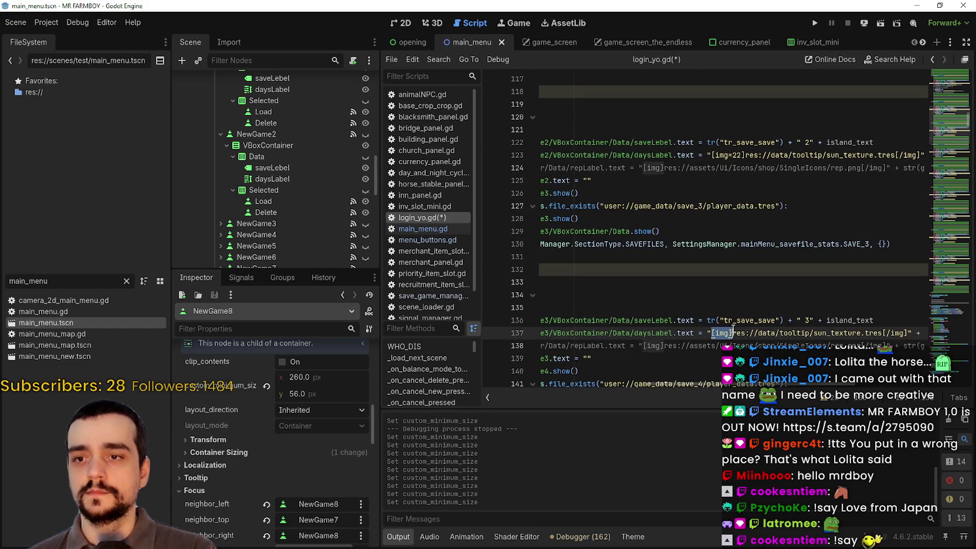
Search for [img] tags and change those on lines 151, 165 and 179 to [img=22].
key("ctrl+f")
left_click(727, 333)
type("=22")
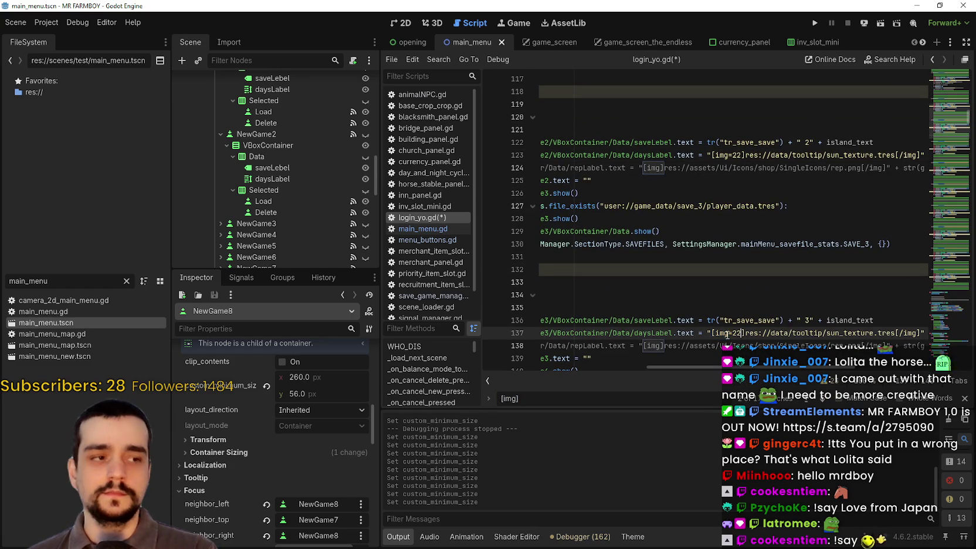
scroll(745, 319, "down", 1)
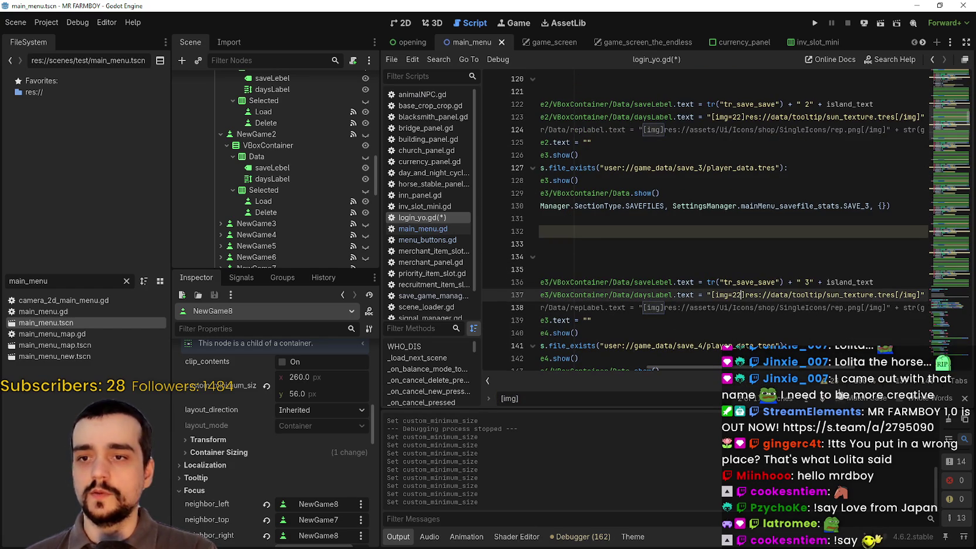
left_click(823, 400)
scroll(791, 263, "down", 4)
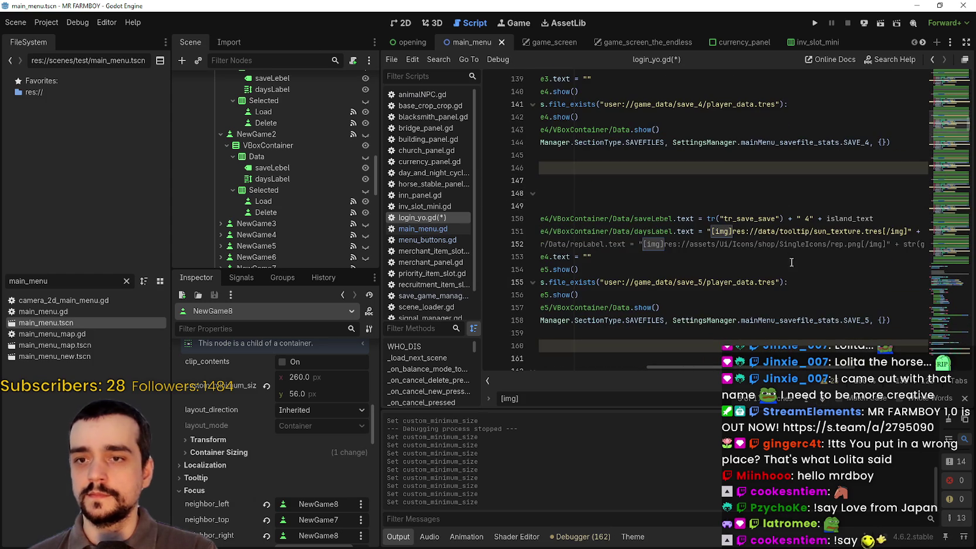
left_click(730, 230)
type("=22")
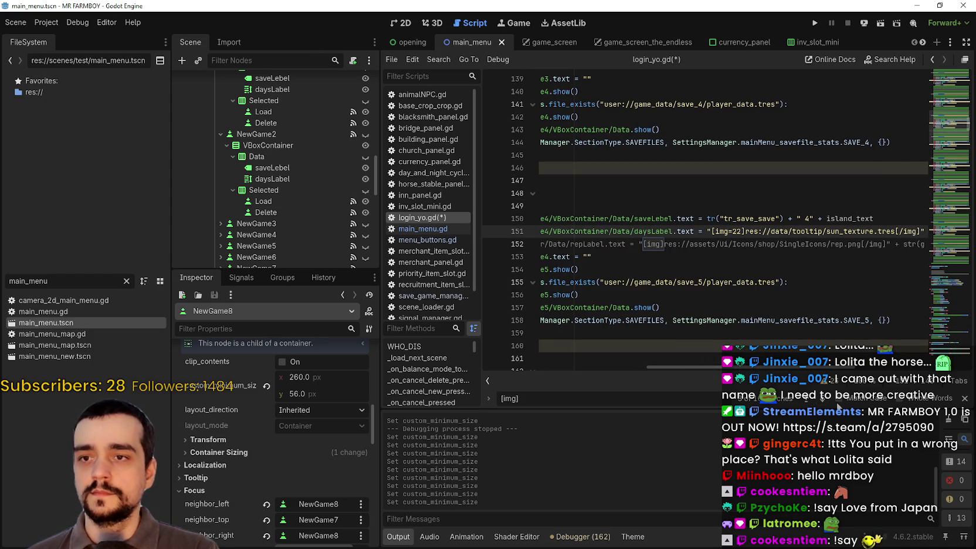
left_click(825, 400)
left_click(825, 401)
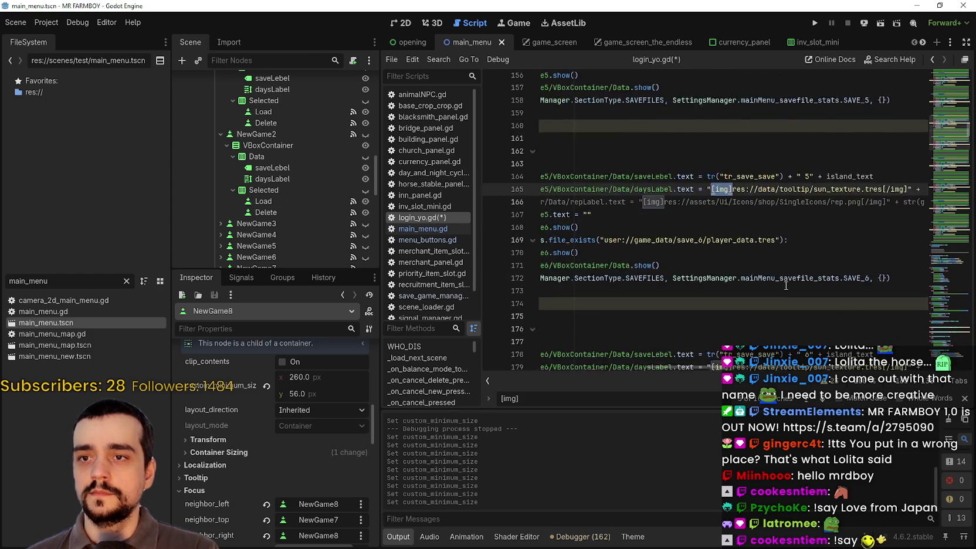
scroll(759, 117, "down", 2)
left_click(730, 127)
type("=22")
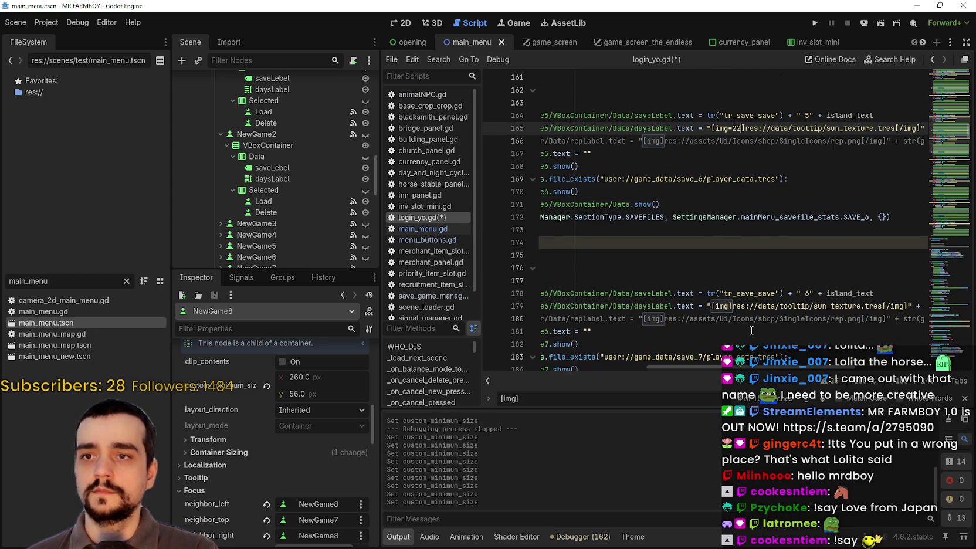
left_click(730, 305)
type("=22")
Check the [img] tags on lines 193 and 207.
scroll(714, 209, "down", 5)
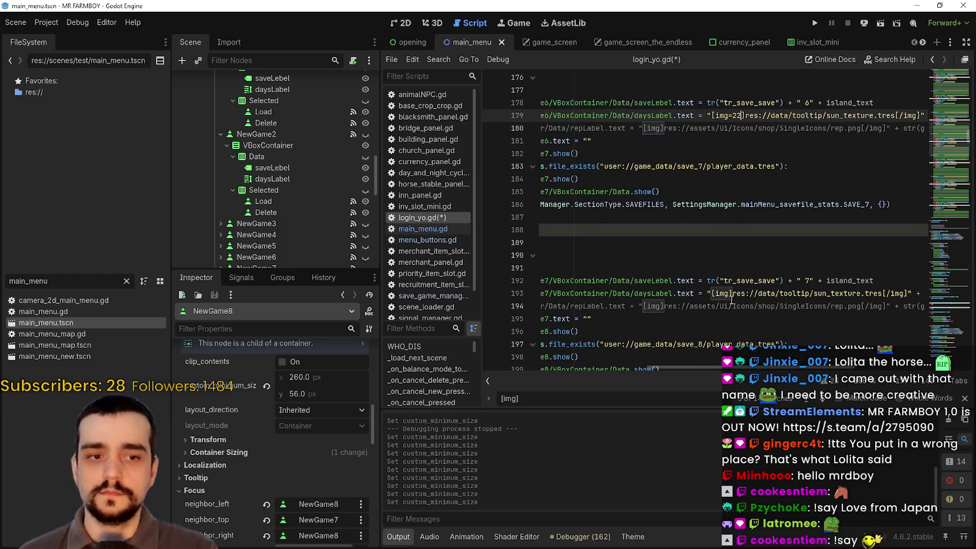
left_click(730, 294)
type("=22")
scroll(727, 264, "down", 4)
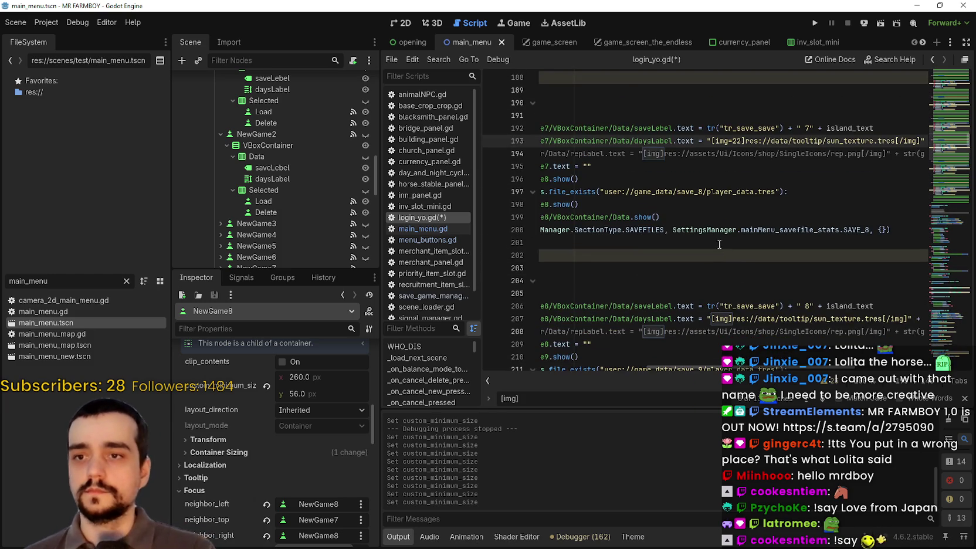
left_click(730, 319)
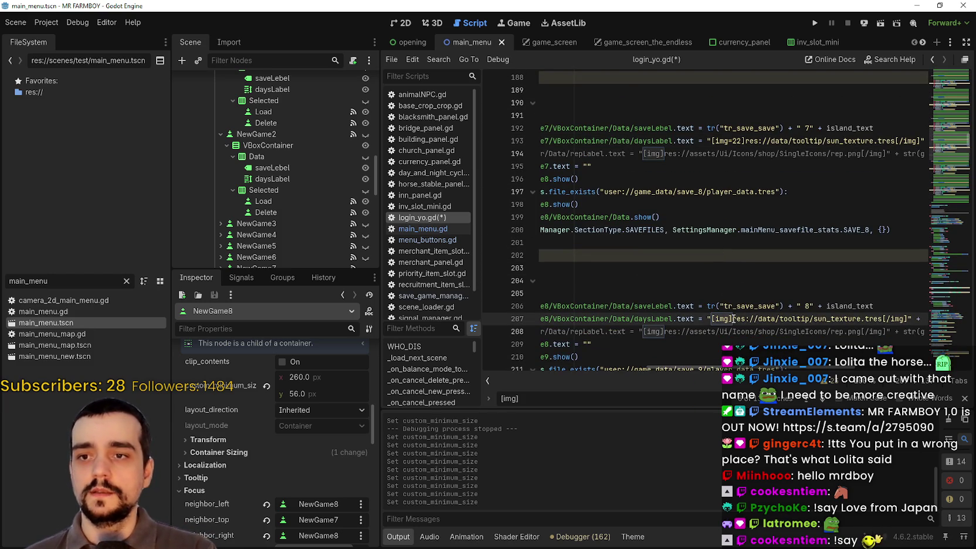
type("=22")
scroll(727, 299, "down", 2)
scroll(707, 295, "down", 3)
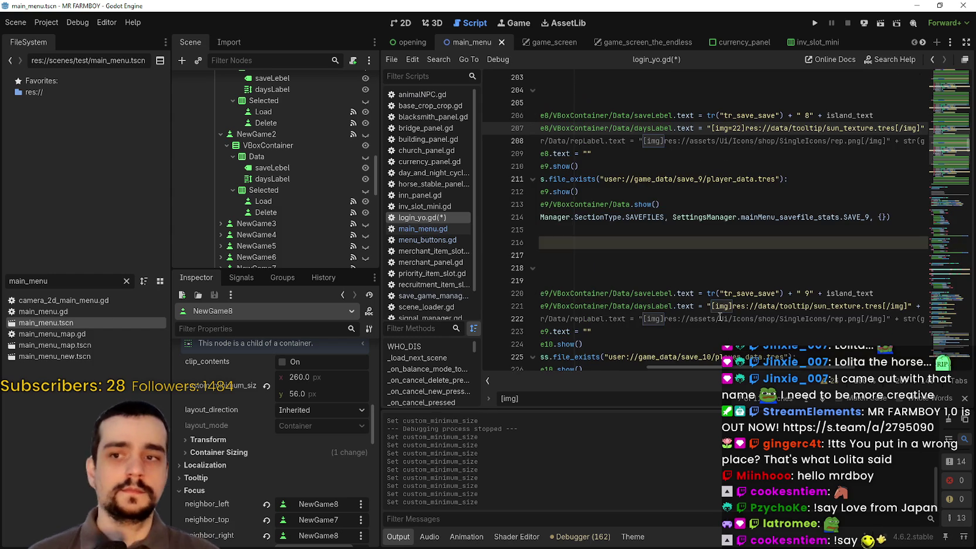
Change the slot 9 daysLabel tag on line 221 to [img=22] and reach the slot 10 line.
left_click(720, 306)
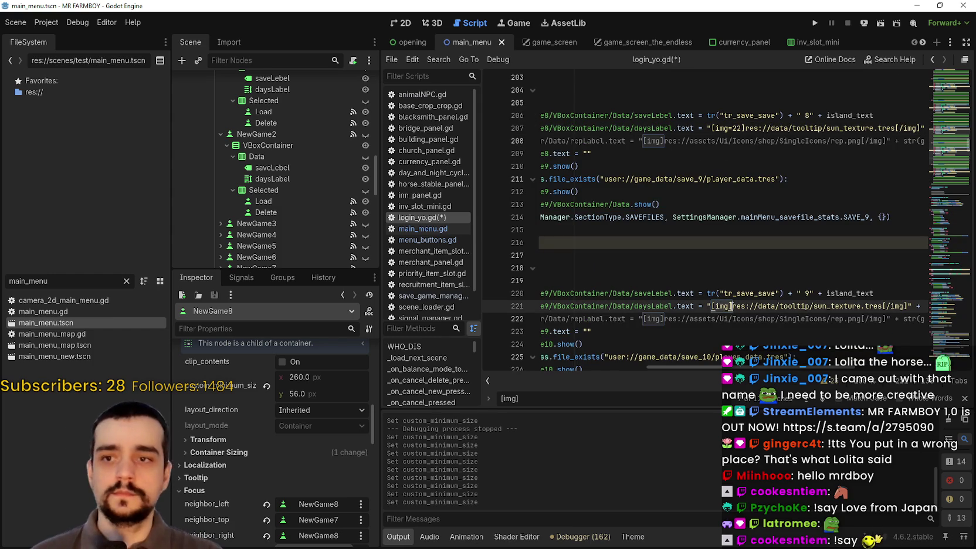
triple_click(731, 305)
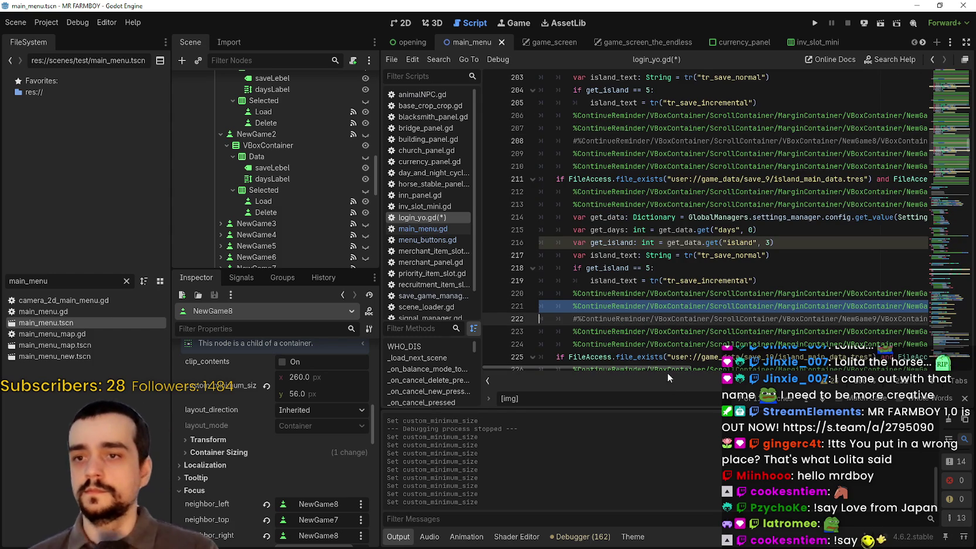
scroll(667, 377, "right", 5)
left_click(716, 305)
left_click(716, 306)
type("=22")
scroll(725, 307, "down", 5)
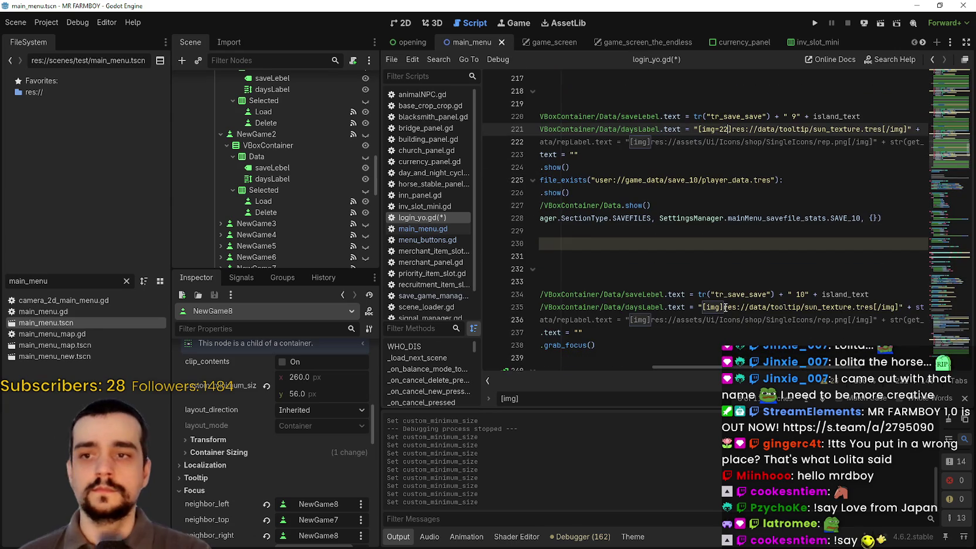
left_click(725, 307)
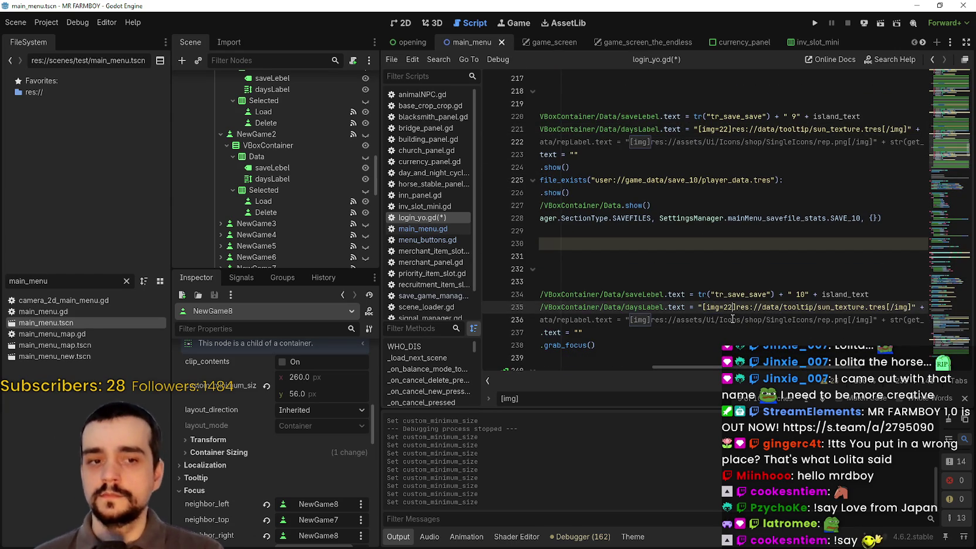
scroll(730, 322, "down", 10)
scroll(734, 341, "down", 4)
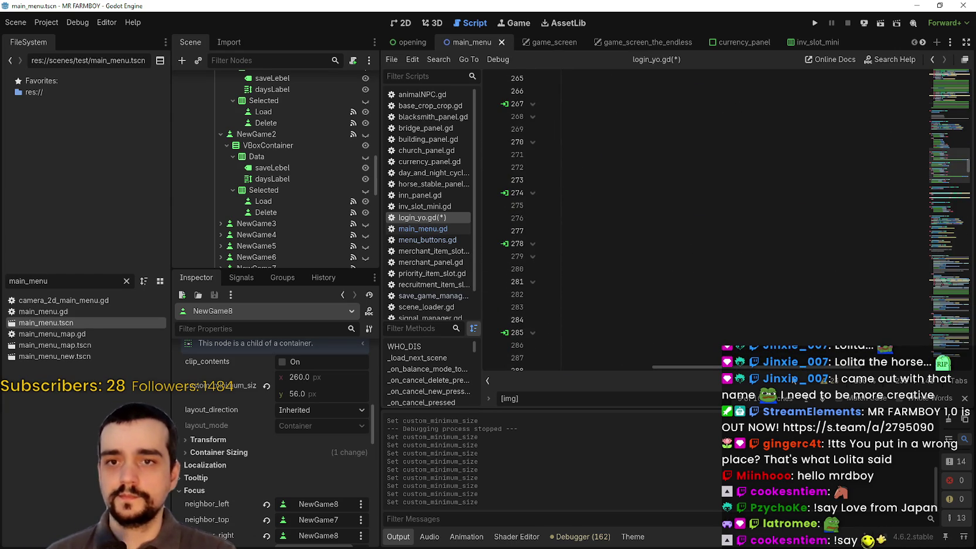
left_click_drag(791, 367, 622, 366)
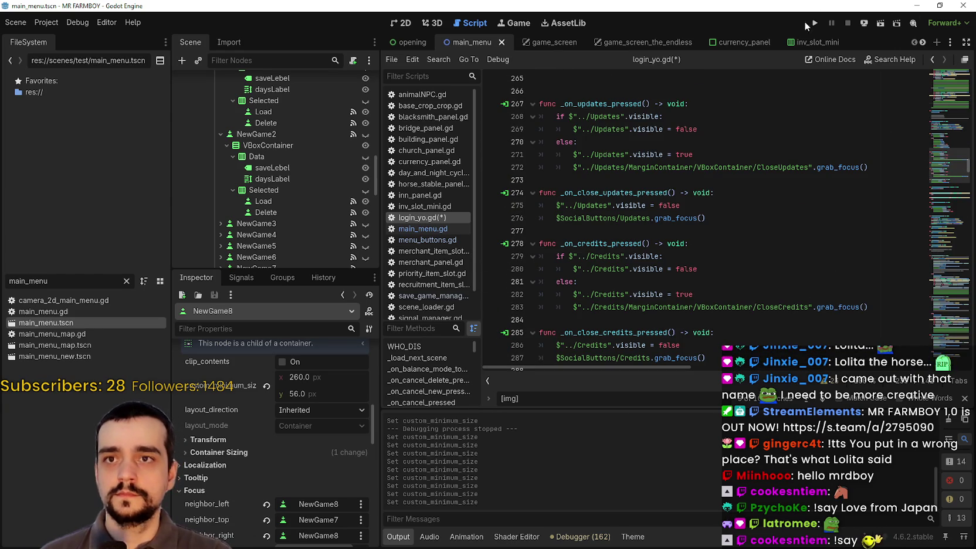
Run MR FARMBOY with F5 and open the Select Save Game list via Continue, then return to the editor.
key("F5")
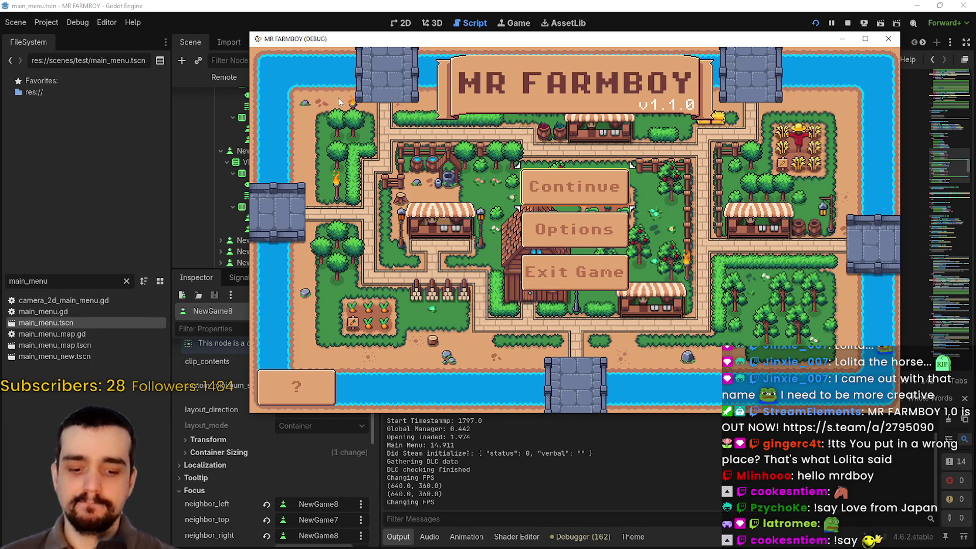
key("Down")
key("Down")
key("Up")
key("Up")
key("Return")
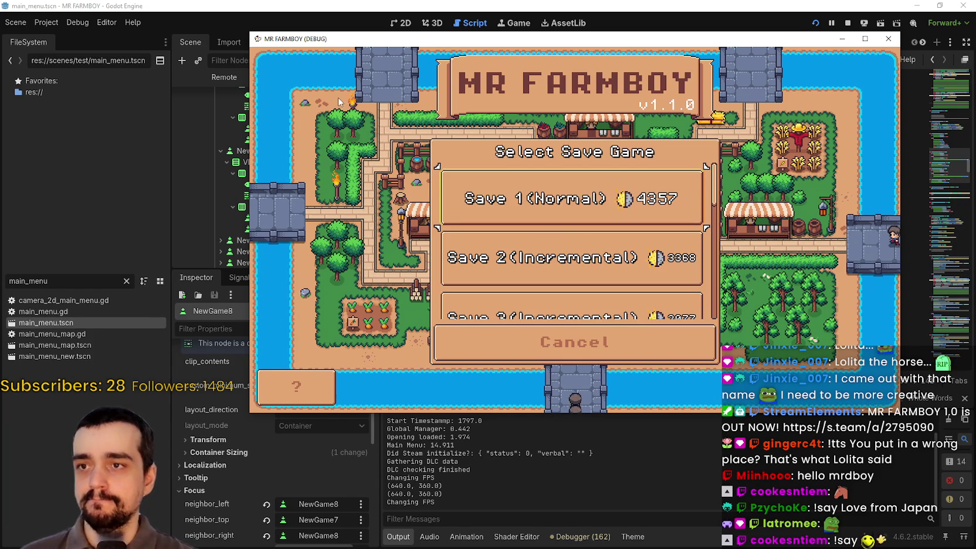
key("Down")
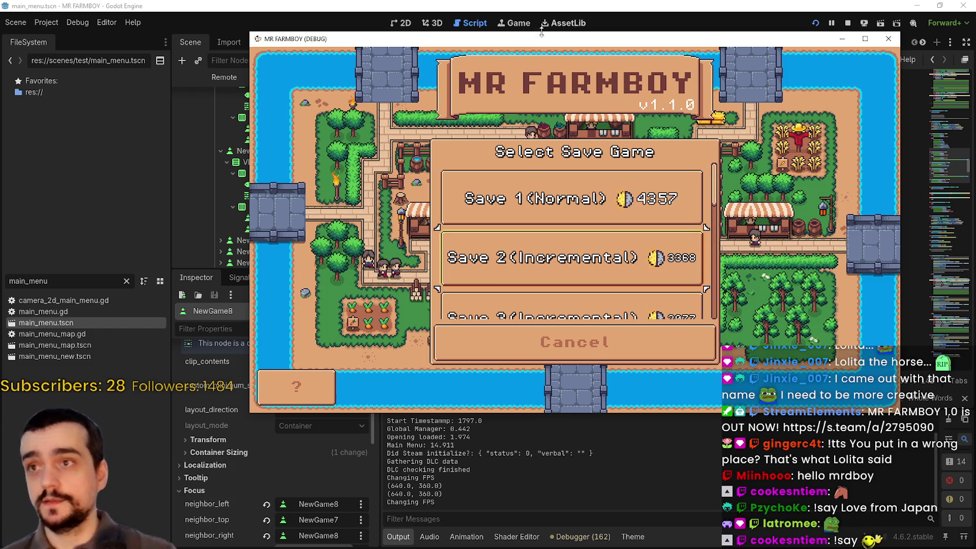
left_click(141, 4)
Set daysLabel's normal_font_size and bold_font_size overrides to 12 and check them in the running game.
scroll(310, 178, "down", 2)
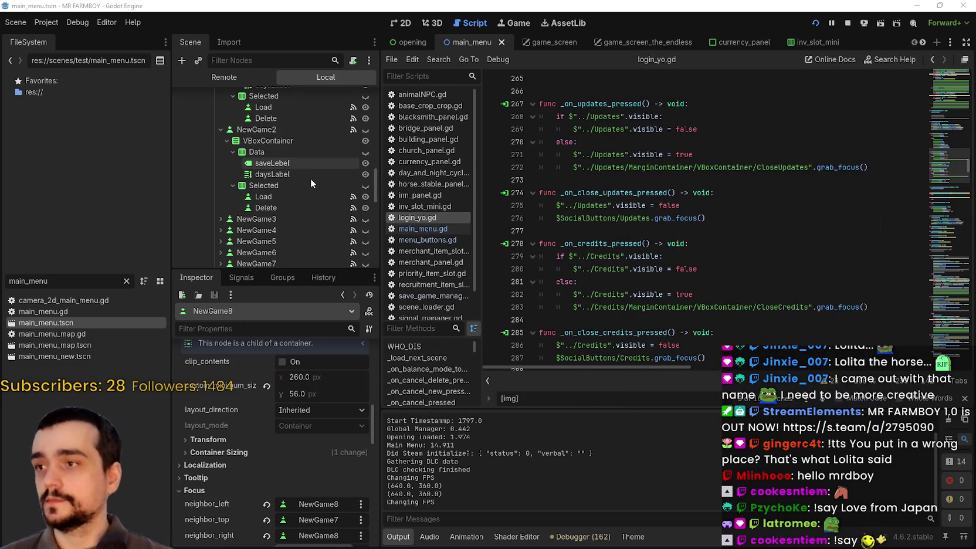
scroll(302, 469, "down", 5)
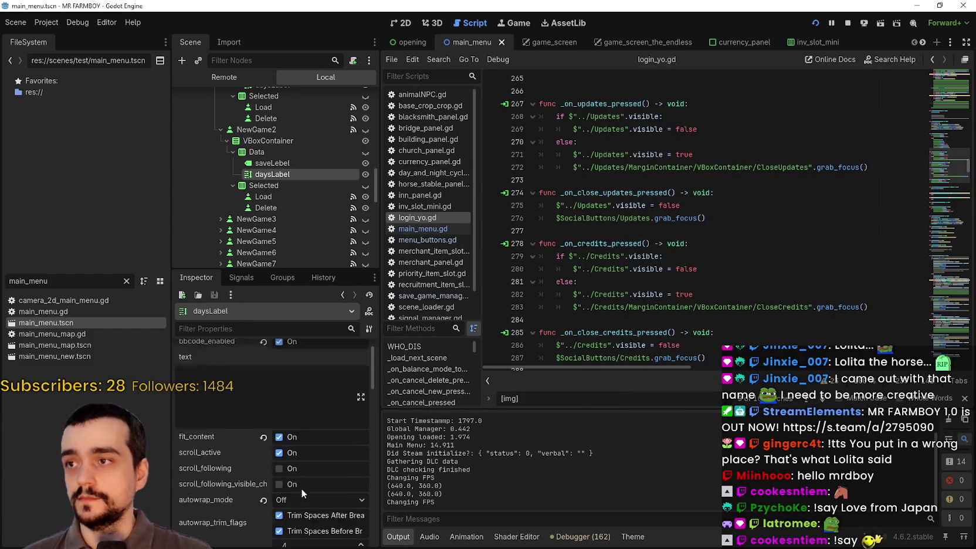
scroll(312, 455, "down", 10)
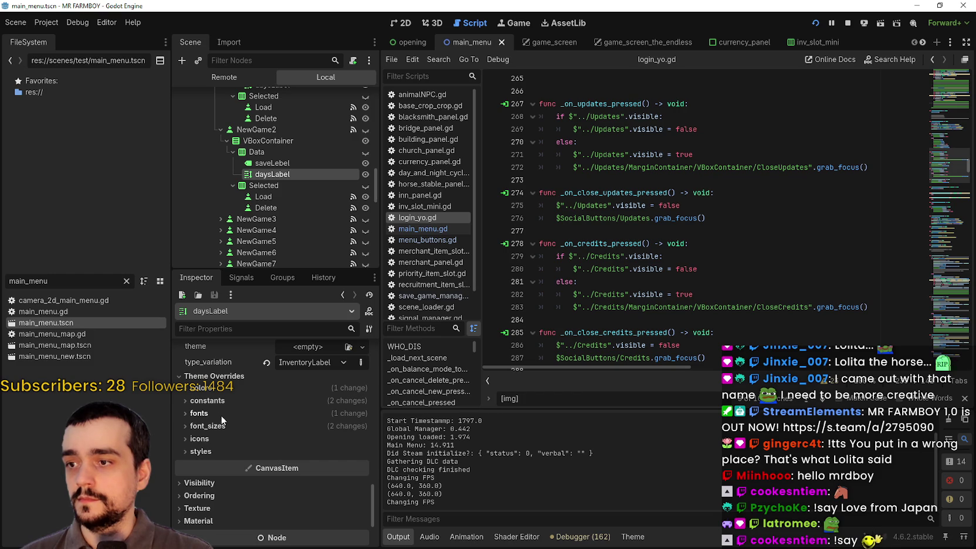
left_click(203, 426)
scroll(299, 421, "down", 2)
left_click(314, 389)
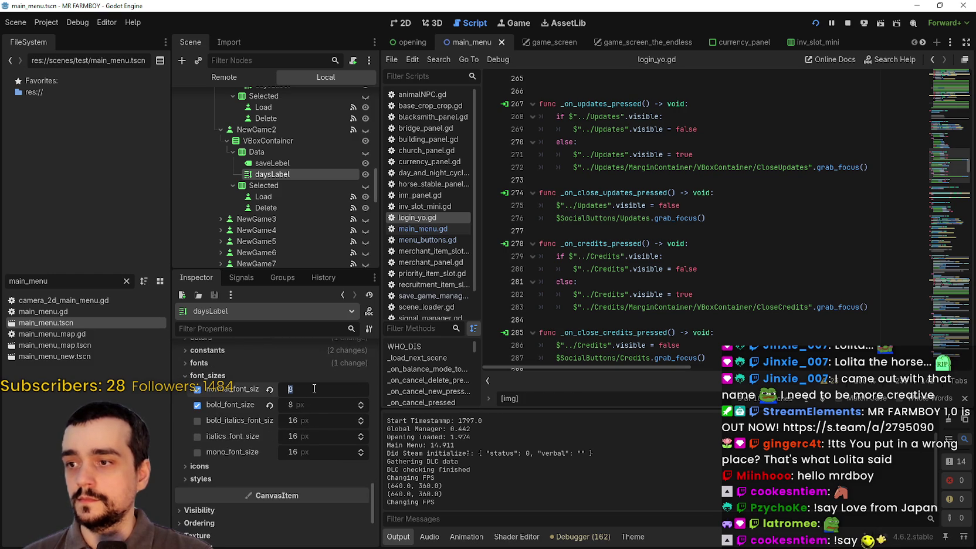
type("12")
key("Return")
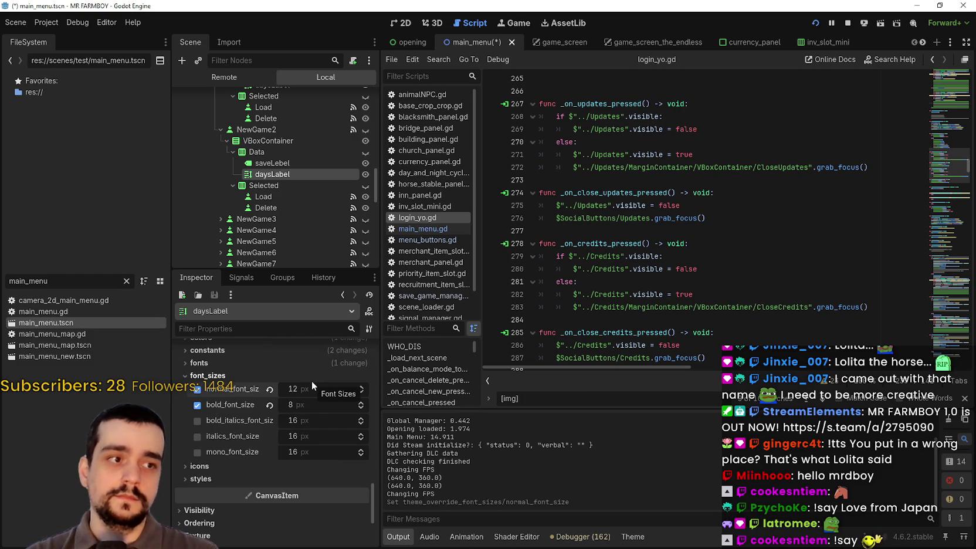
left_click(314, 404)
type("12")
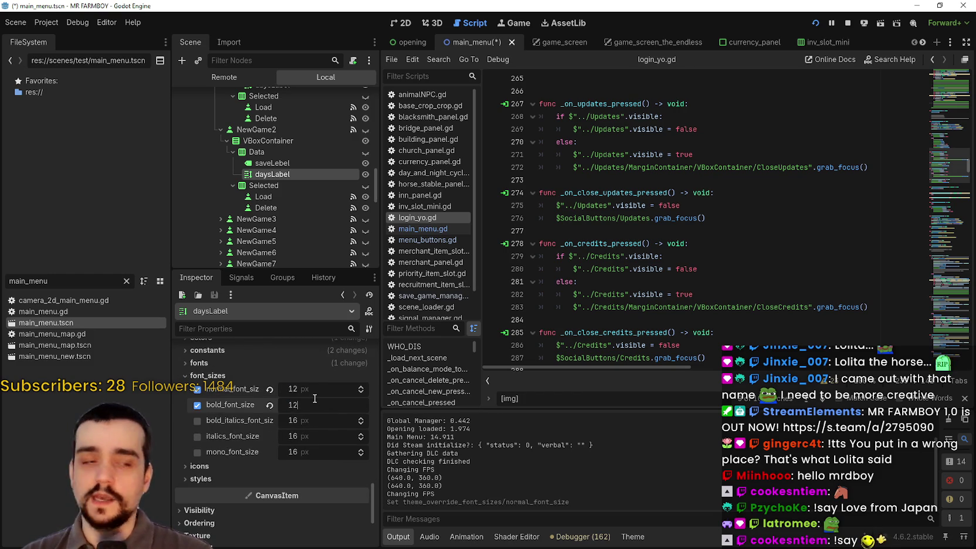
key("Return")
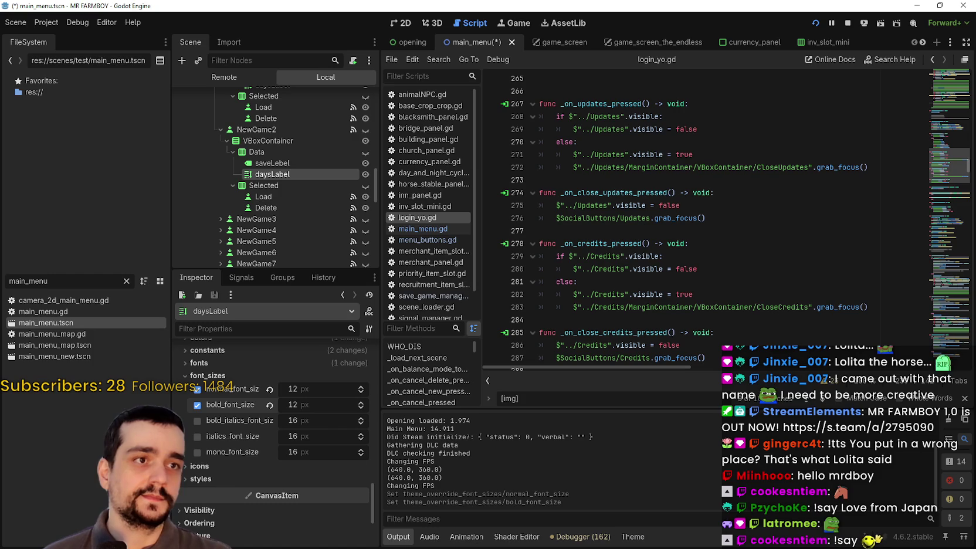
key("alt+Tab")
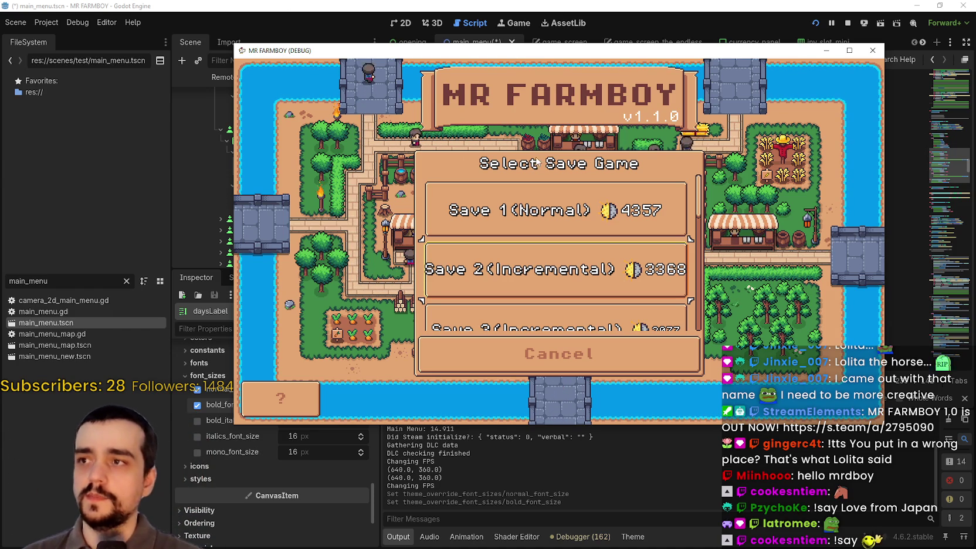
left_click(167, 189)
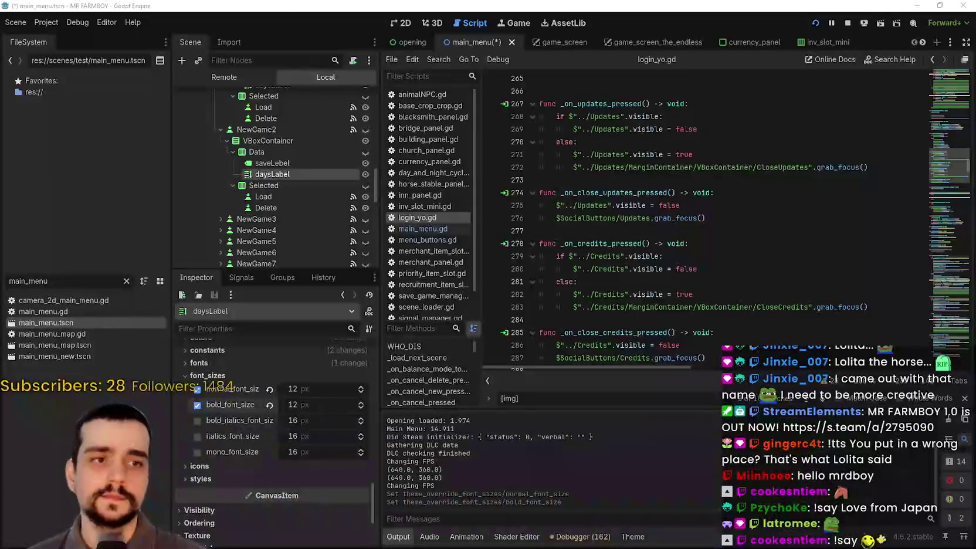
Widen NewGame2's custom_minimum_size x to 285, keeping the height at 56.
left_click(257, 130)
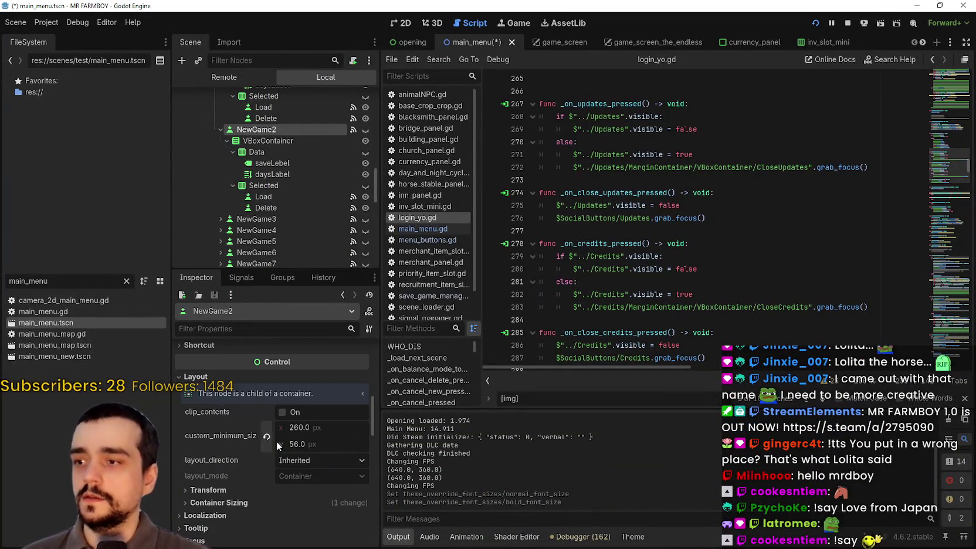
left_click_drag(292, 428, 295, 427)
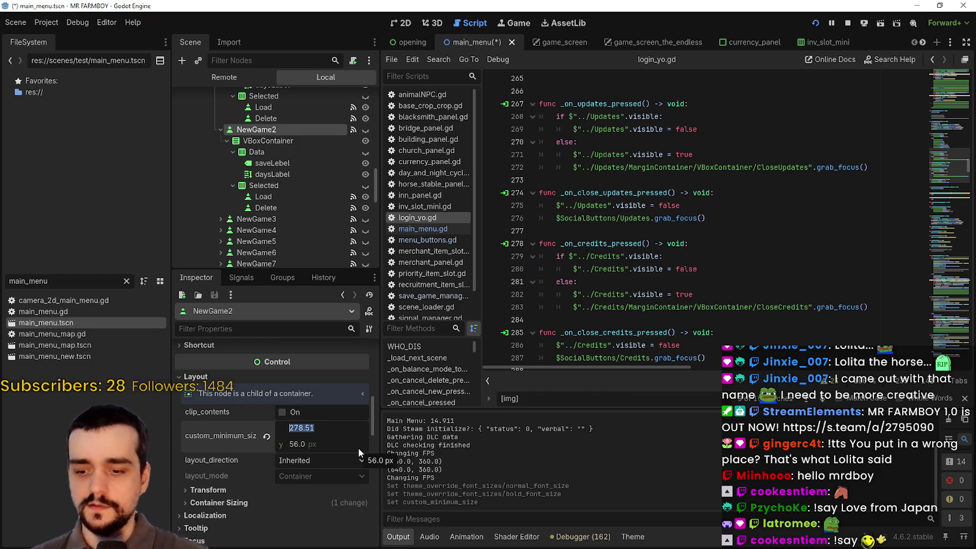
type("29")
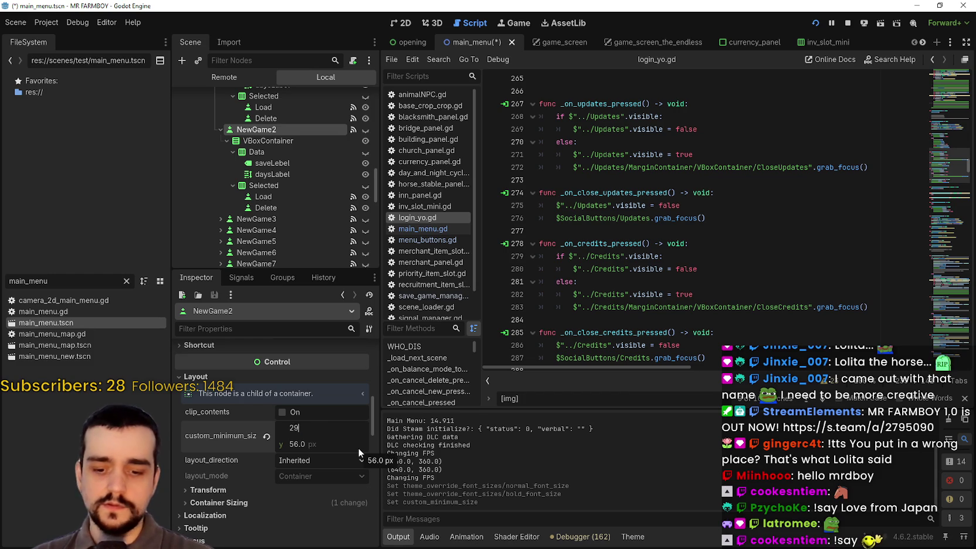
type("5")
key("Return")
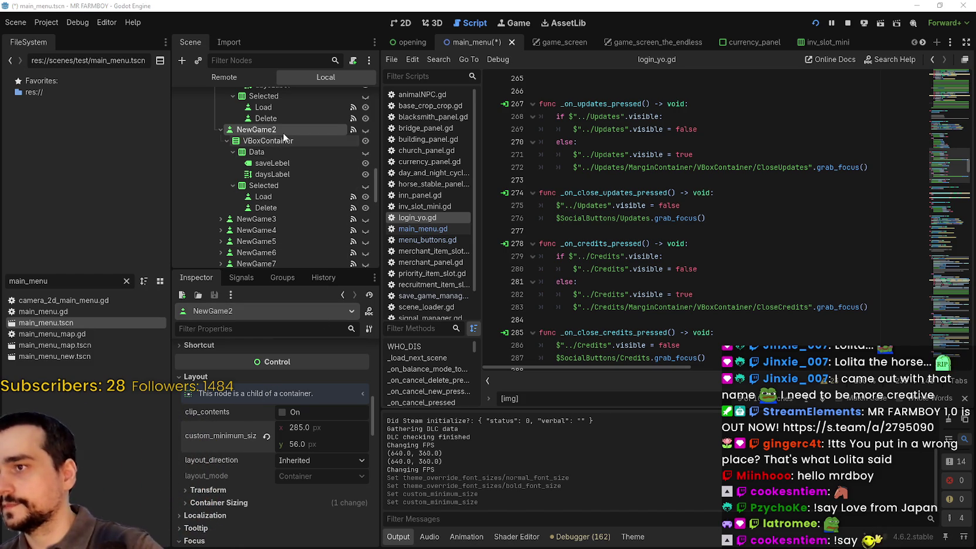
scroll(288, 229, "up", 5)
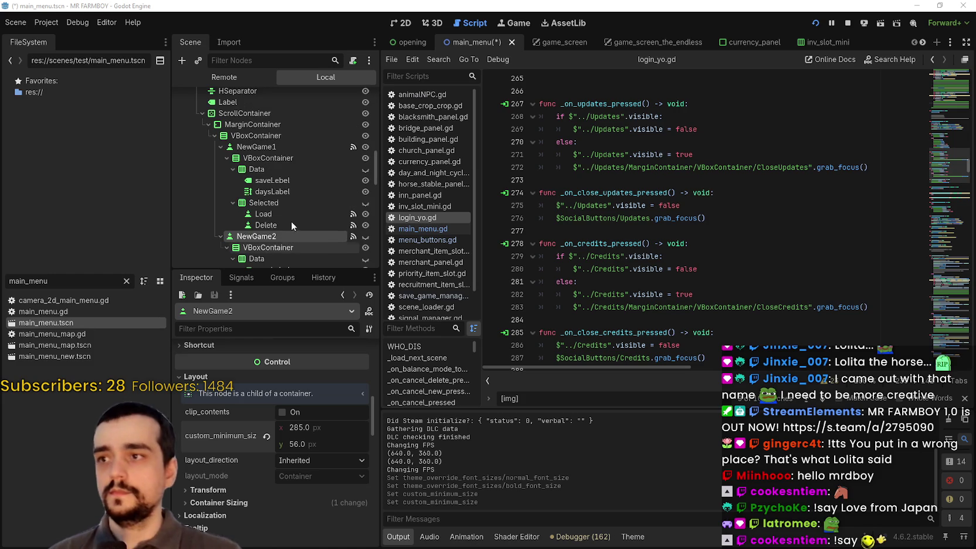
Set the ScrollContainer's minimum width to 306 and save the main_menu scene.
left_click(264, 114)
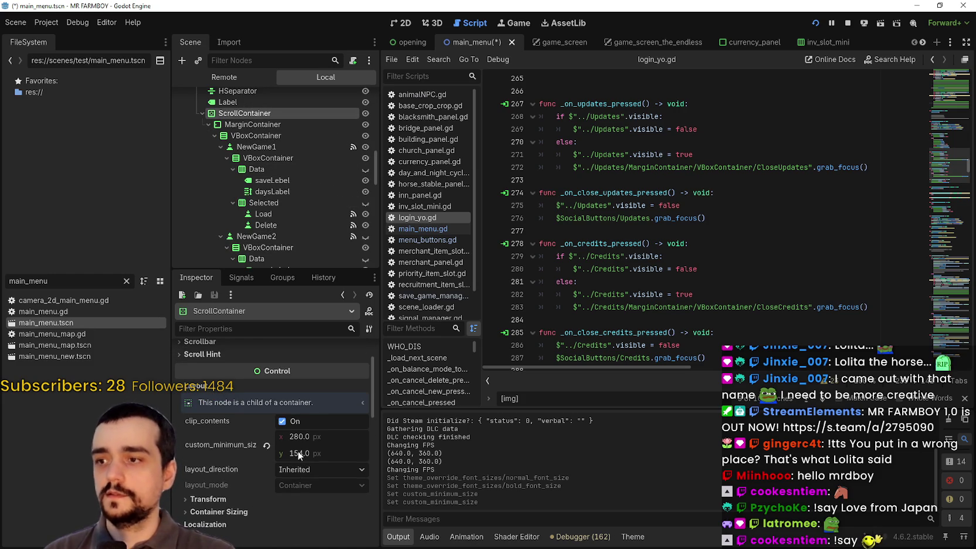
left_click_drag(293, 436, 295, 436)
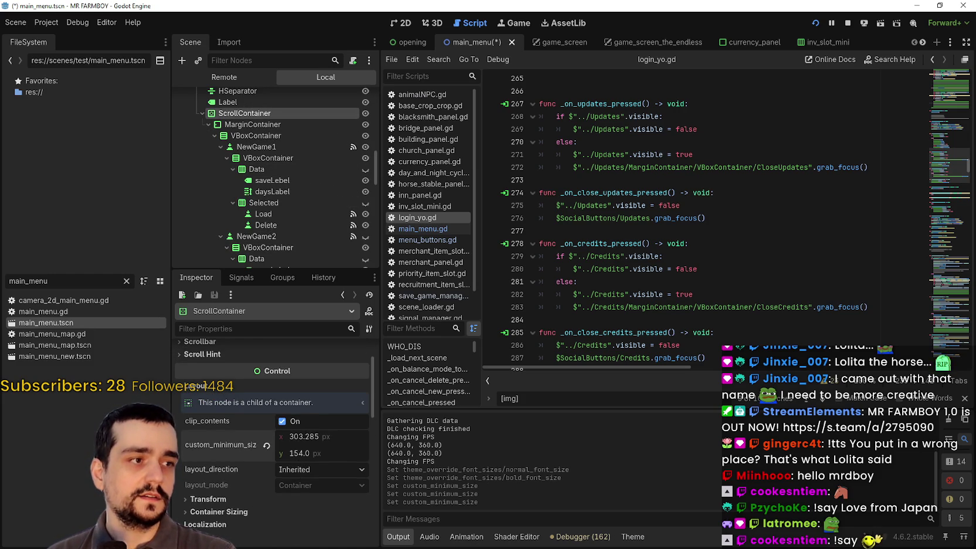
left_click_drag(305, 437, 305, 436)
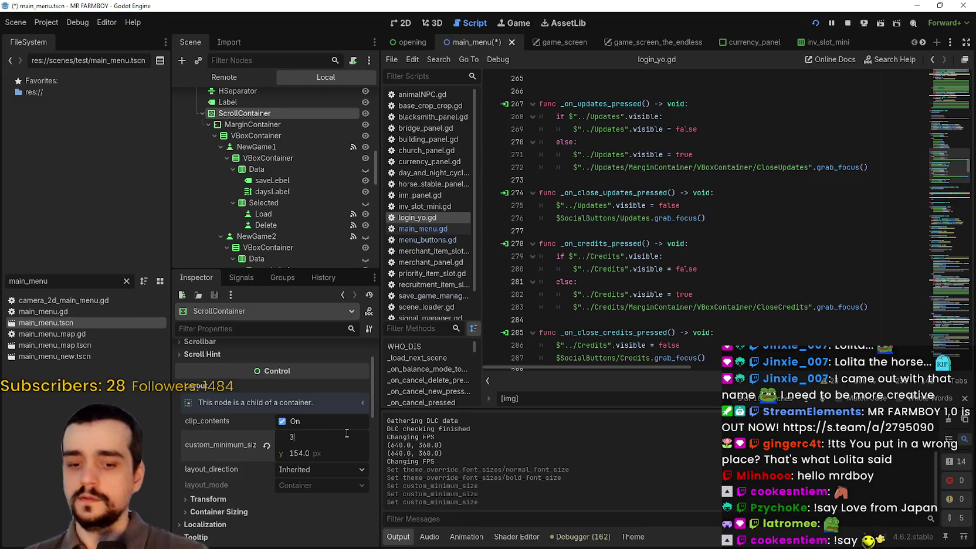
type("05")
key("Return")
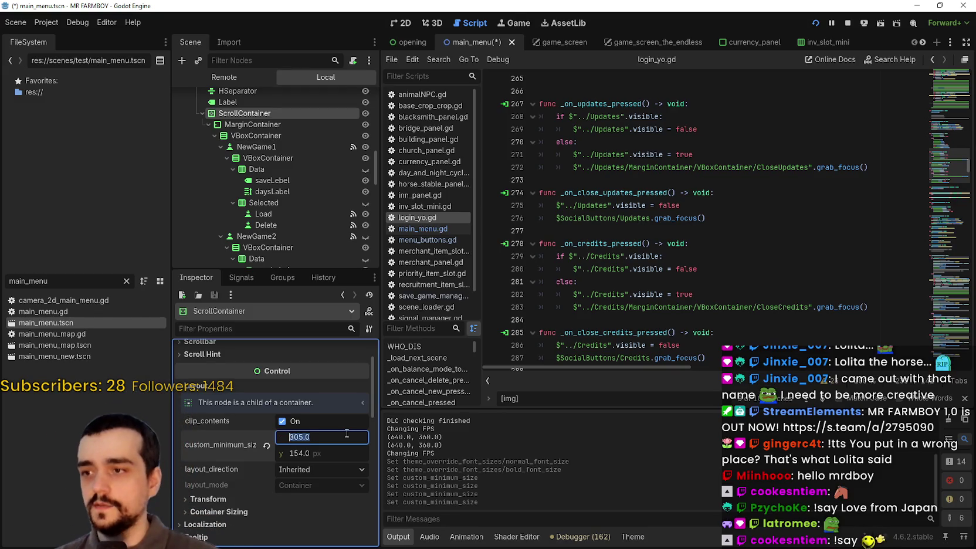
type("306")
key("Return")
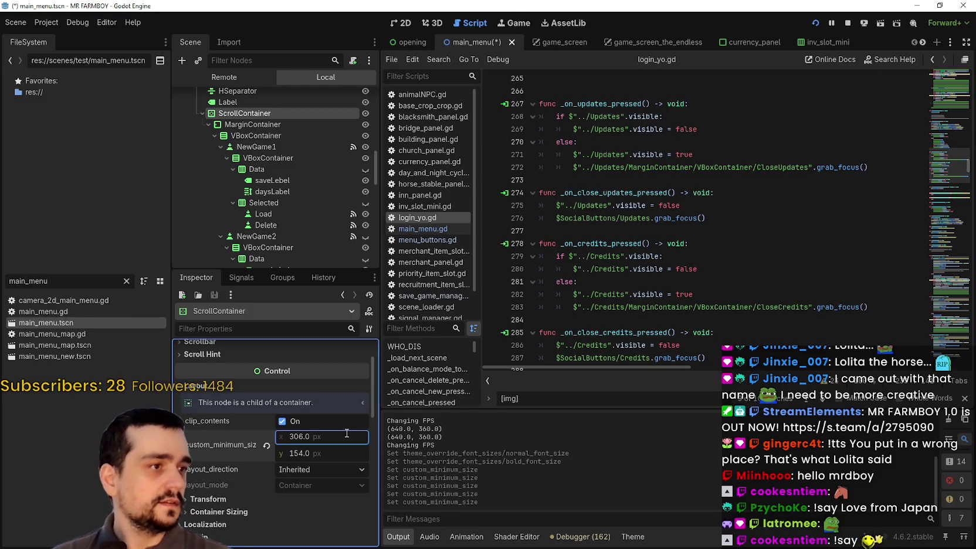
key("ctrl+s")
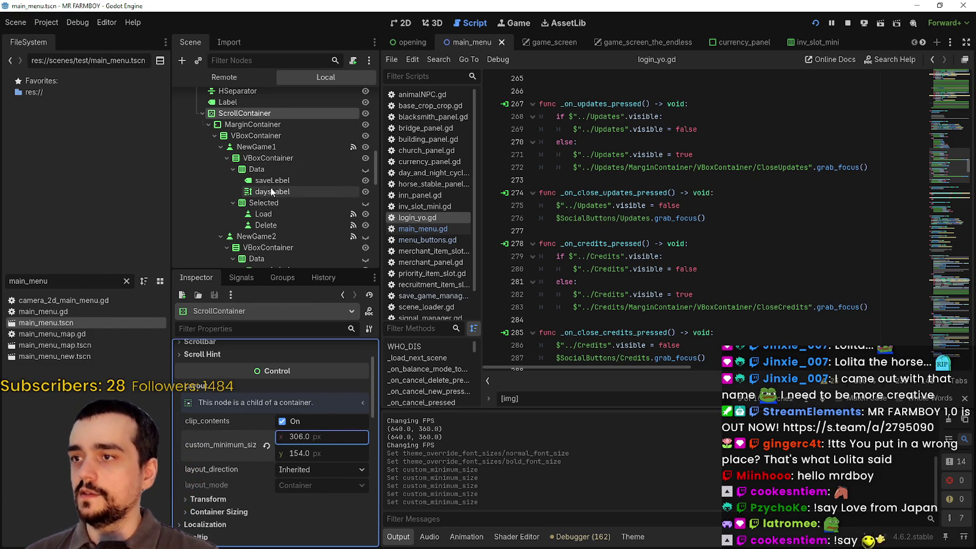
left_click(256, 236)
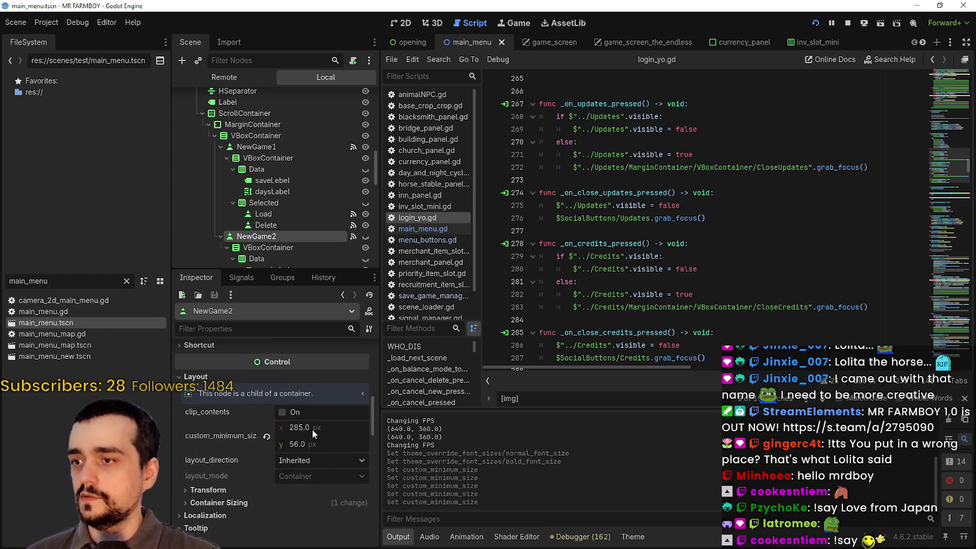
Set the minimum width of save slots NewGame1 through NewGame5 to 285 px.
left_click(258, 147)
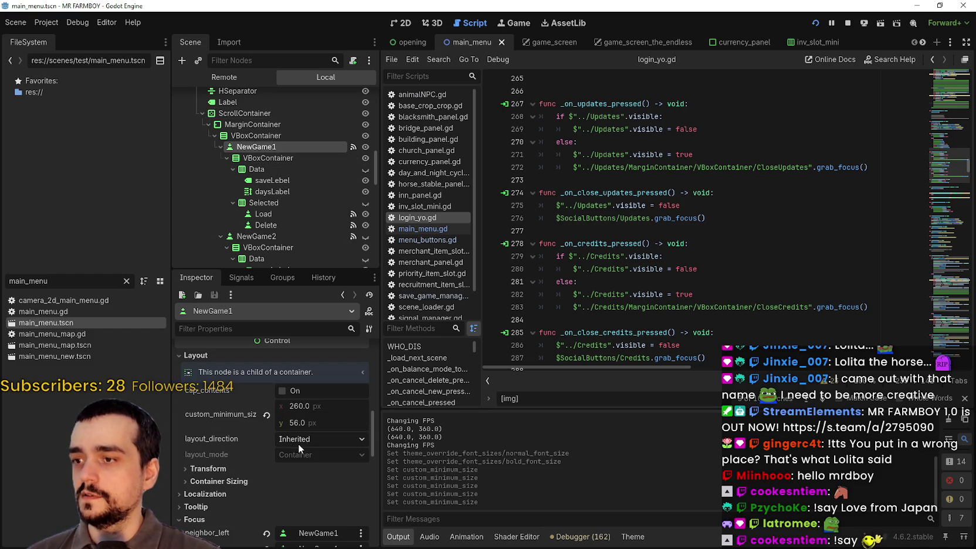
left_click(326, 404)
type("285")
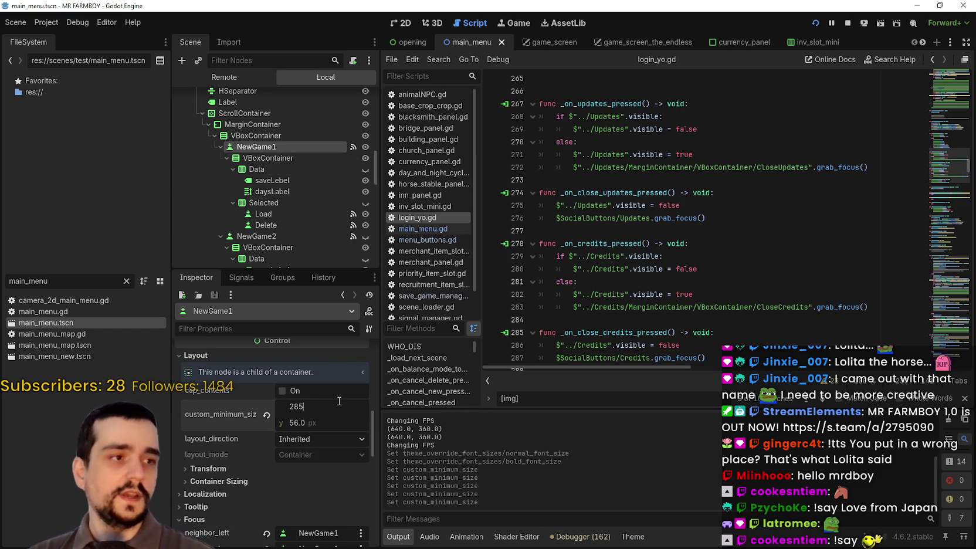
key("Return")
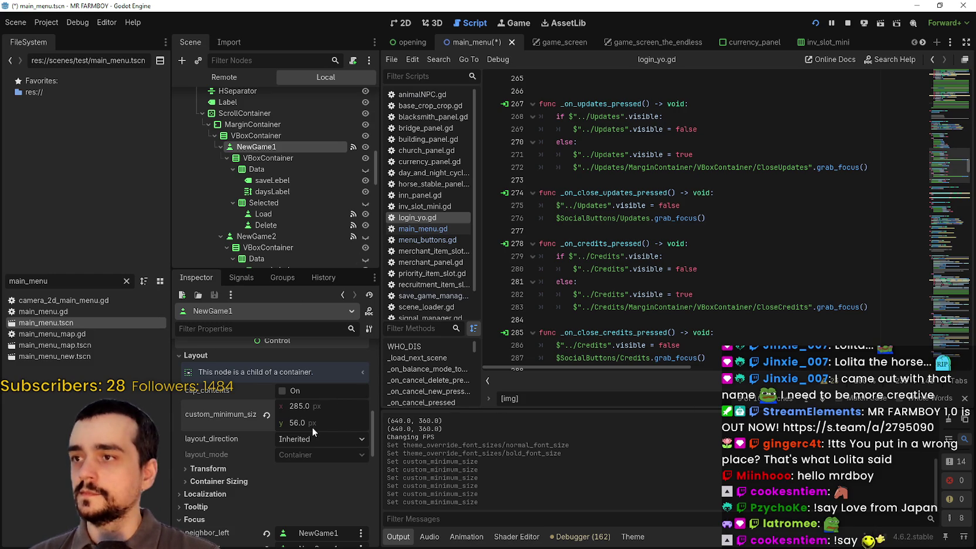
left_click(220, 147)
left_click(220, 158)
left_click(243, 170)
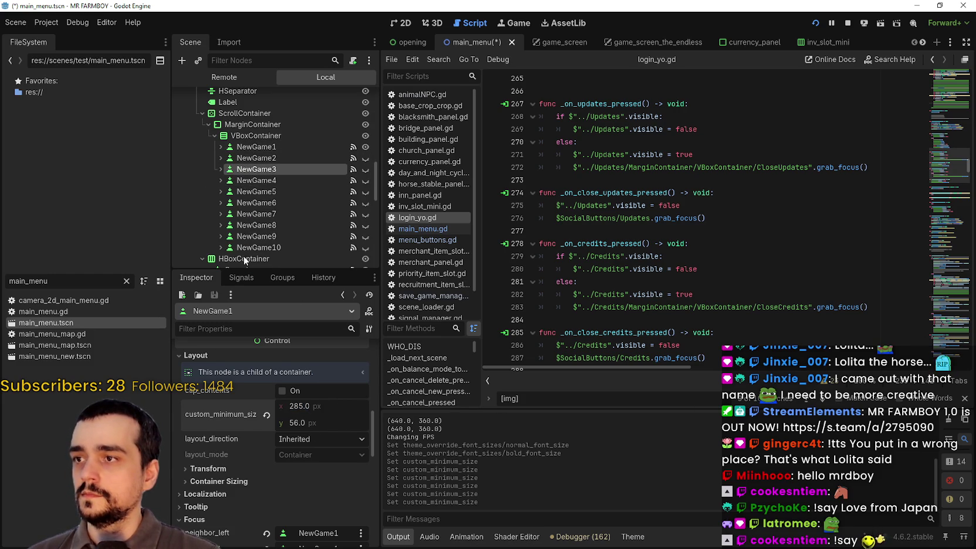
left_click(334, 403)
key("Return")
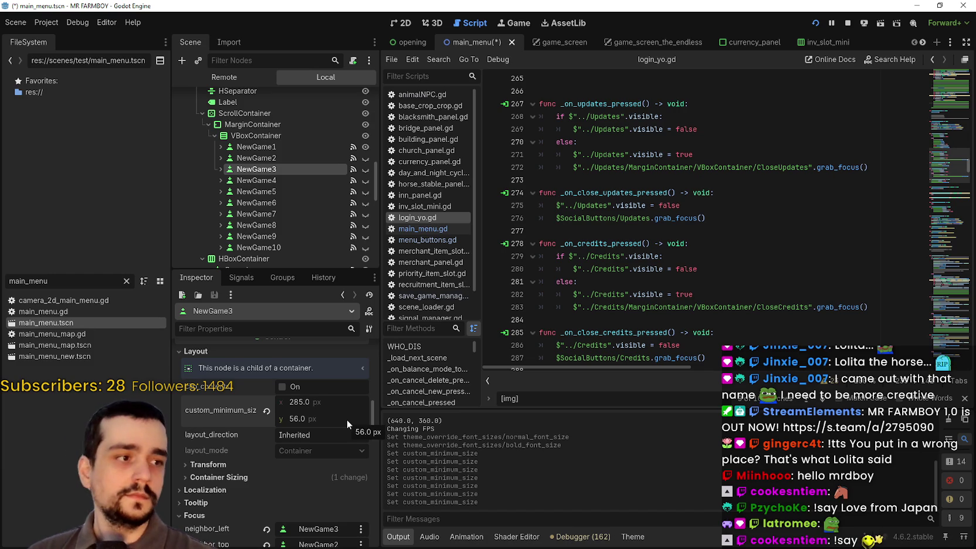
left_click(247, 180)
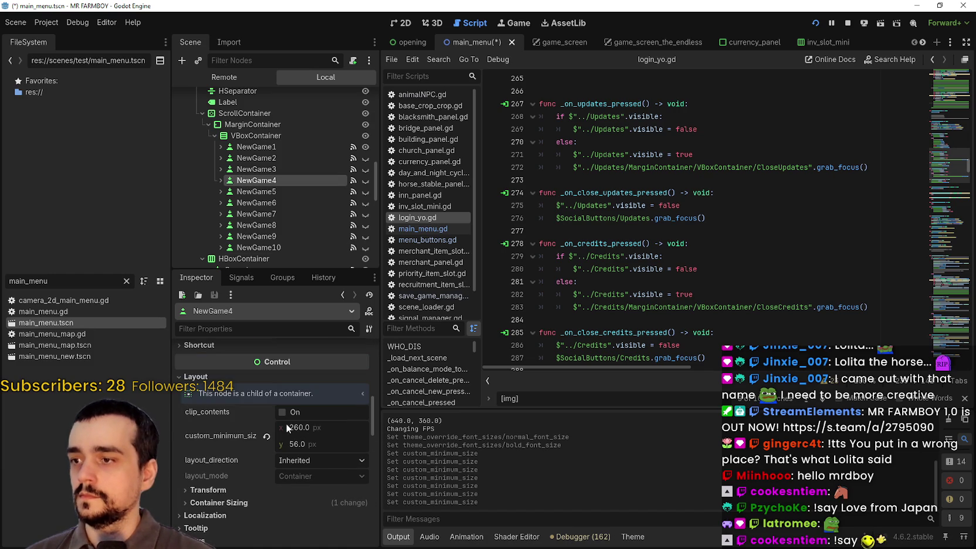
left_click(286, 192)
left_click(324, 379)
type("285.0")
key("Return")
Give NewGame6 through NewGame8 a 285 px minimum width.
left_click(258, 203)
left_click(330, 376)
type("285.0")
key("Return")
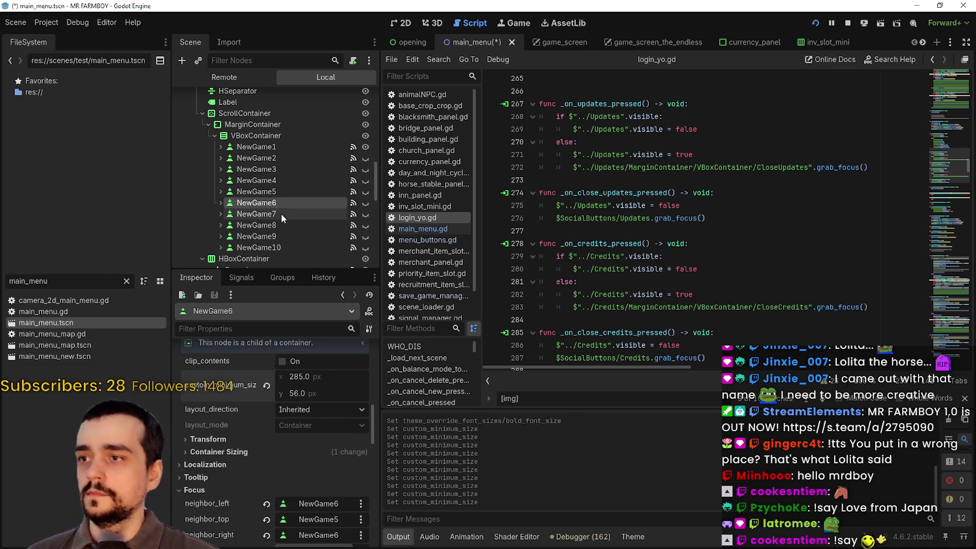
left_click(281, 214)
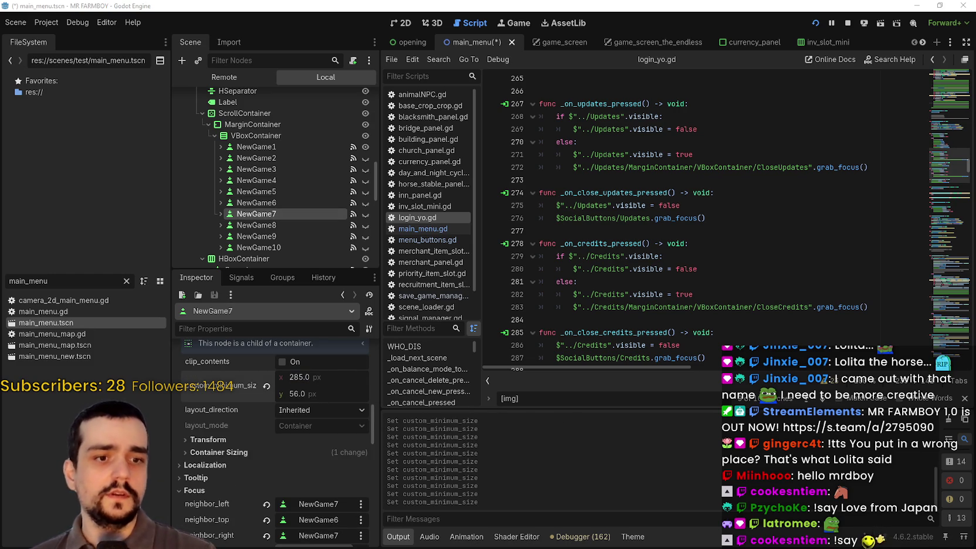
left_click(321, 227)
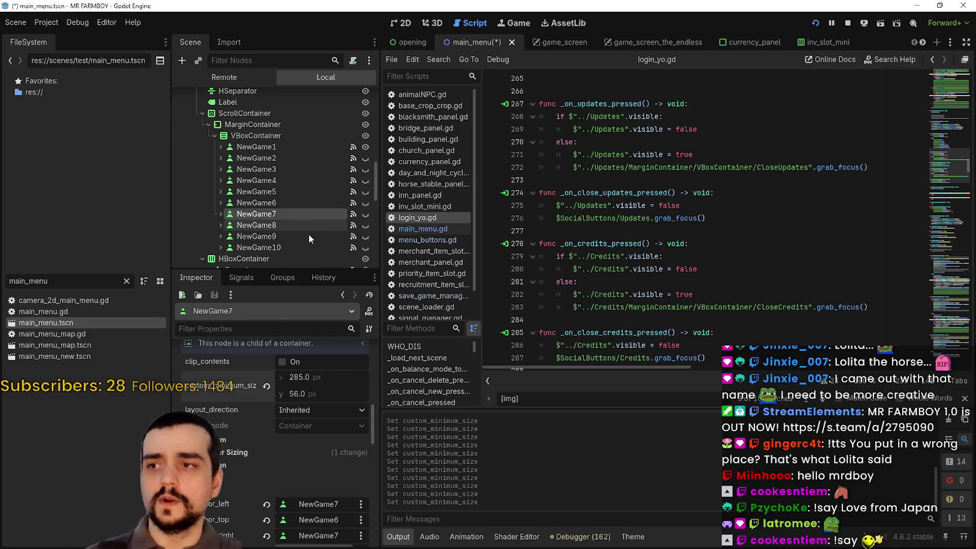
left_click(327, 378)
type("285")
key("Return")
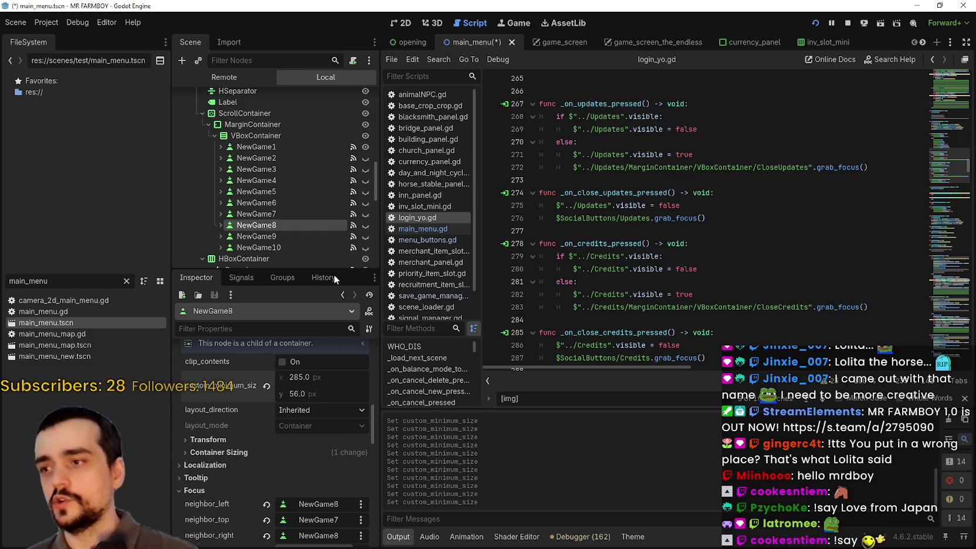
Set NewGame9 and NewGame10 to a 285 px minimum width.
left_click(290, 237)
left_click(337, 454)
type("285")
key("Return")
scroll(278, 414, "down", 3)
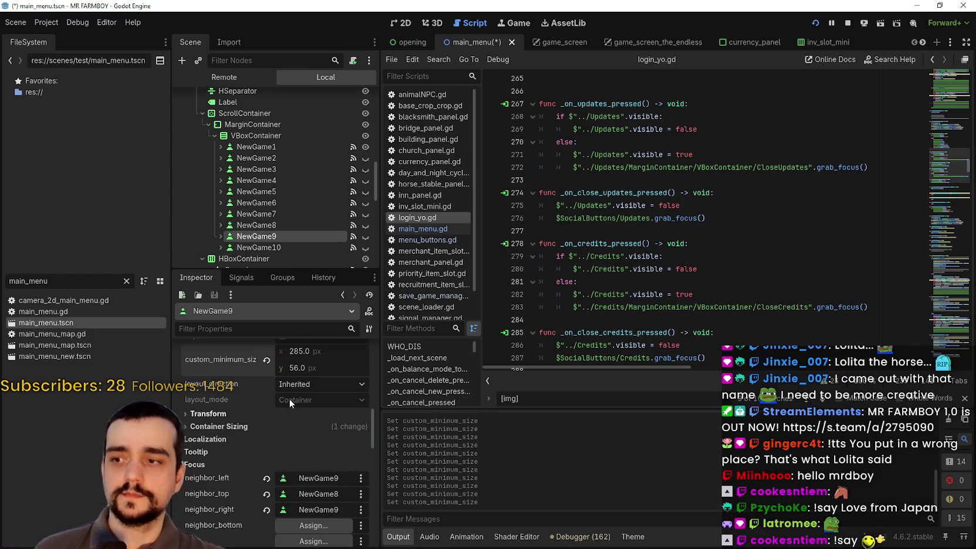
scroll(275, 182, "down", 2)
left_click(267, 205)
left_click(316, 404)
key("Return")
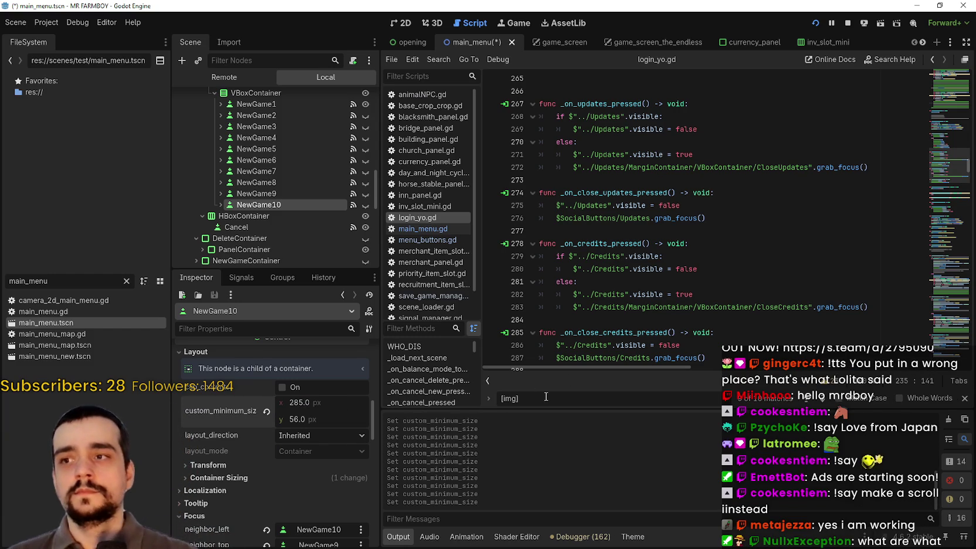
scroll(276, 220, "up", 5)
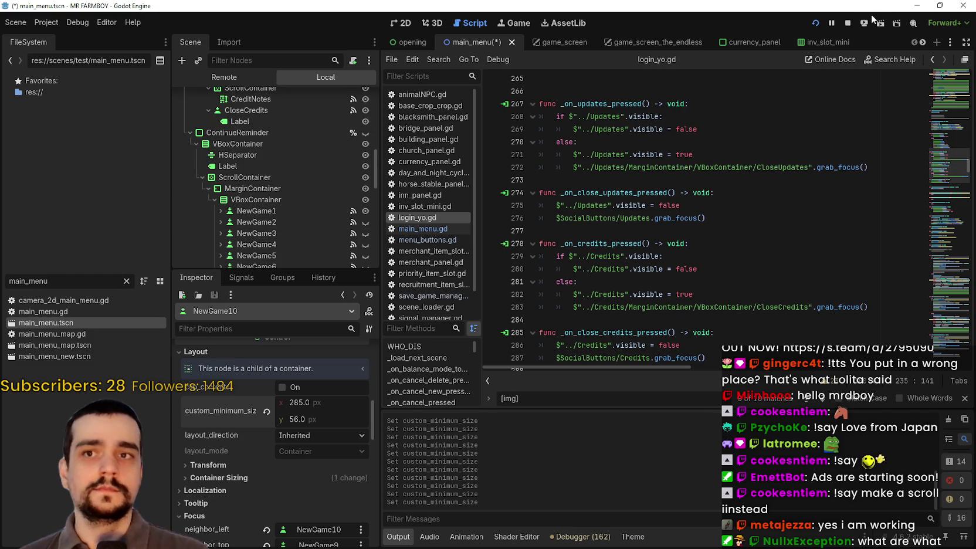
Stop and relaunch the project, then open the Select Save Game list.
left_click(846, 22)
left_click(815, 23)
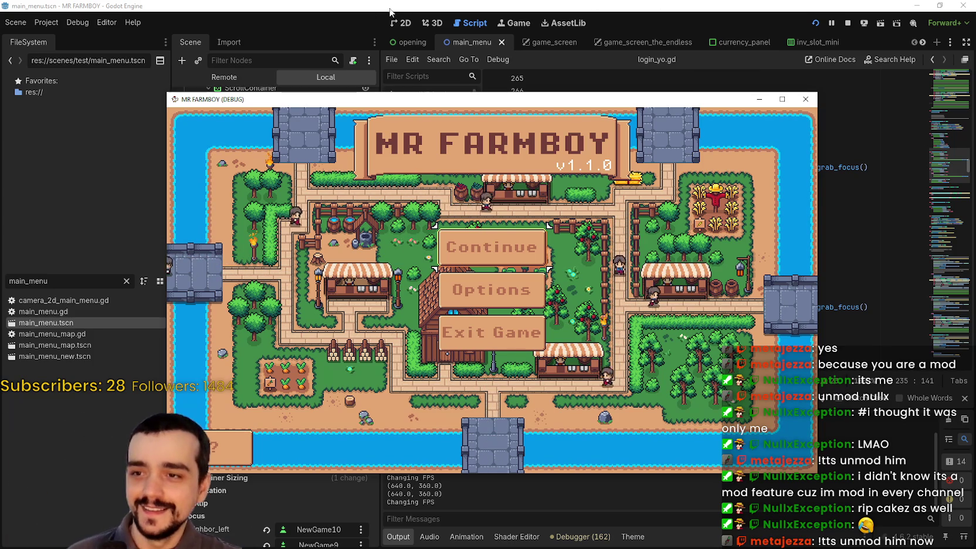
key("Return")
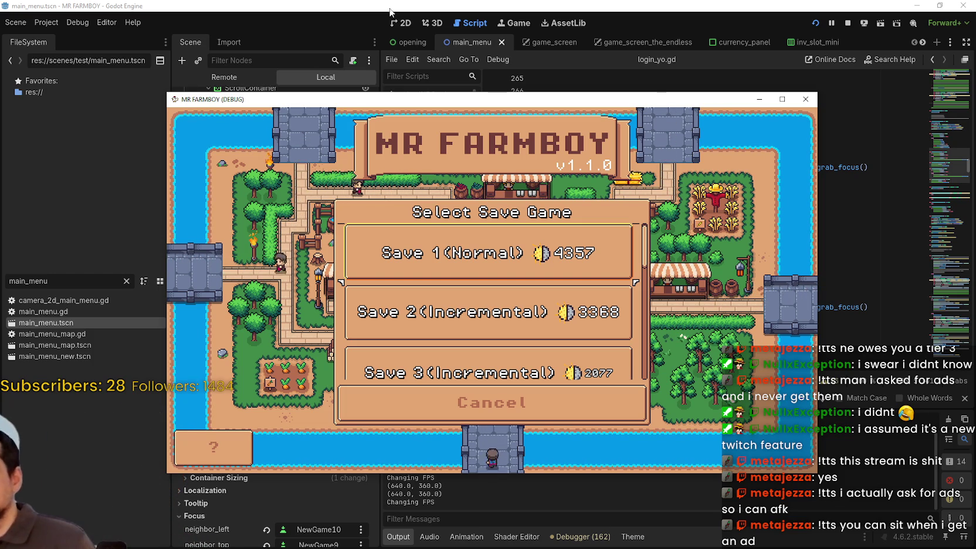
Browse the load and delete options of Save 1 and Save 2.
key("Down")
key("Down")
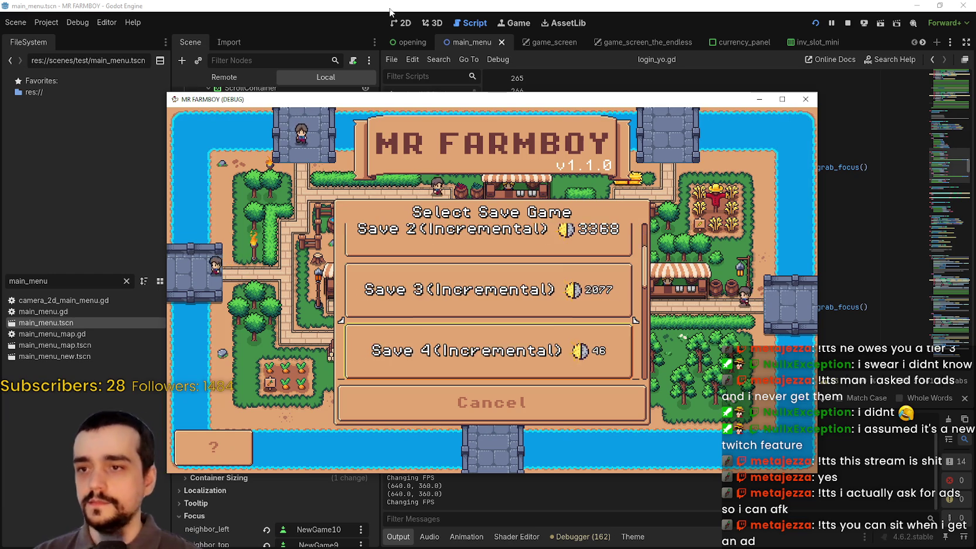
key("Up")
key("Up")
key("Up")
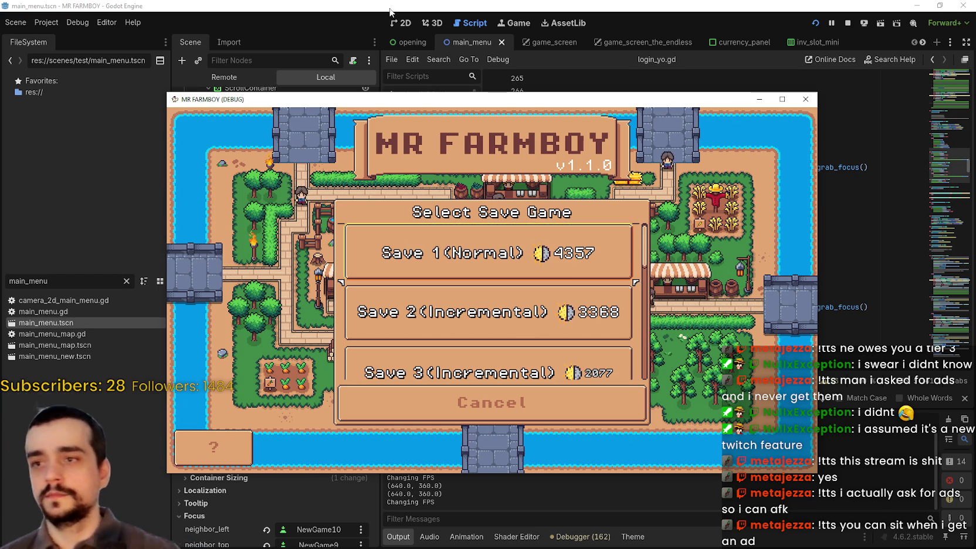
key("Return")
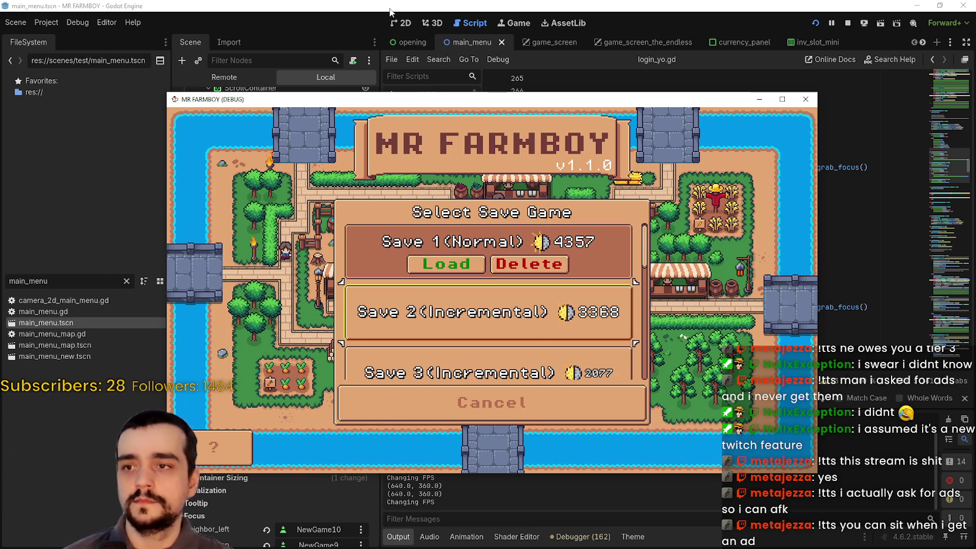
key("Down")
key("Up")
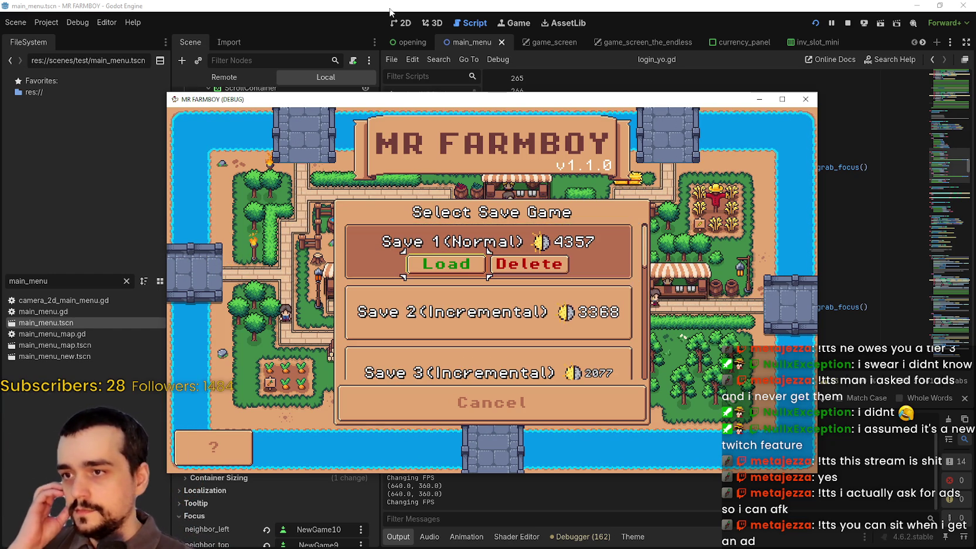
key("Down")
key("Return")
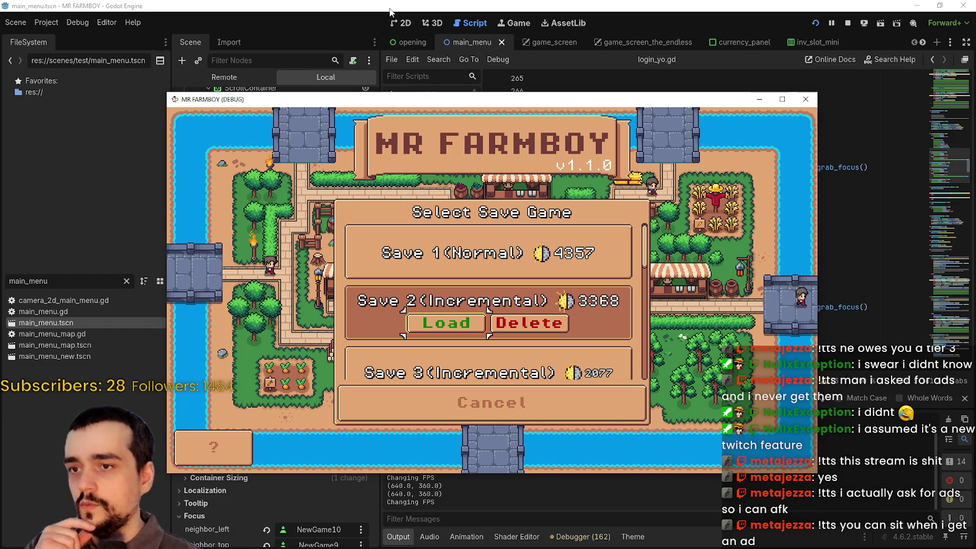
Move down through Save 3, the empty Create Save slot and Cancel, then close the game window.
key("Up")
key("Down")
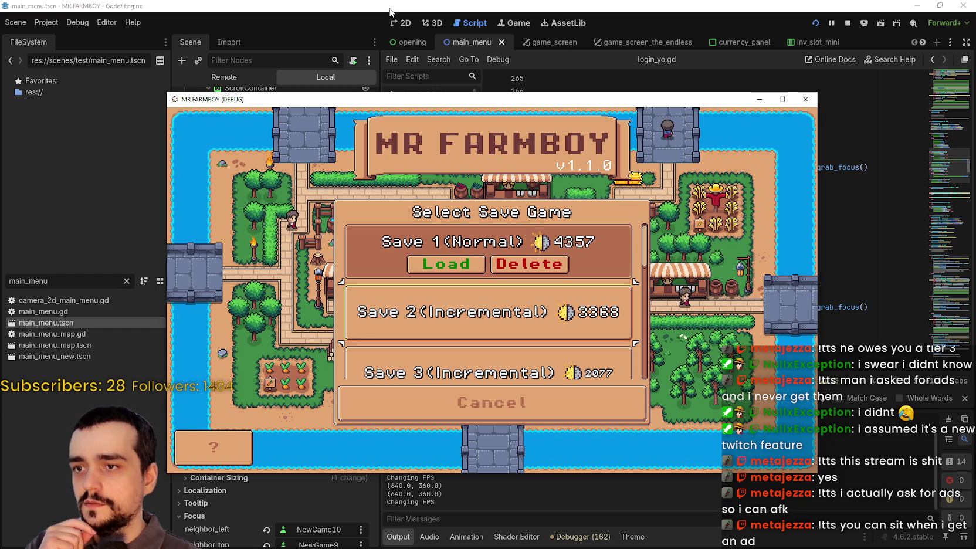
key("Down")
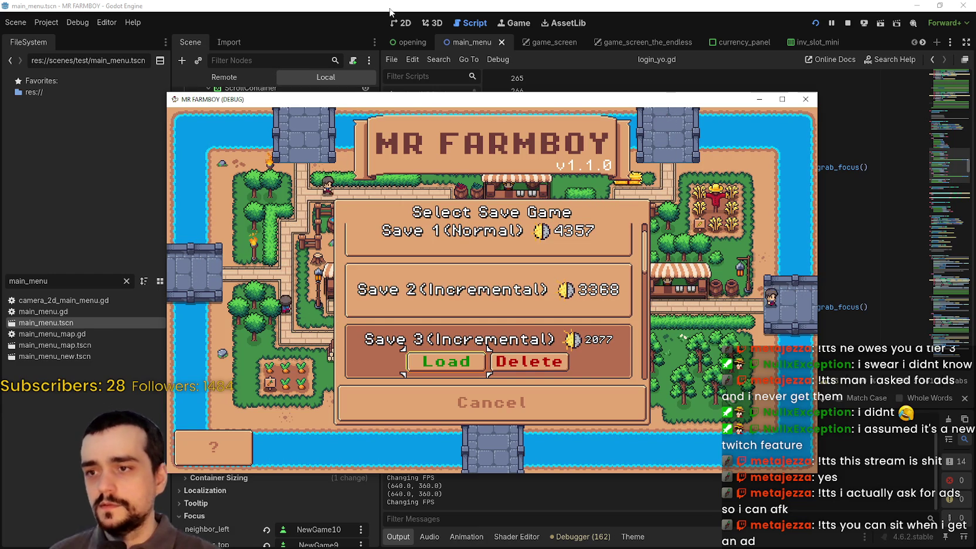
key("Up")
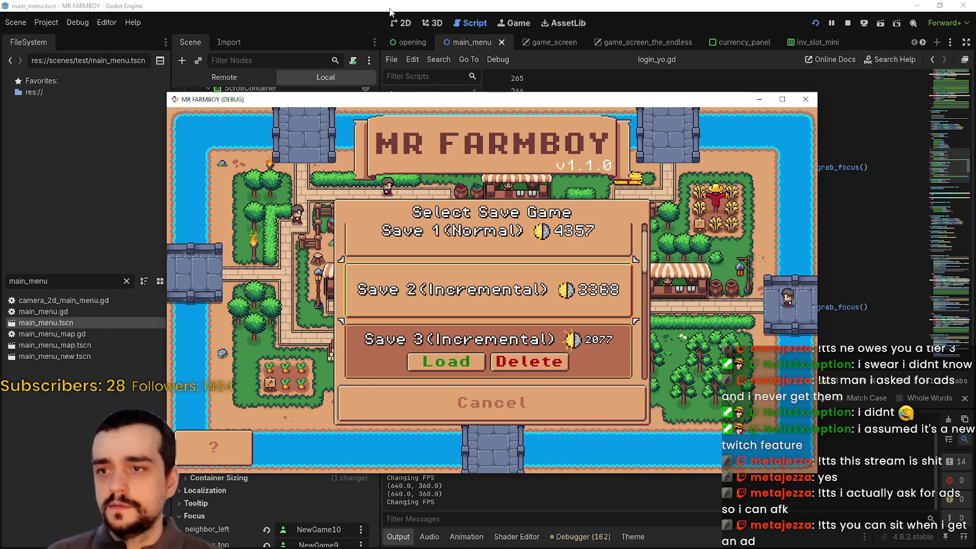
key("Down")
key("Down")
key("Down")
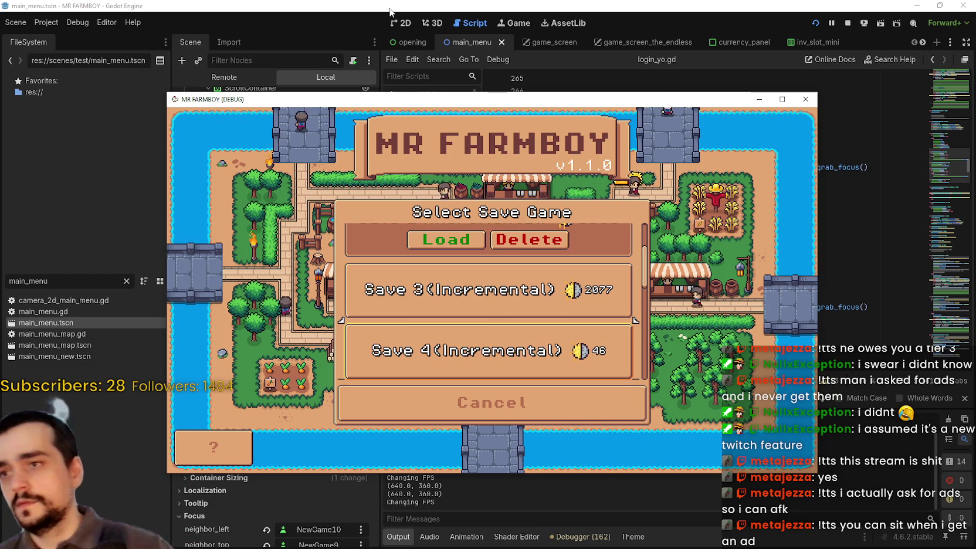
key("Down")
key("Down")
key("Down")
key("Up")
key("Up")
key("Up")
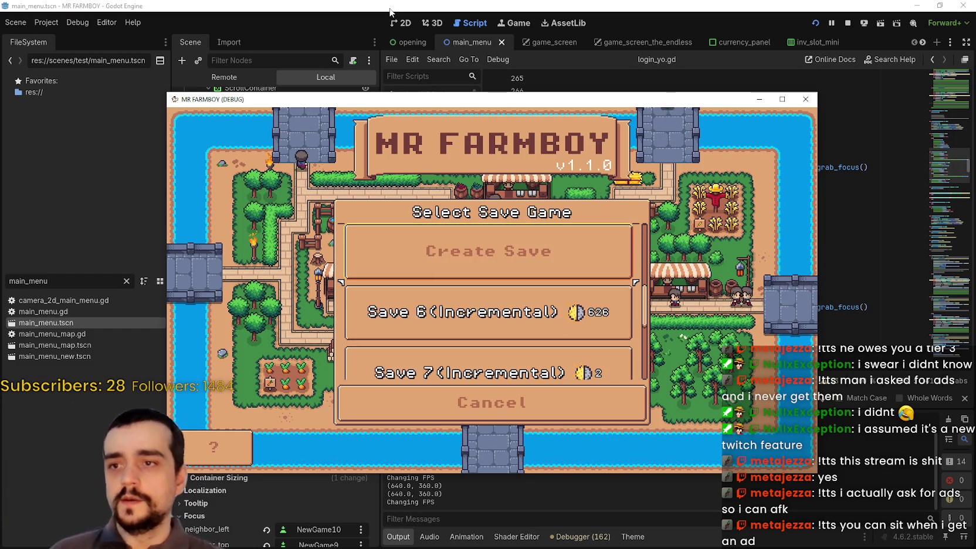
key("Down")
key("Down")
key("Down")
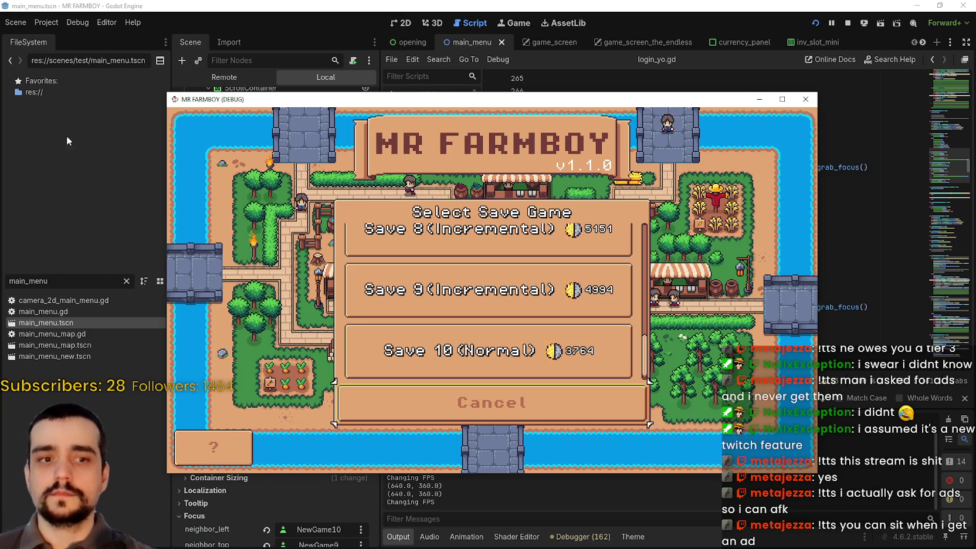
left_click(805, 99)
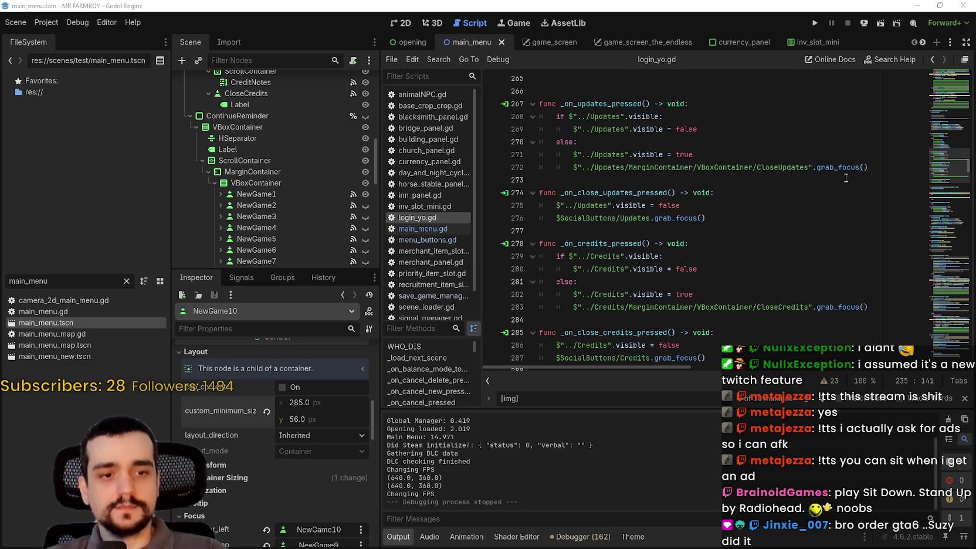
Select lines 275–280 in login_yo.gd, then place the cursor on empty line 277.
left_click(739, 223)
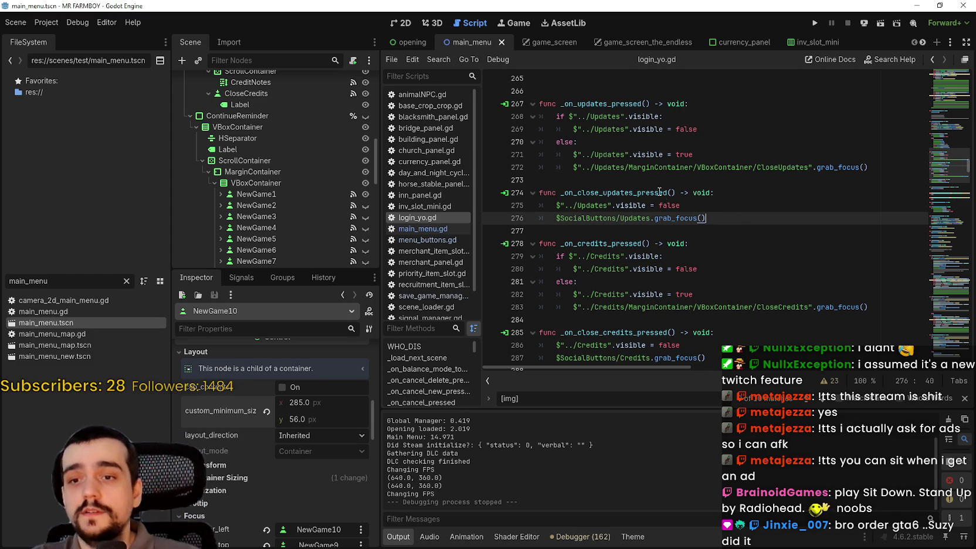
left_click_drag(731, 268, 540, 206)
left_click(653, 239)
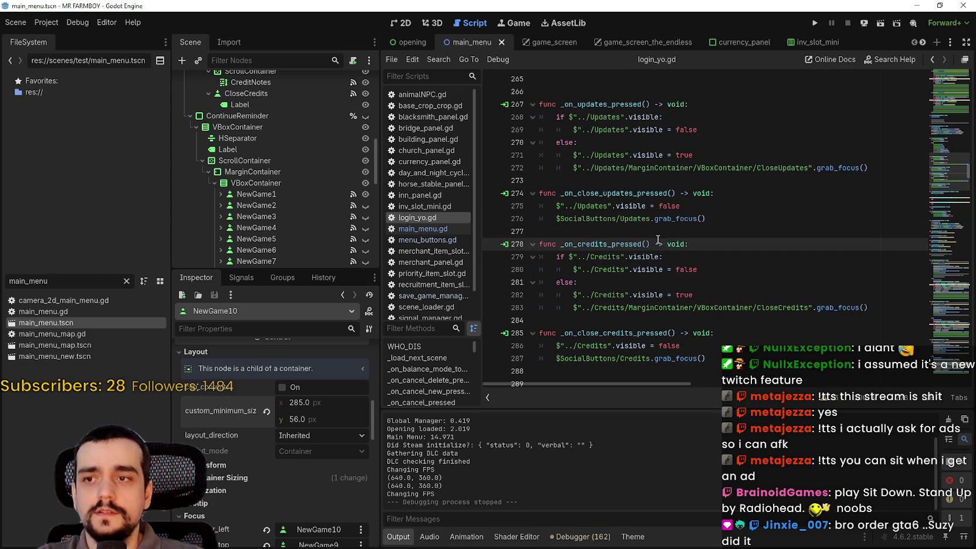
left_click(657, 230)
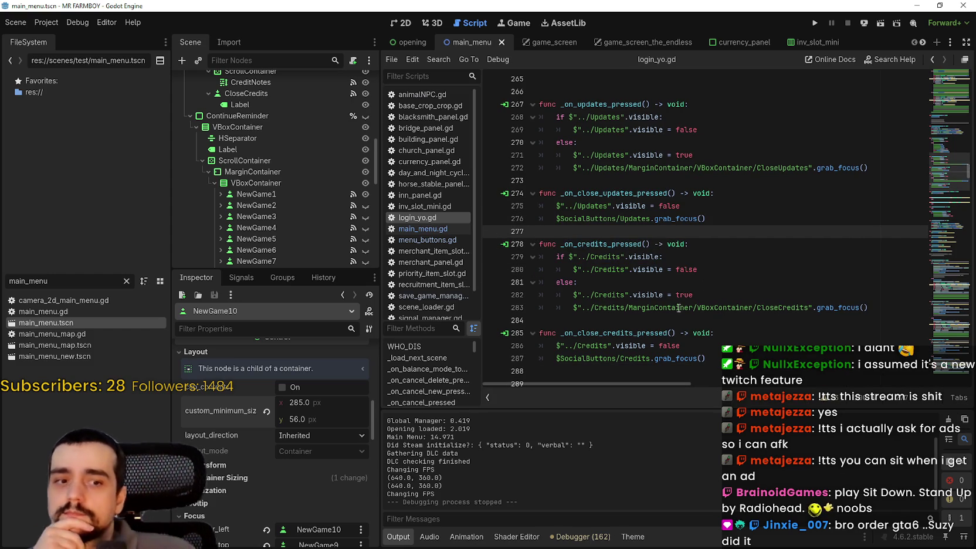
Scroll the Inspector, then bring the Steam window to the front.
scroll(287, 229, "down", 2)
scroll(293, 440, "down", 3)
scroll(323, 455, "up", 2)
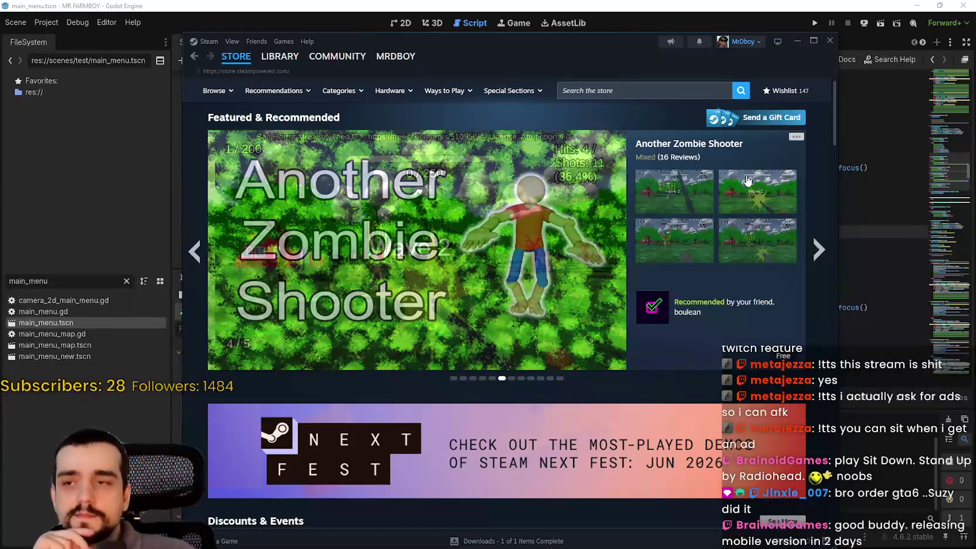
left_click_drag(629, 52, 665, 39)
left_click(704, 75)
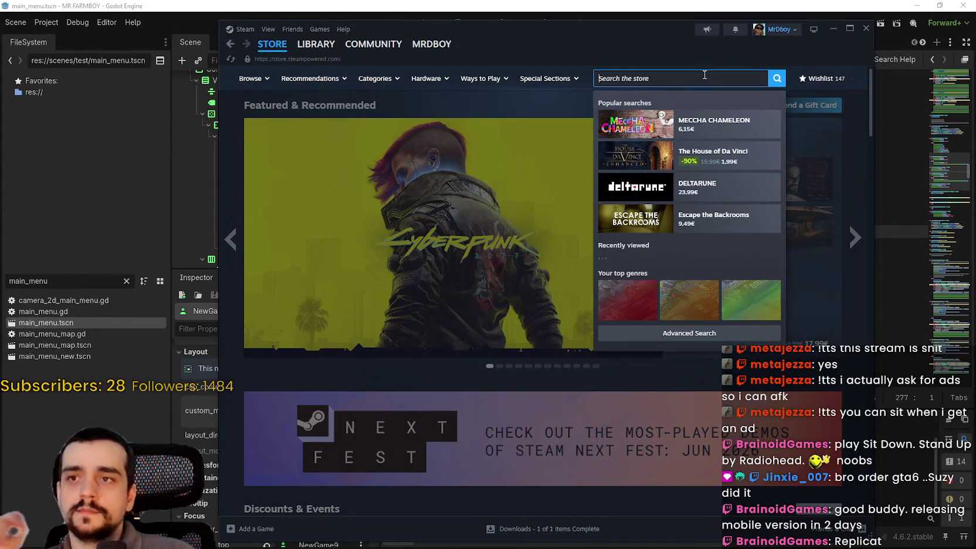
Search the Steam store for 'replicat' and open the Replicat store page.
type("rep")
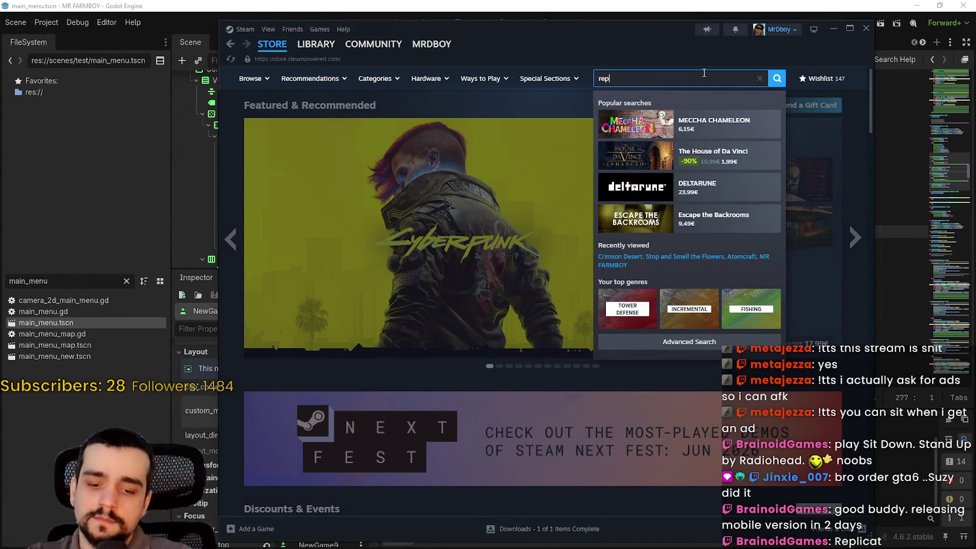
type("lica")
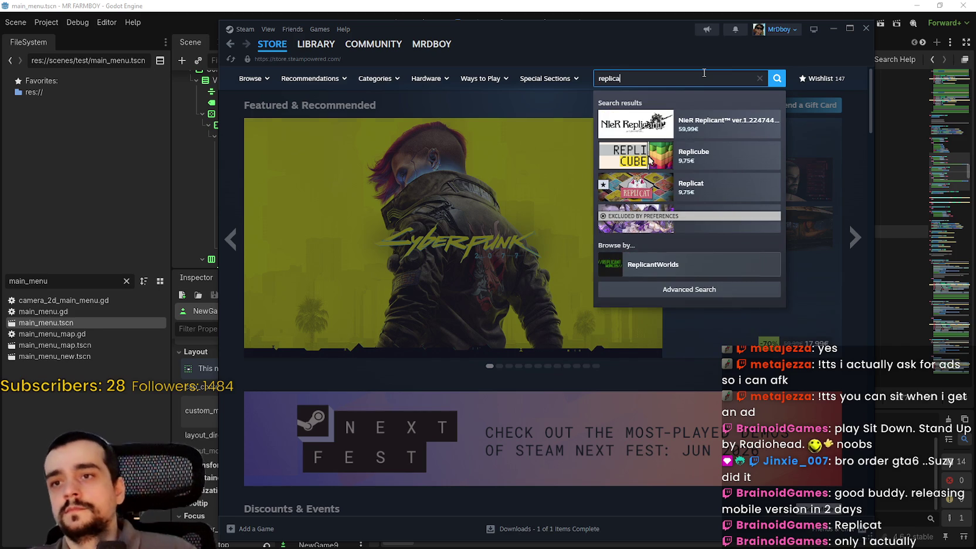
type("t")
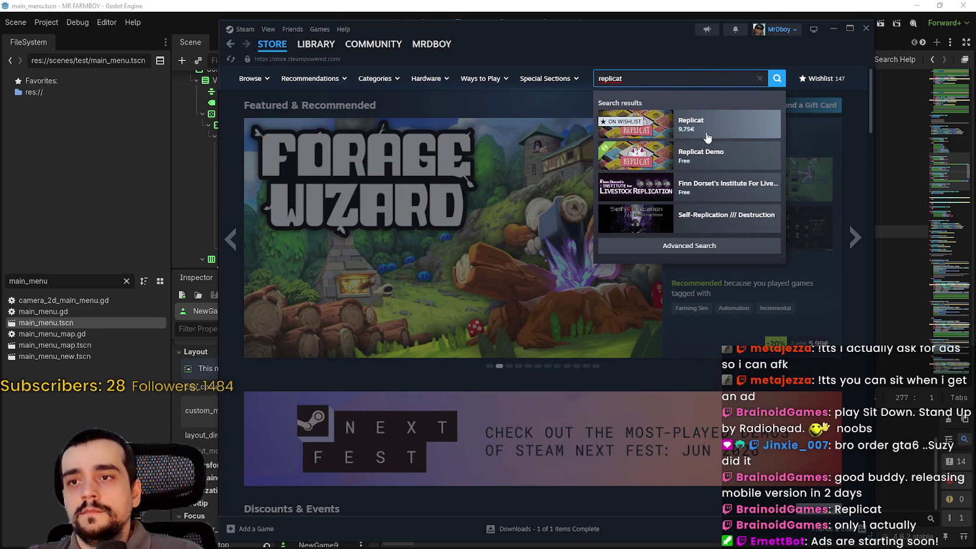
left_click(707, 137)
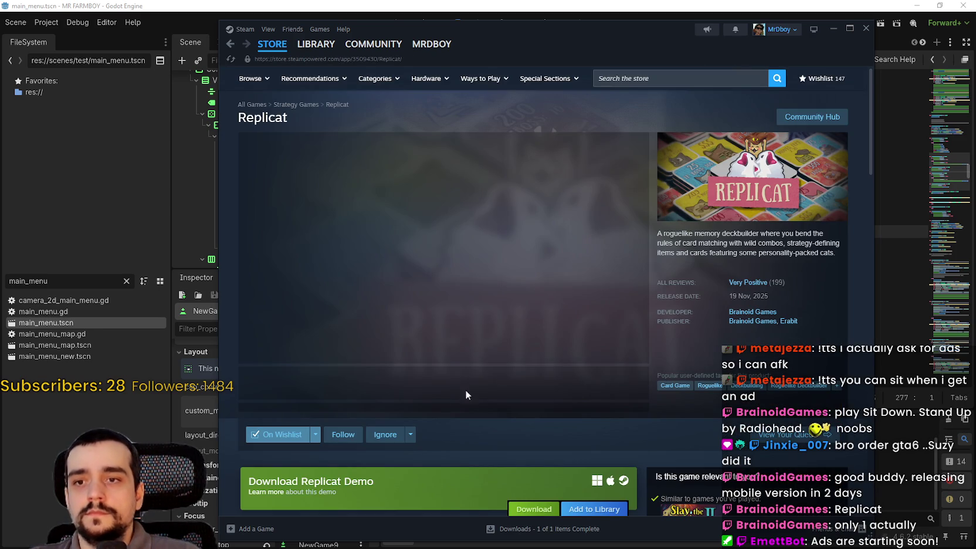
scroll(472, 391, "down", 2)
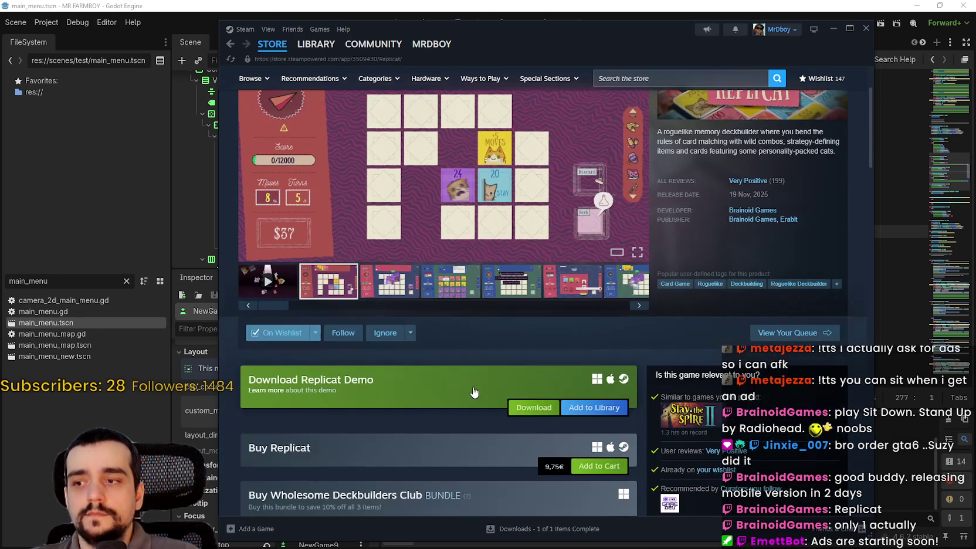
scroll(448, 429, "down", 2)
scroll(451, 422, "down", 3)
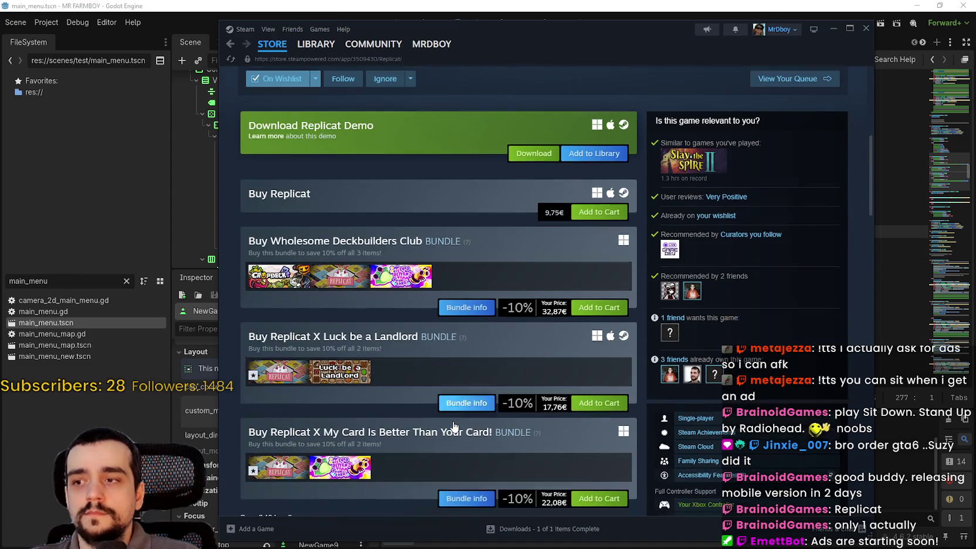
scroll(453, 421, "down", 3)
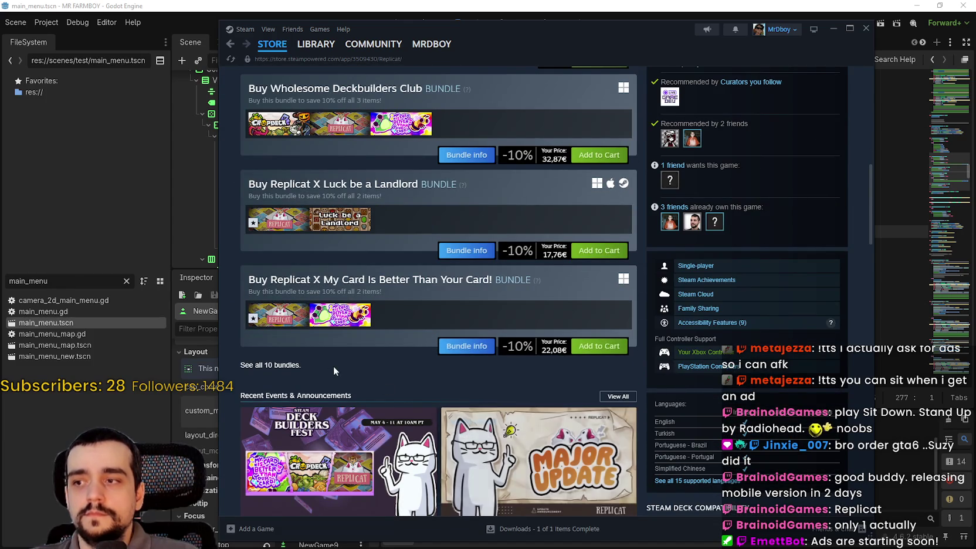
Browse the list of all 10 bundles containing Replicat, then return to its store page.
left_click(286, 373)
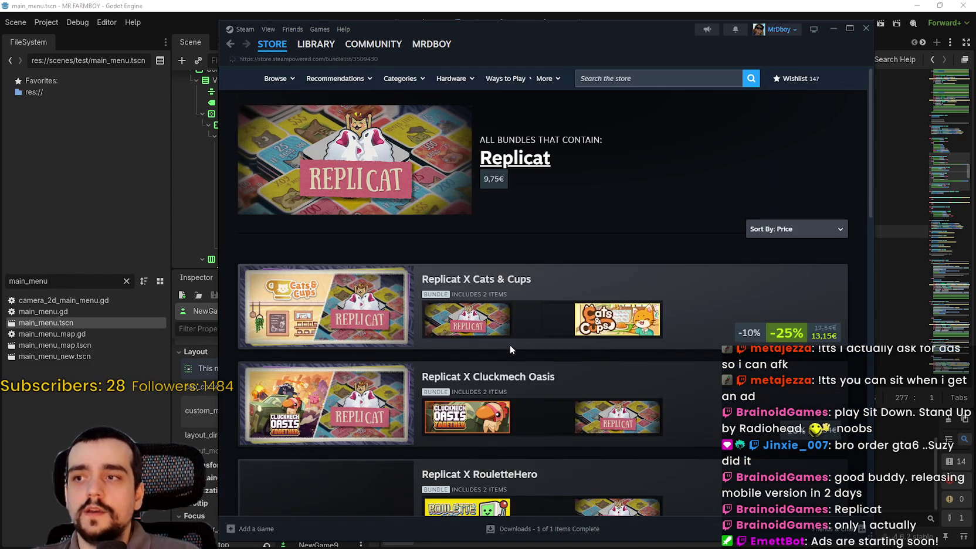
scroll(509, 345, "down", 3)
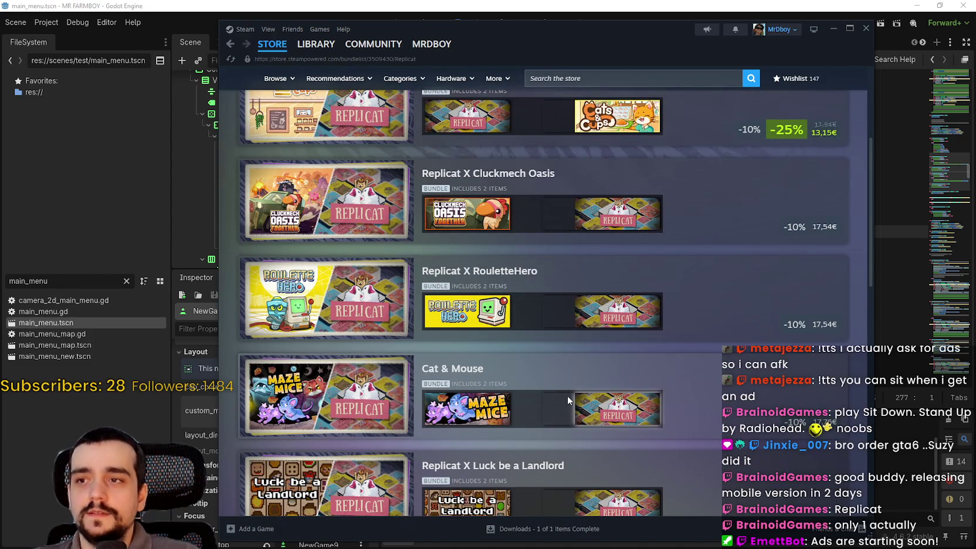
scroll(567, 394, "down", 3)
scroll(572, 399, "down", 5)
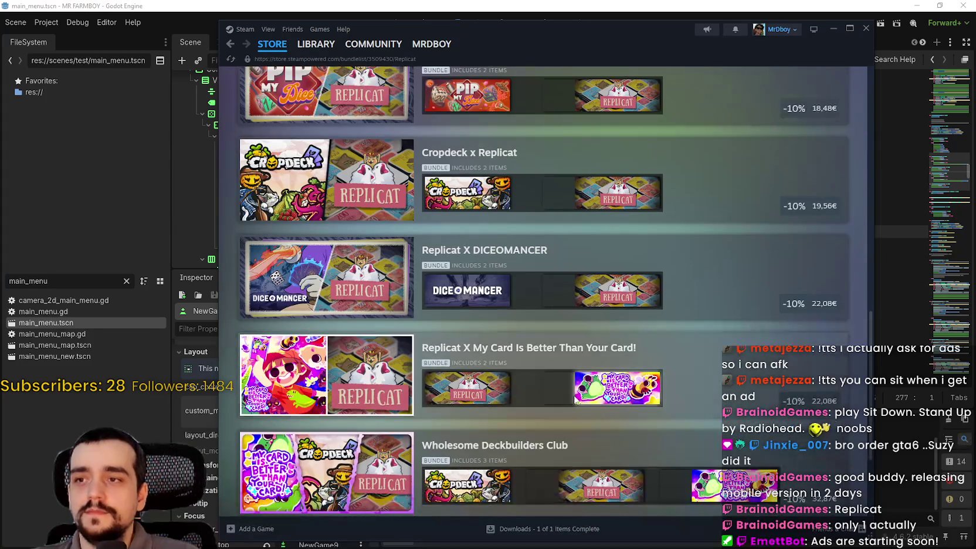
scroll(598, 394, "down", 3)
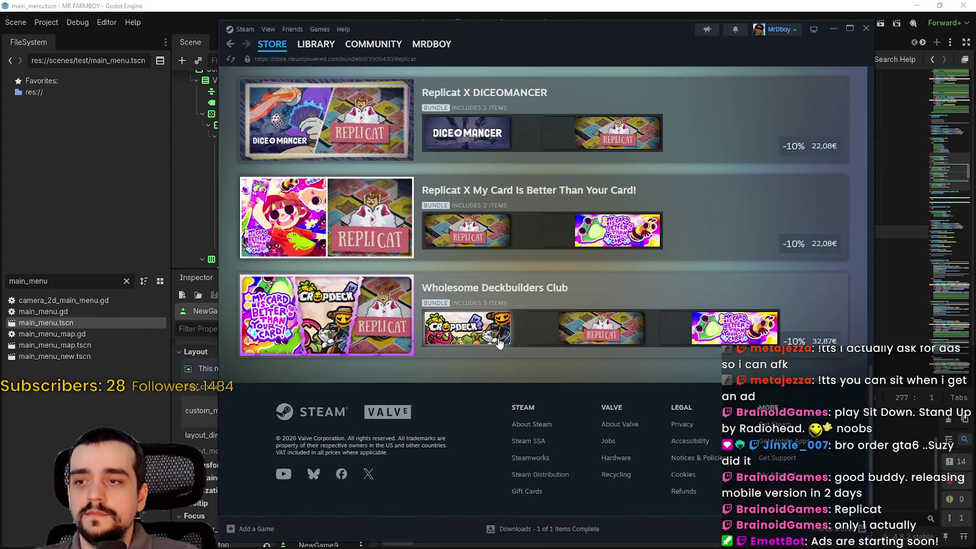
scroll(684, 391, "up", 15)
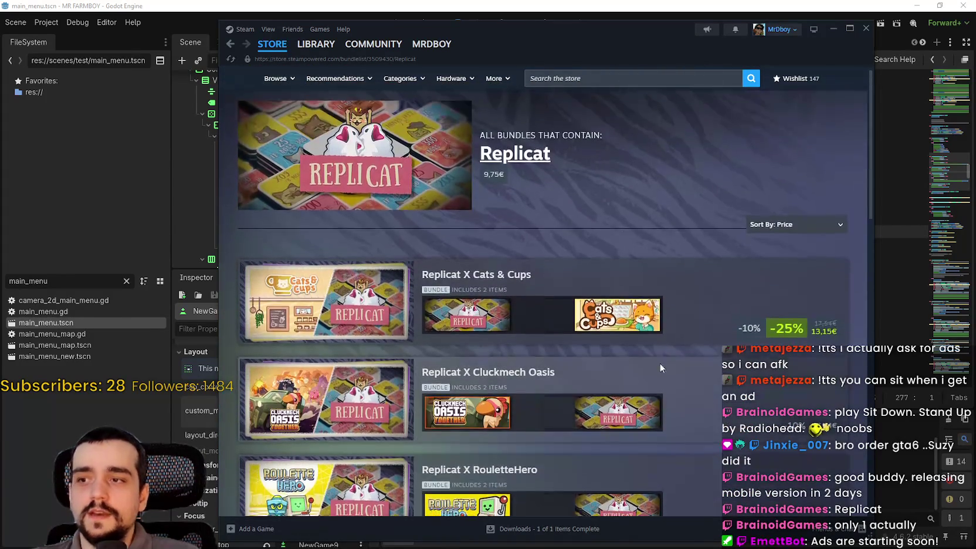
key("alt+Left")
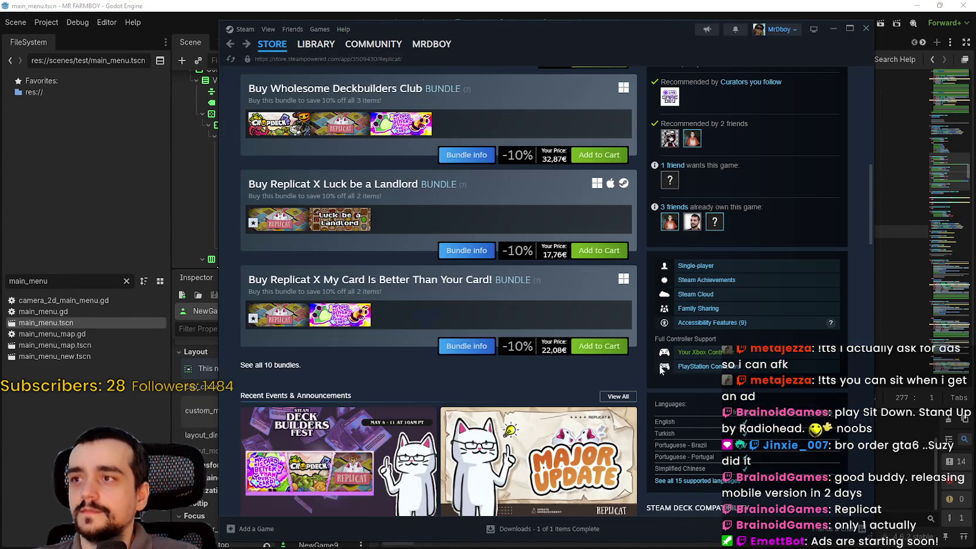
scroll(682, 412, "up", 6)
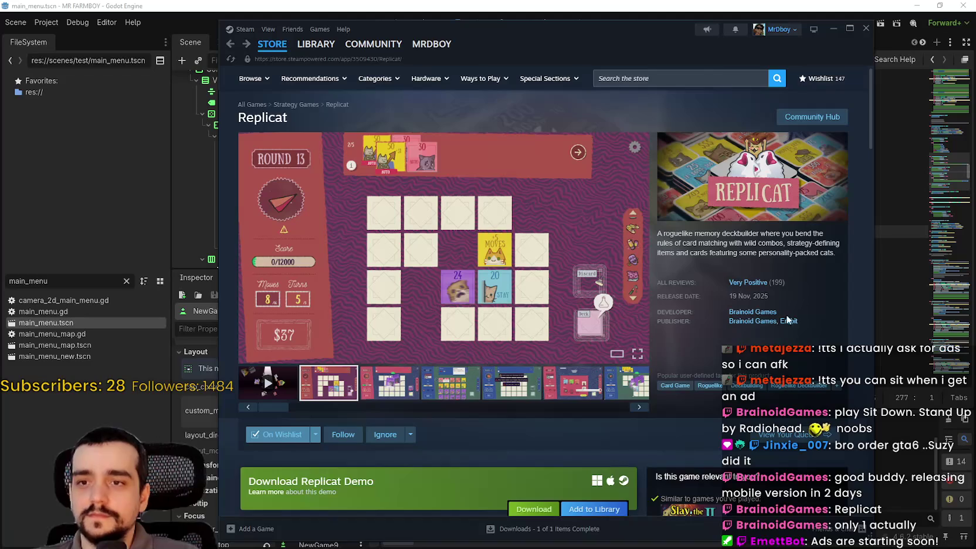
left_click(381, 394)
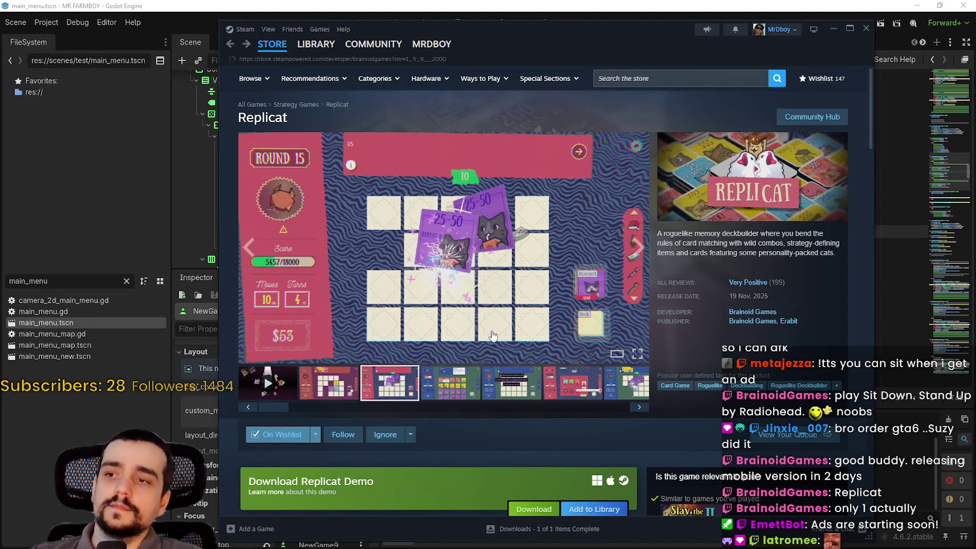
scroll(492, 334, "down", 3)
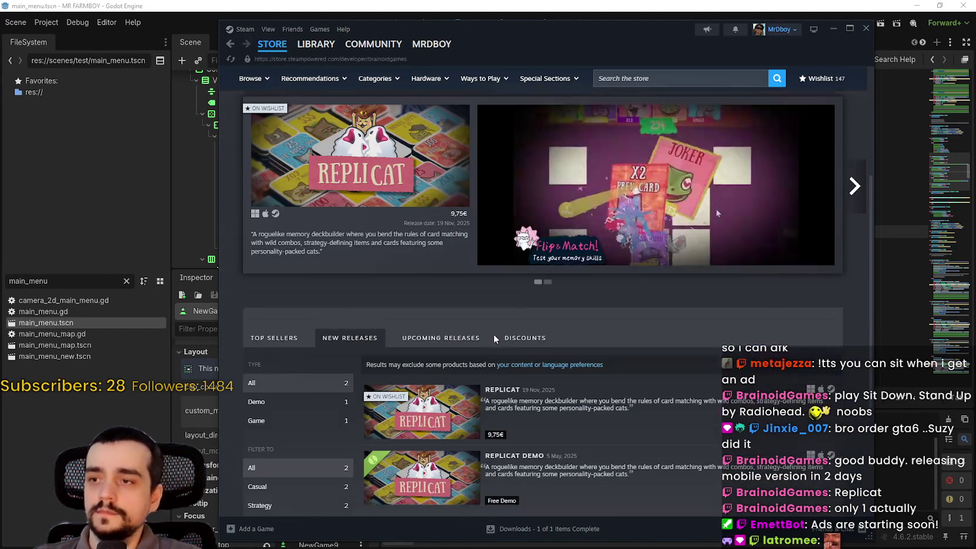
scroll(497, 335, "down", 3)
scroll(528, 352, "up", 2)
left_click(410, 239)
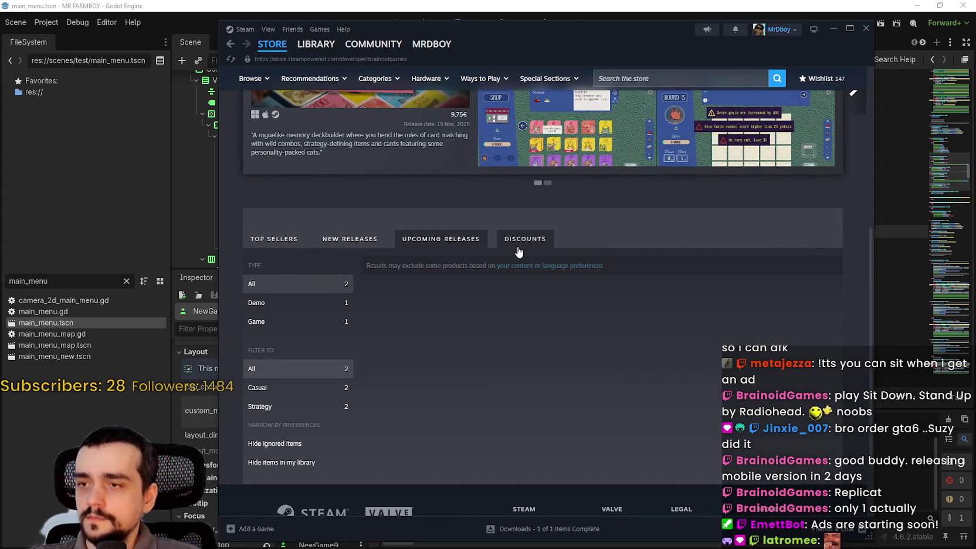
left_click(351, 240)
scroll(487, 359, "up", 2)
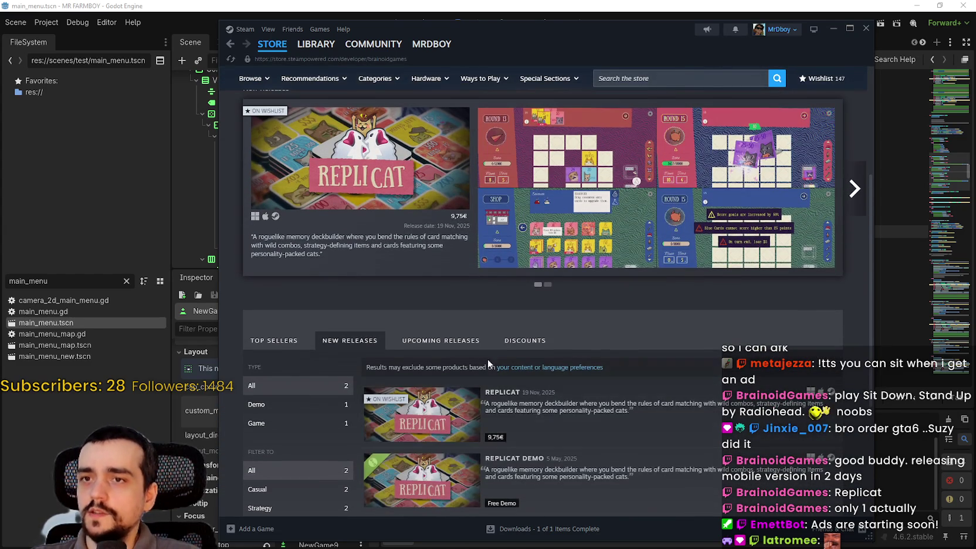
left_click(230, 44)
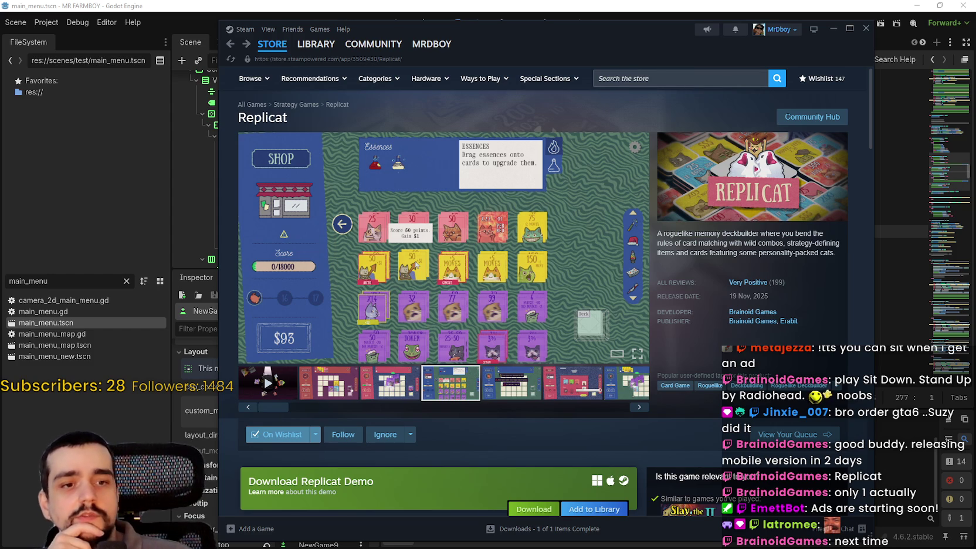
Browse Replicat's screenshot gallery, including the Round 15 and WIN! shots and the video.
left_click(581, 390)
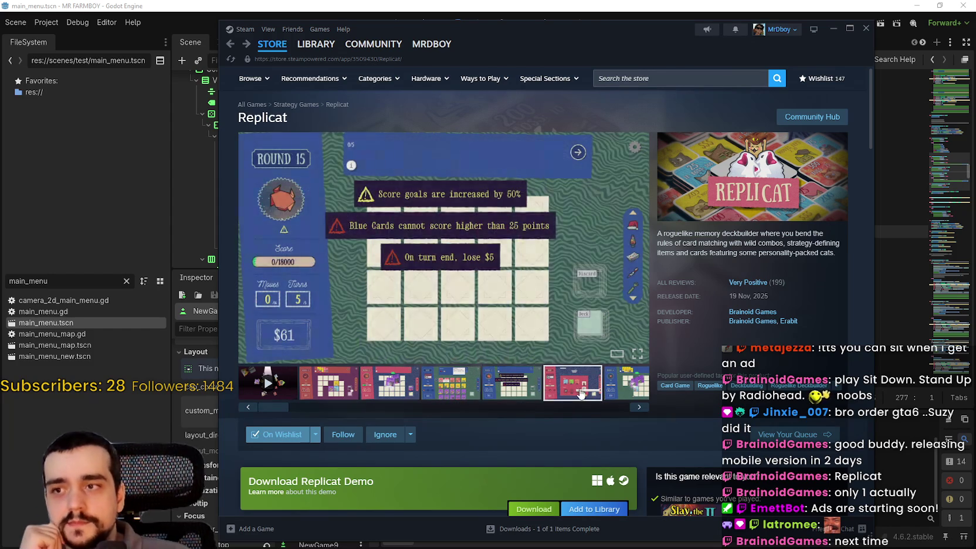
left_click(610, 390)
left_click(610, 393)
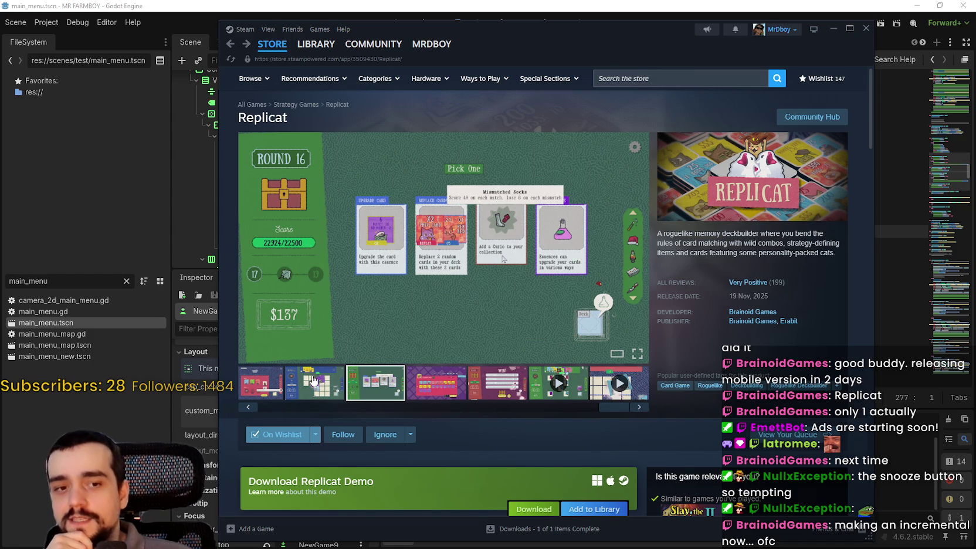
left_click(522, 378)
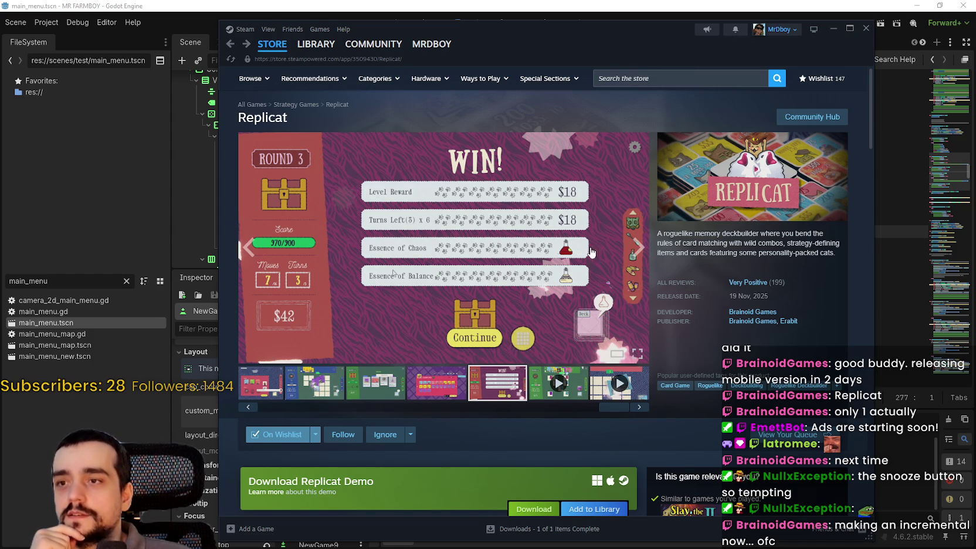
left_click(639, 249)
left_click(640, 249)
left_click(643, 253)
left_click(643, 253)
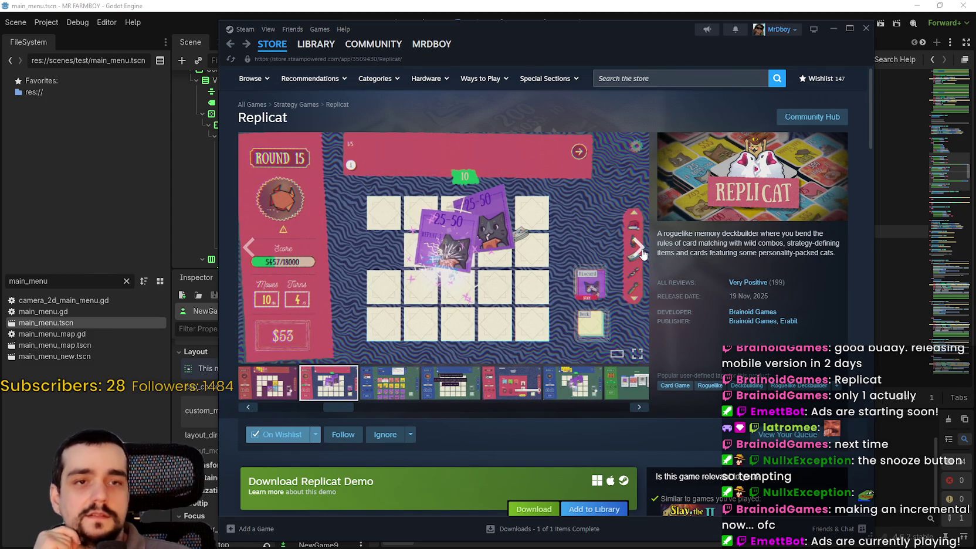
left_click(639, 249)
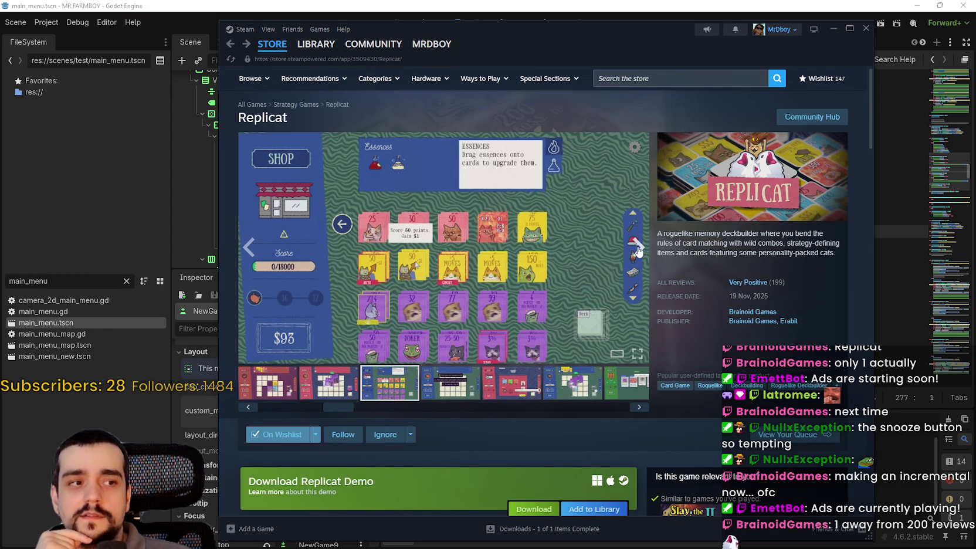
left_click(638, 251)
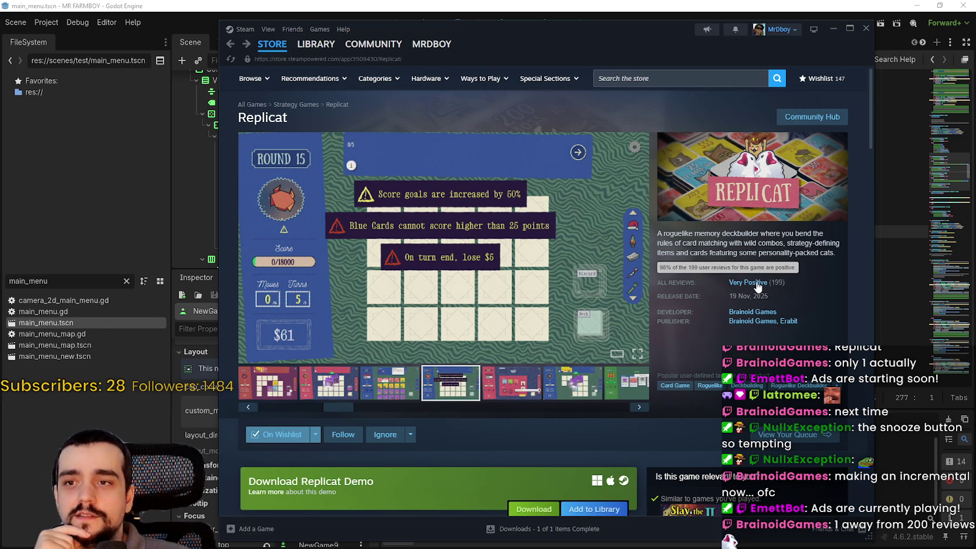
Scroll past the description and system requirements to Replicat's Very Positive Customer reviews.
scroll(760, 284, "down", 5)
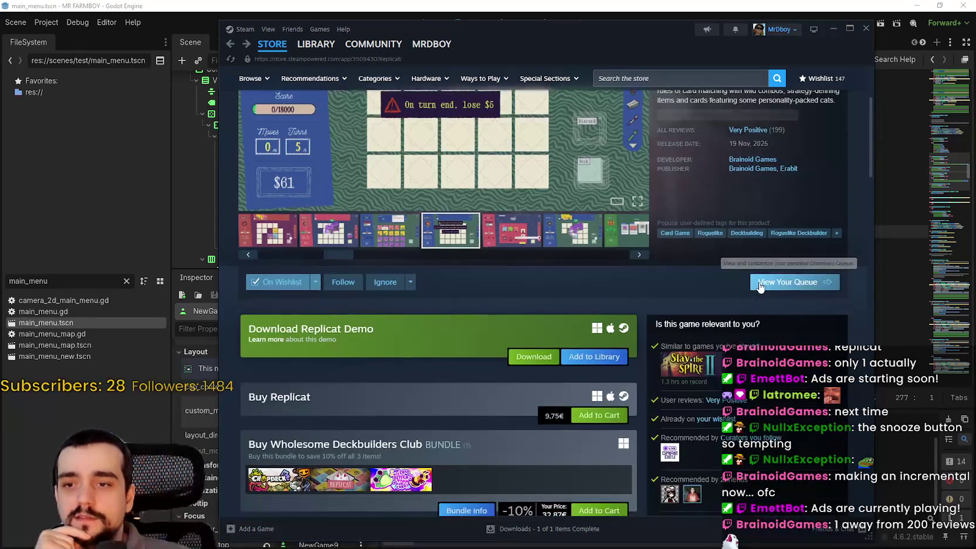
scroll(762, 278, "down", 12)
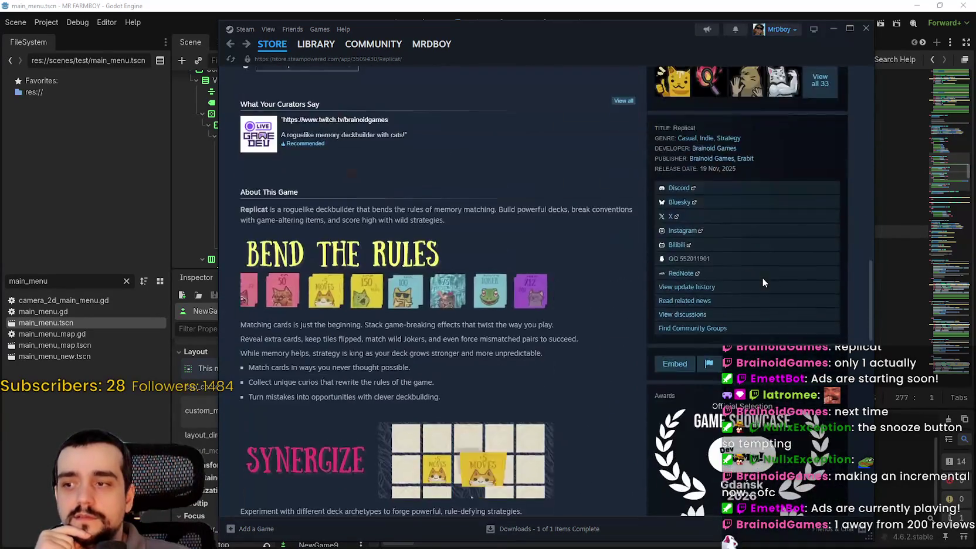
scroll(763, 282, "down", 5)
scroll(757, 286, "up", 3)
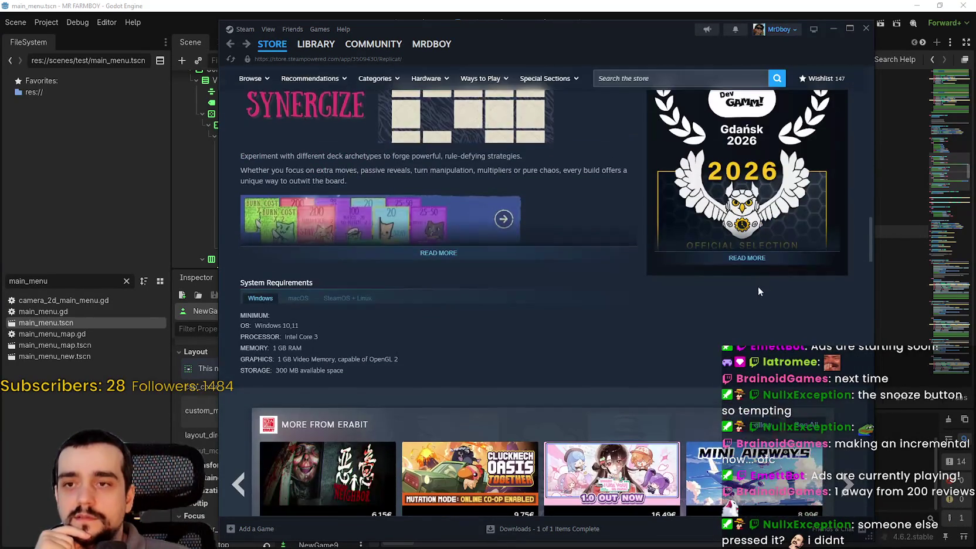
scroll(726, 263, "up", 2)
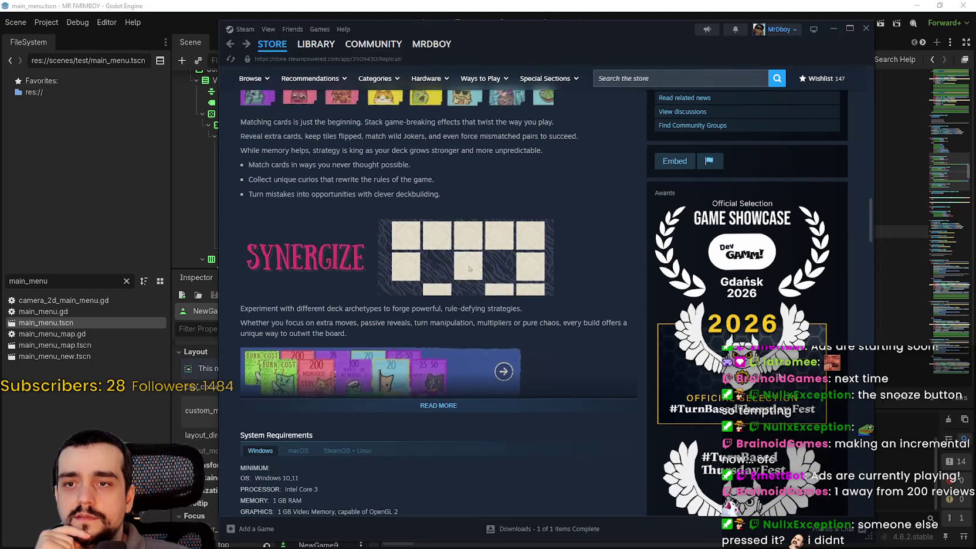
scroll(742, 303, "down", 1)
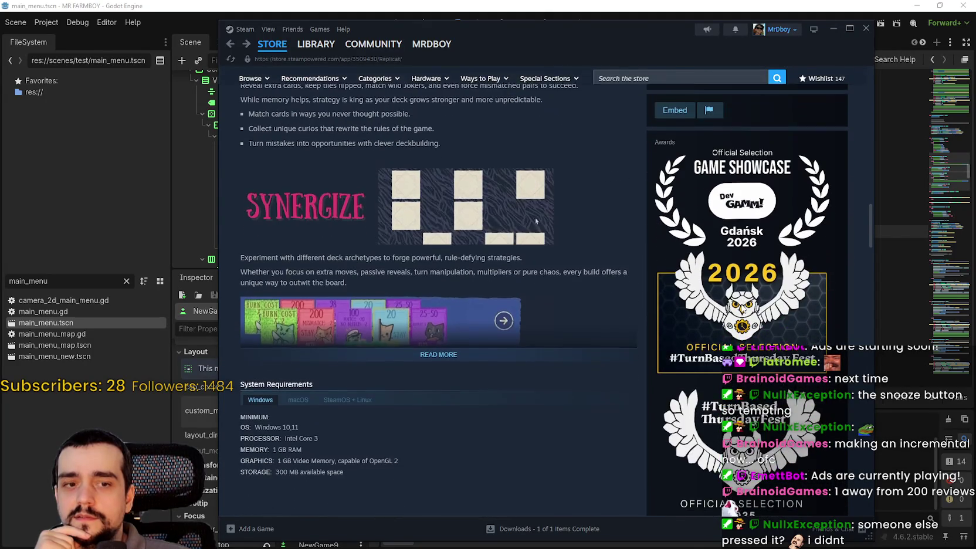
scroll(513, 332, "down", 2)
scroll(513, 332, "down", 1)
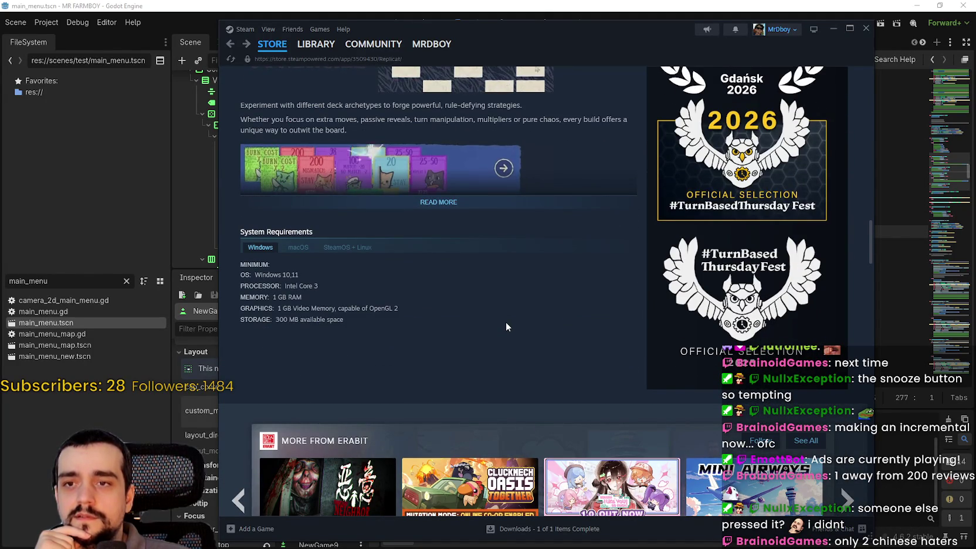
scroll(506, 322, "down", 2)
scroll(505, 321, "down", 2)
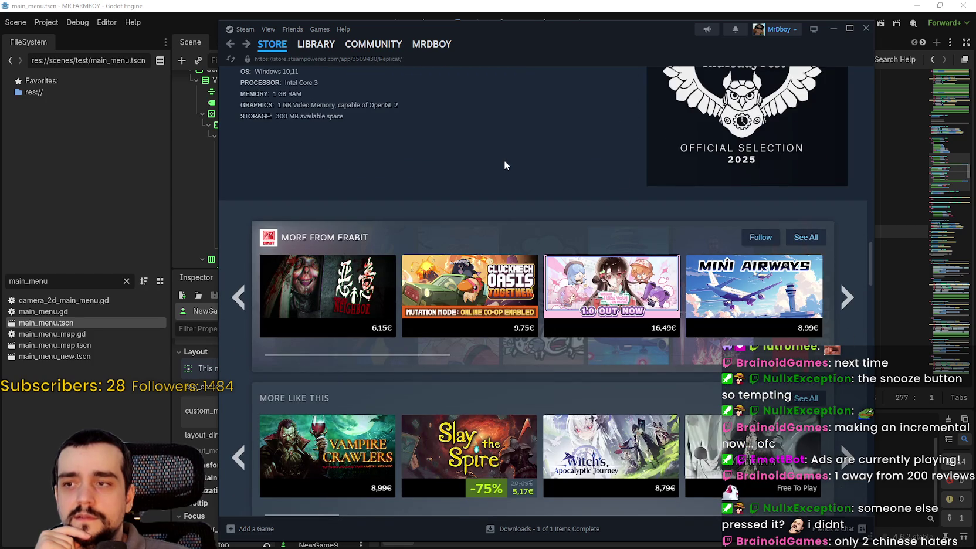
mouse_move(871, 251)
left_mouse_down()
mouse_move(858, 321)
mouse_move(872, 410)
mouse_move(860, 227)
mouse_move(868, 300)
left_mouse_up()
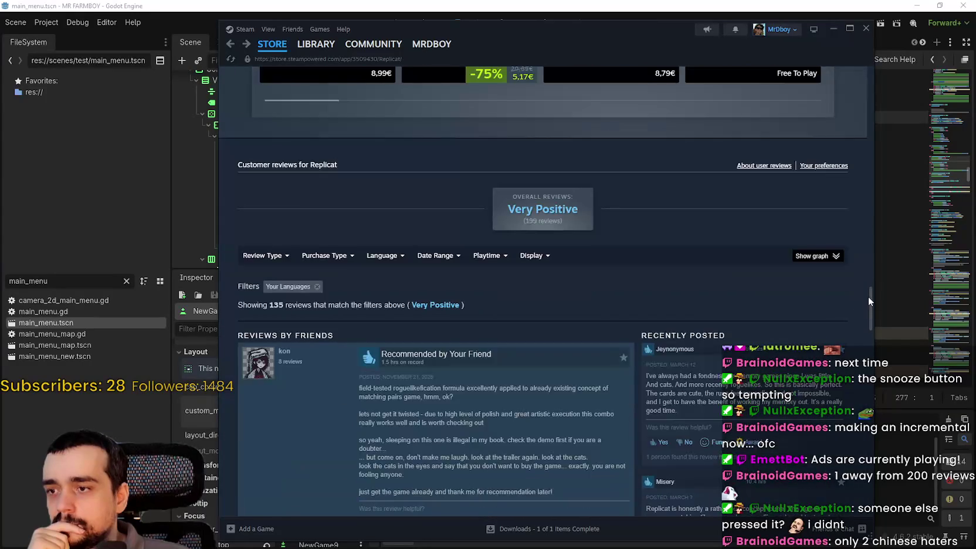
Filter Replicat's reviews to Negative ones in all languages.
mouse_move(271, 258)
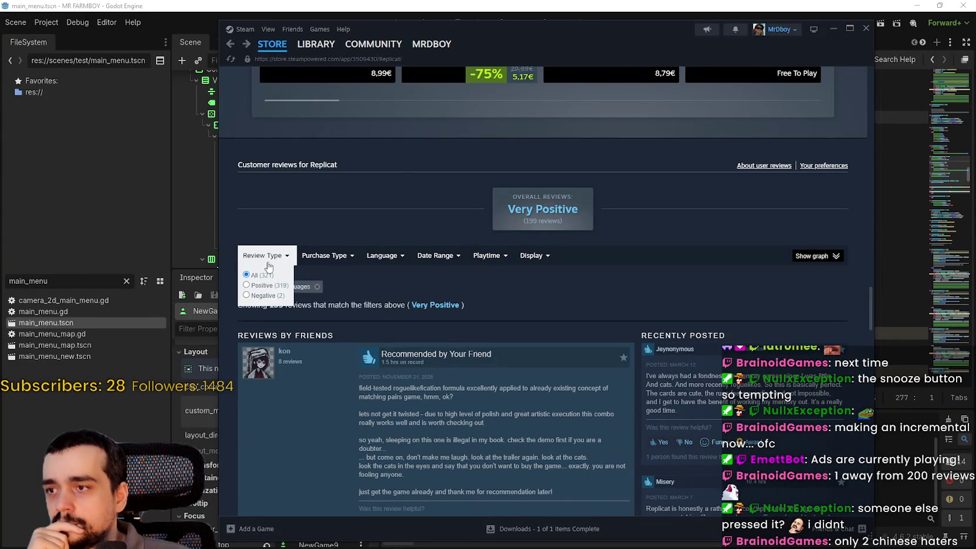
left_click(255, 297)
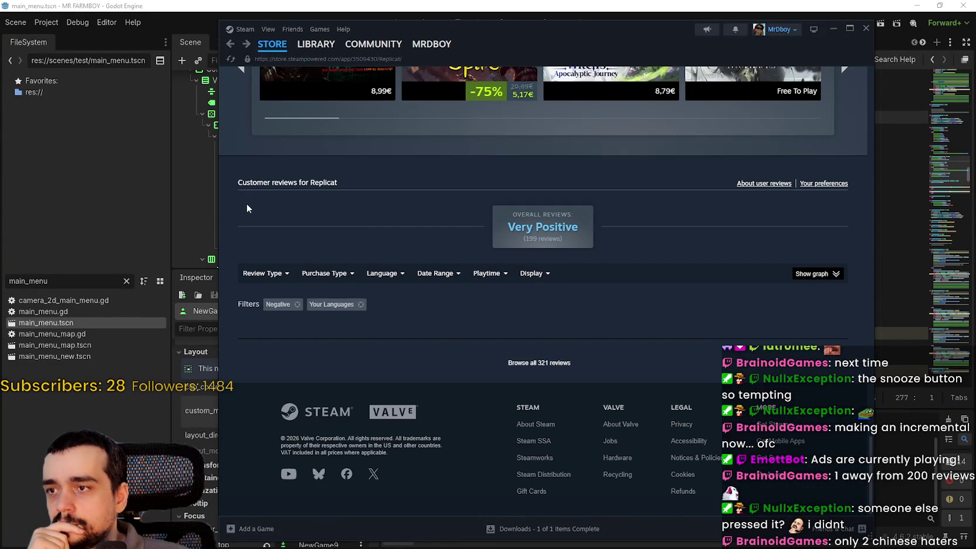
mouse_move(343, 283)
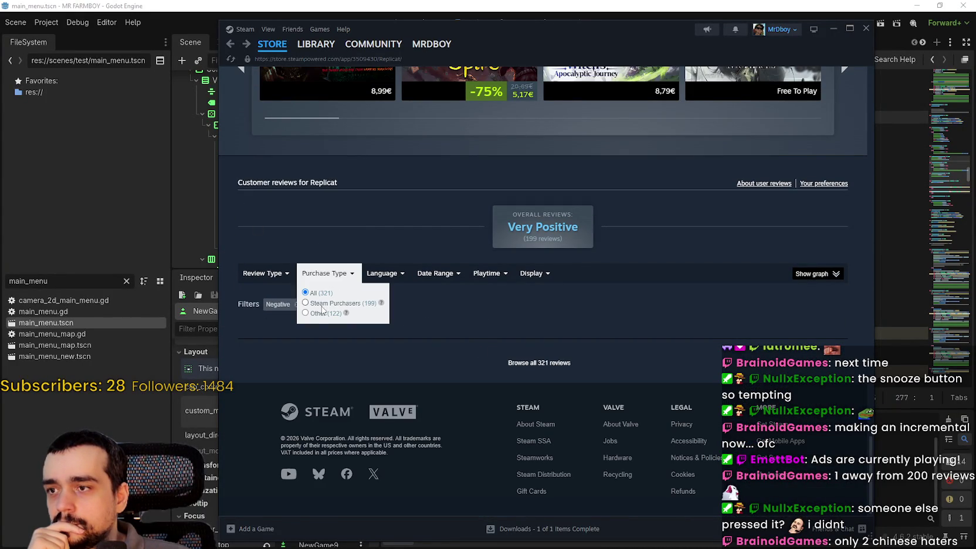
mouse_move(375, 273)
left_click(393, 295)
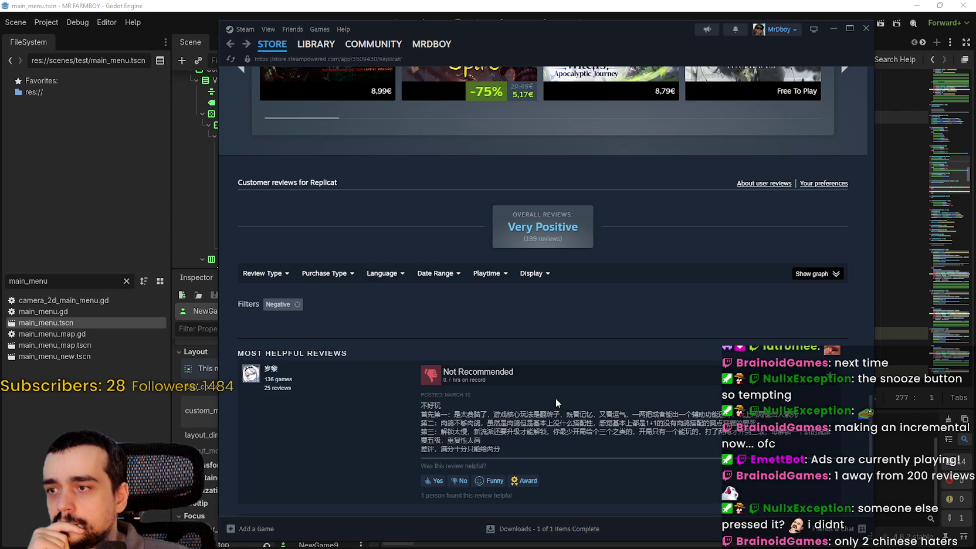
Select a Chinese review's text and send it to Google Translate in the browser.
scroll(488, 307, "down", 2)
scroll(616, 440, "down", 1)
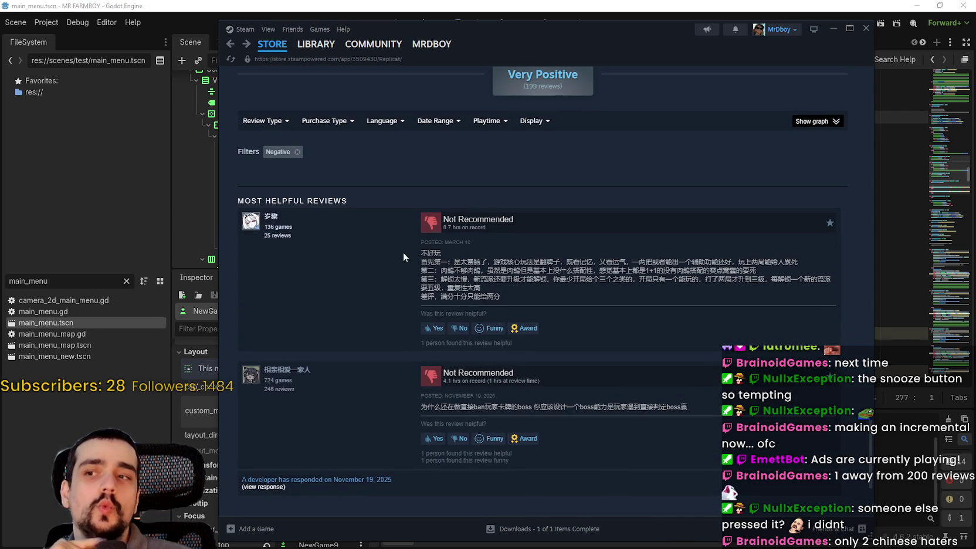
left_click_drag(425, 252, 527, 315)
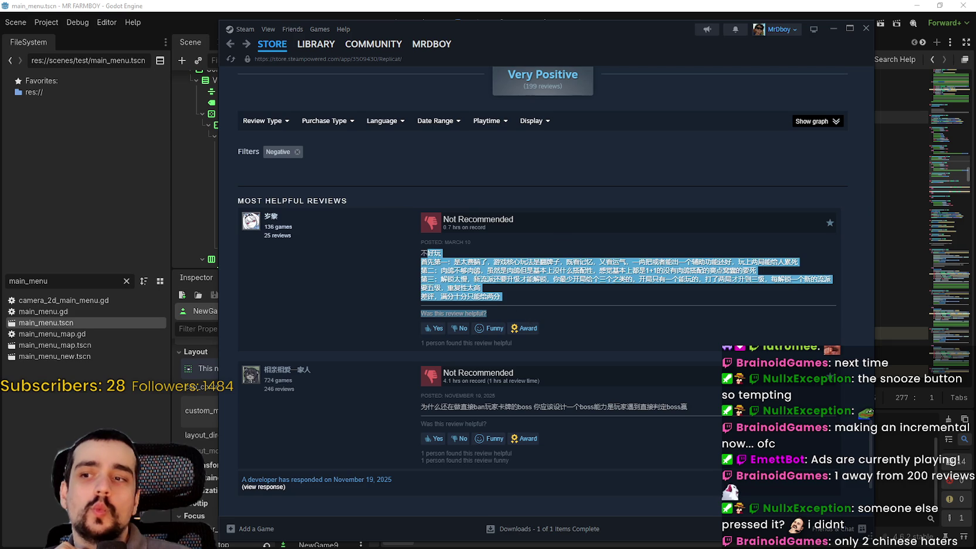
left_click(432, 405)
mouse_move(433, 405)
left_mouse_down()
mouse_move(692, 404)
mouse_move(421, 391)
mouse_move(423, 404)
left_mouse_up()
left_click(642, 406)
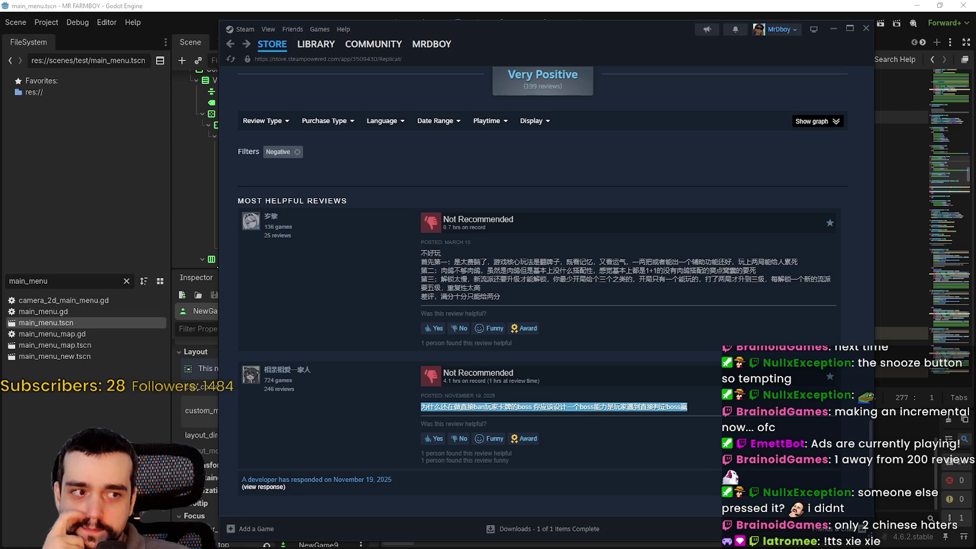
key("alt+Tab")
key("ctrl+Tab")
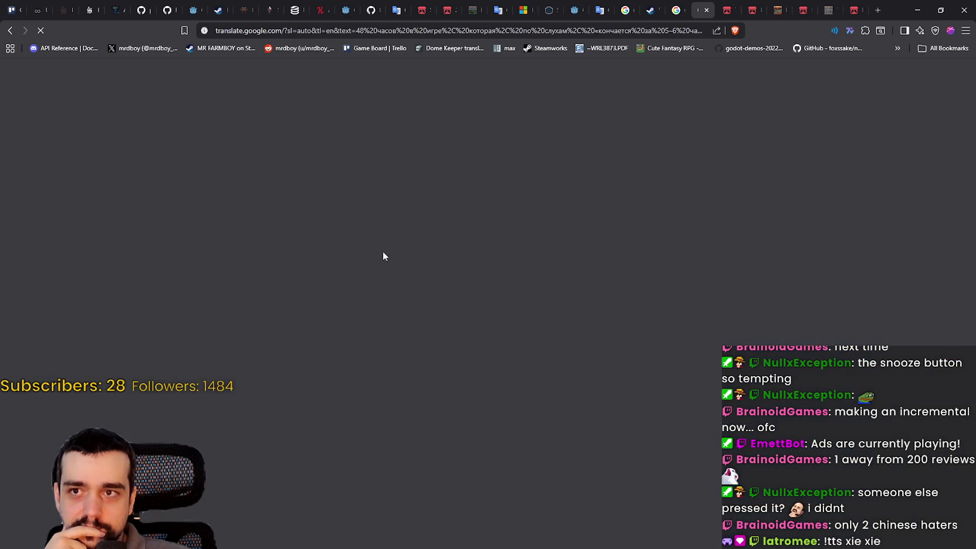
Return to the working Google Translate page, clear the old Turkish text, and go back to Steam.
left_click(11, 31)
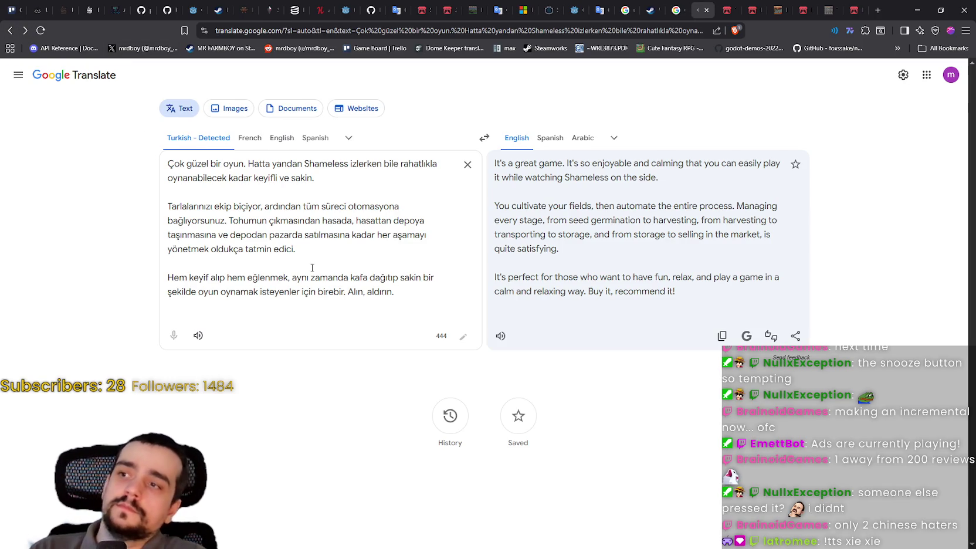
left_click(469, 166)
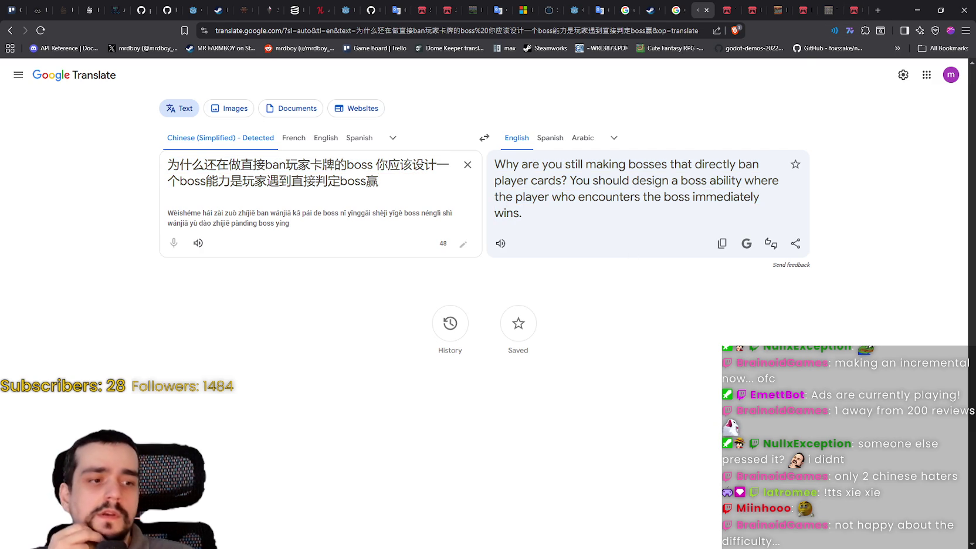
key("alt+Tab")
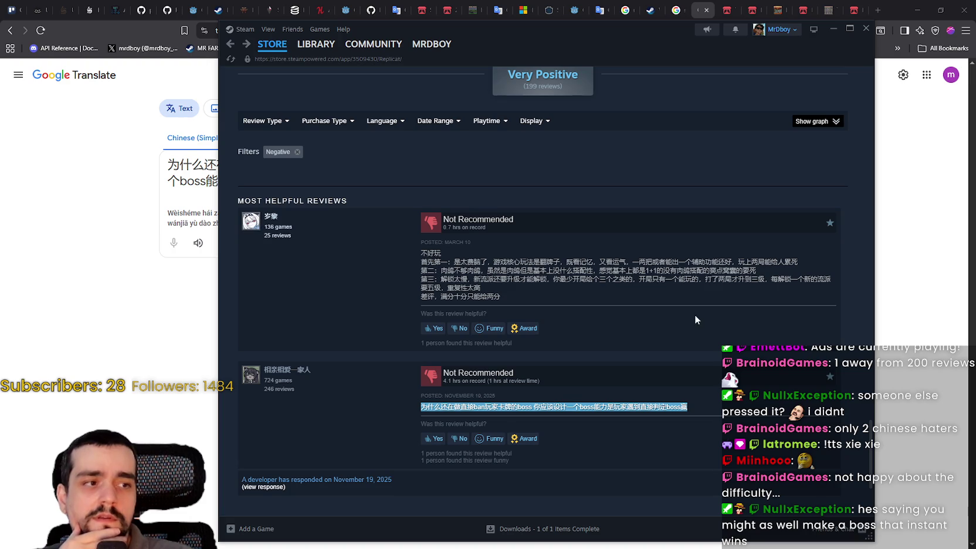
Copy the full text of the first Chinese Not Recommended review, then return to Google Translate.
scroll(604, 278, "down", 1)
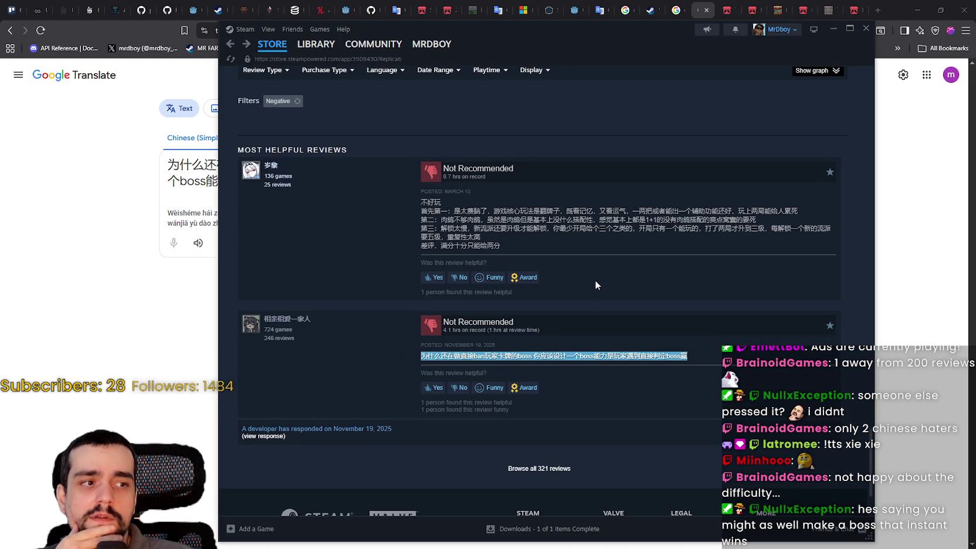
left_click_drag(427, 202, 475, 230)
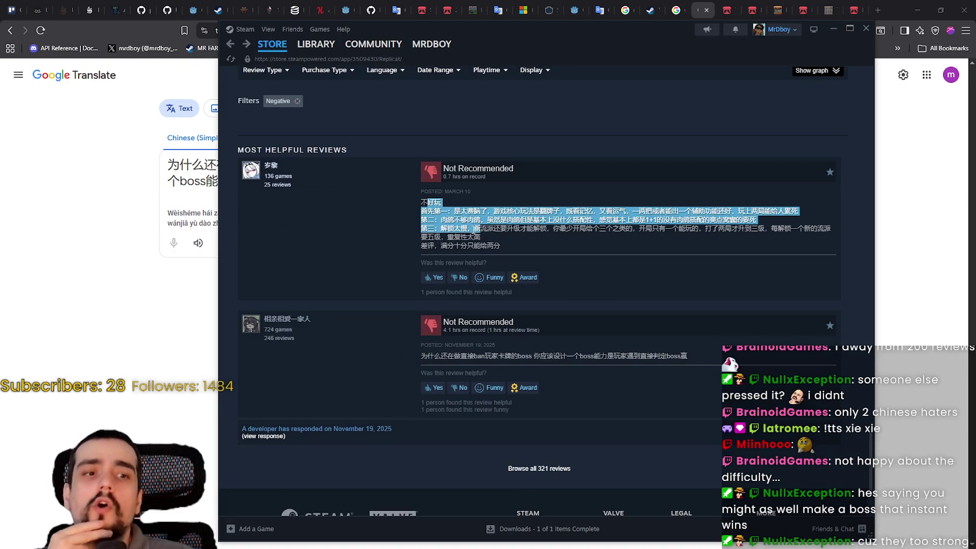
left_click(465, 218)
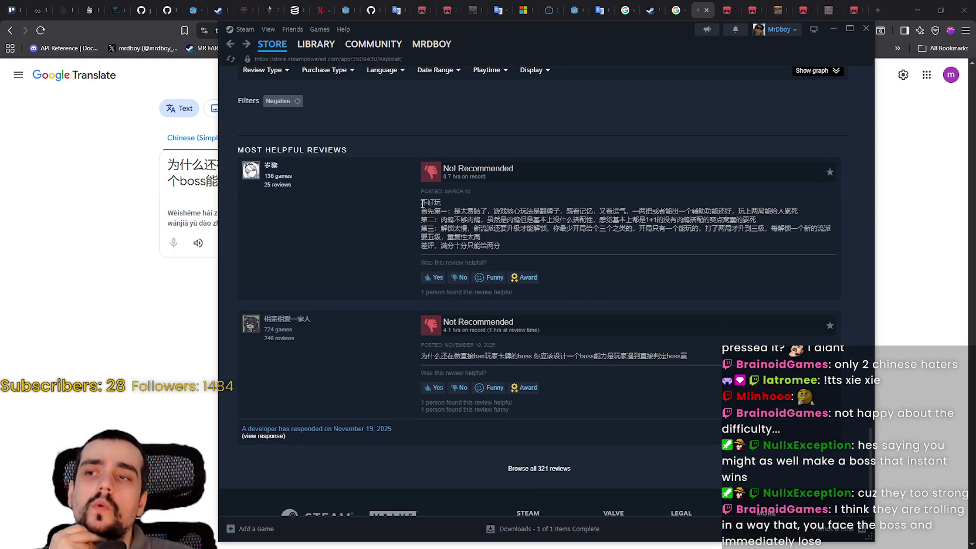
left_click_drag(420, 202, 515, 248)
right_click(524, 219)
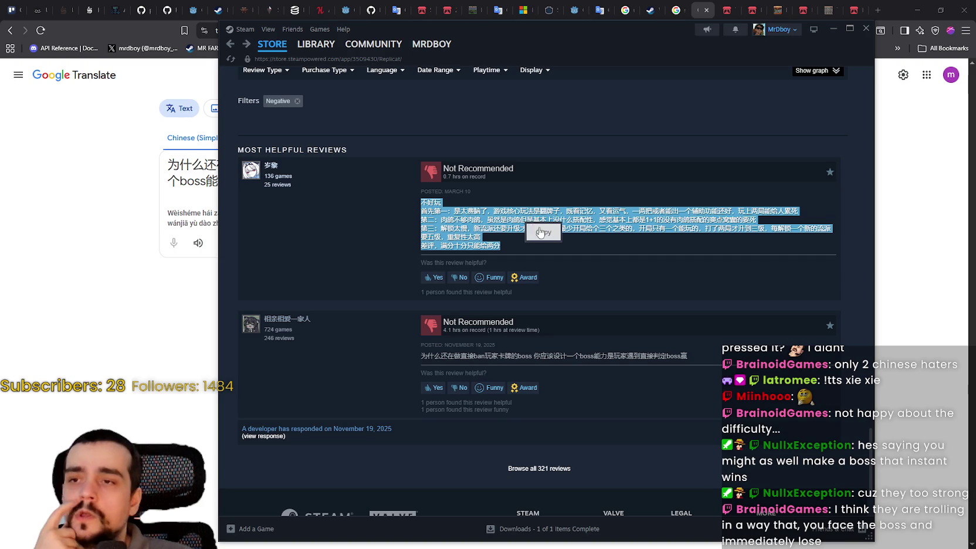
left_click(539, 232)
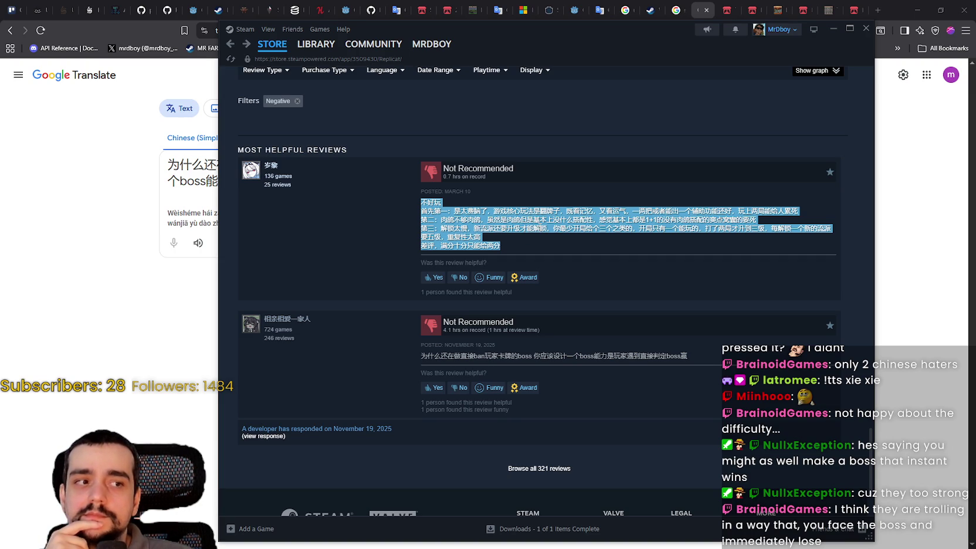
left_click(198, 245)
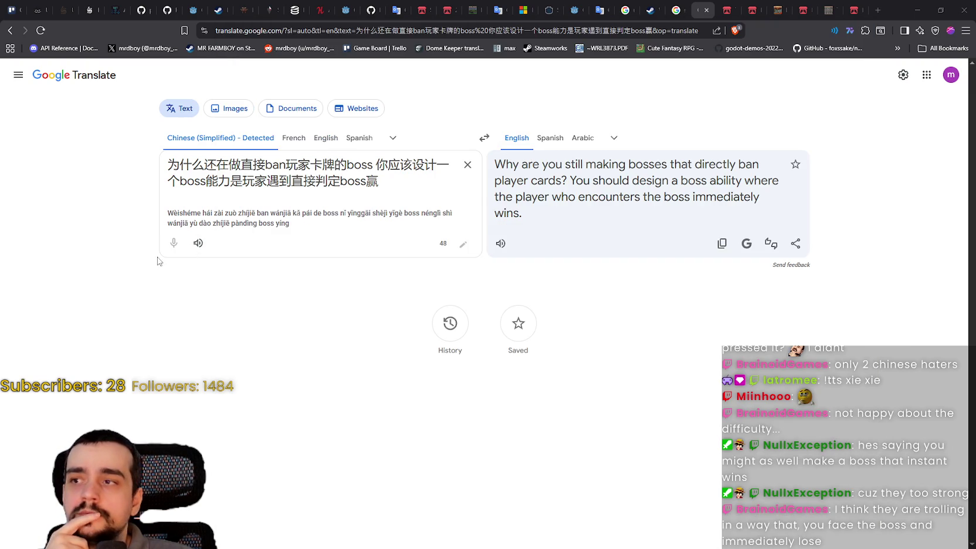
Replace the Google Translate source text with the copied Chinese review, read the English result, then minimize the translator.
left_click(470, 165)
right_click(281, 166)
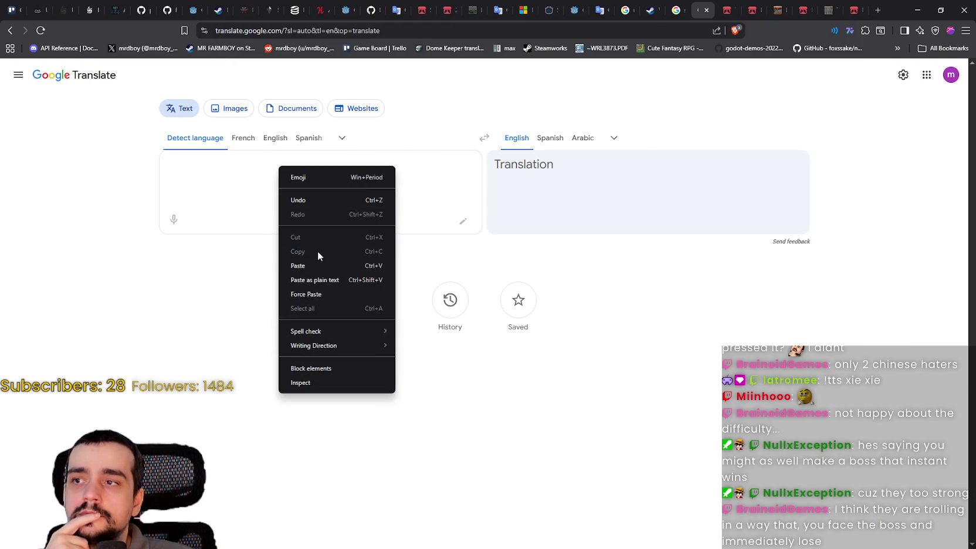
left_click(317, 263)
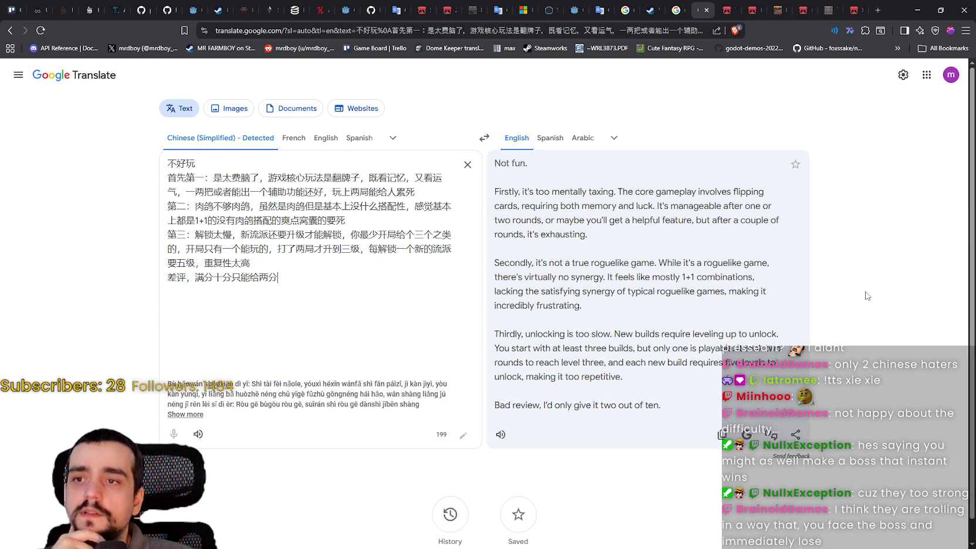
scroll(866, 295, "down", 1)
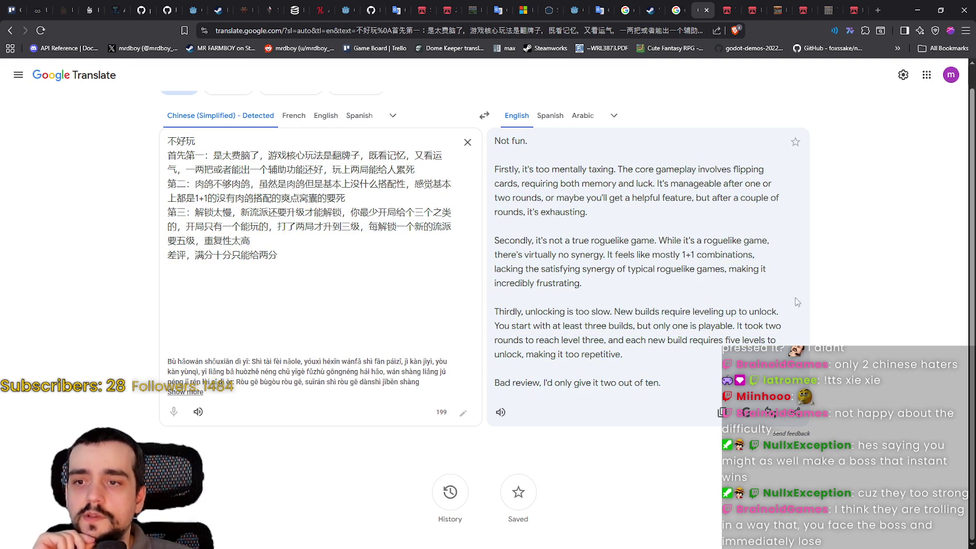
left_click(918, 10)
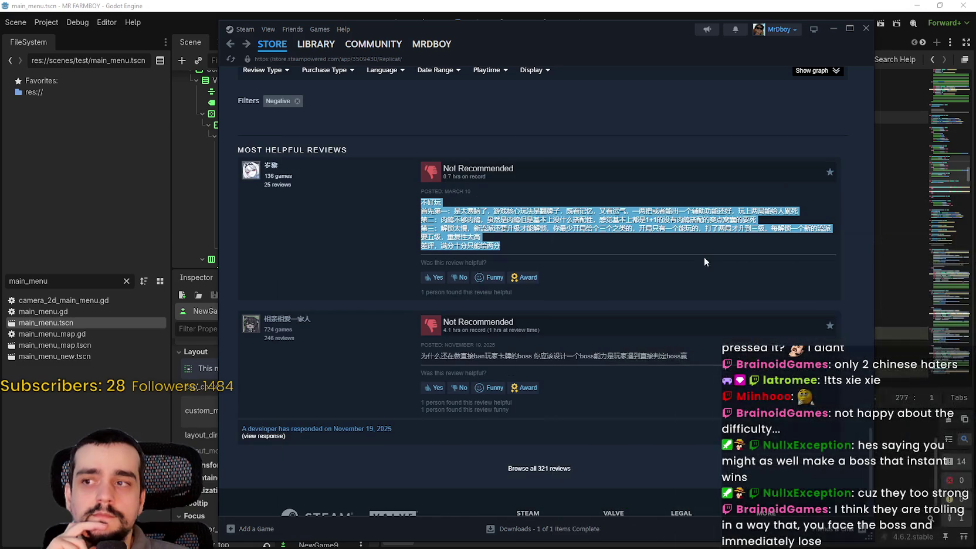
Scroll the Replicat page back to the top and go to the Steam STORE front page.
scroll(622, 311, "up", 5)
scroll(650, 358, "up", 7)
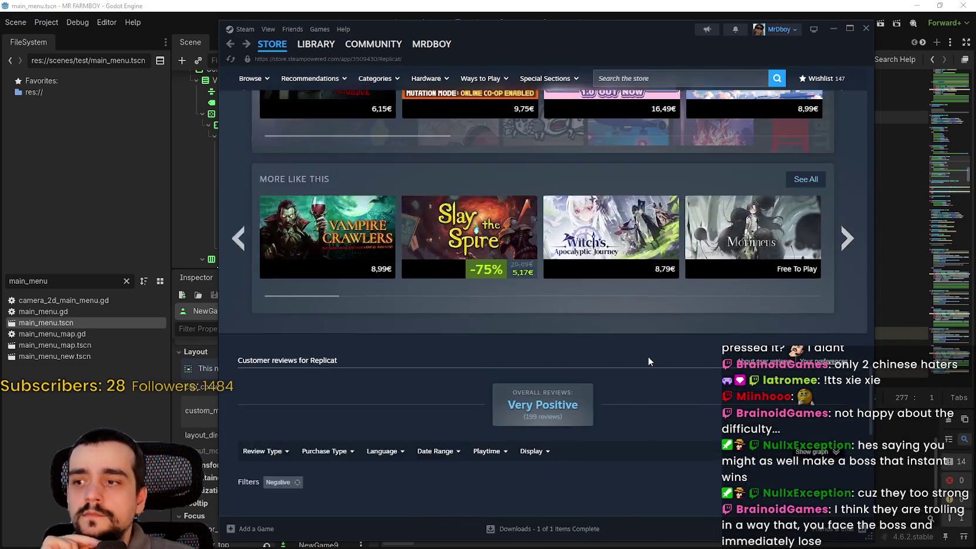
scroll(667, 352, "up", 10)
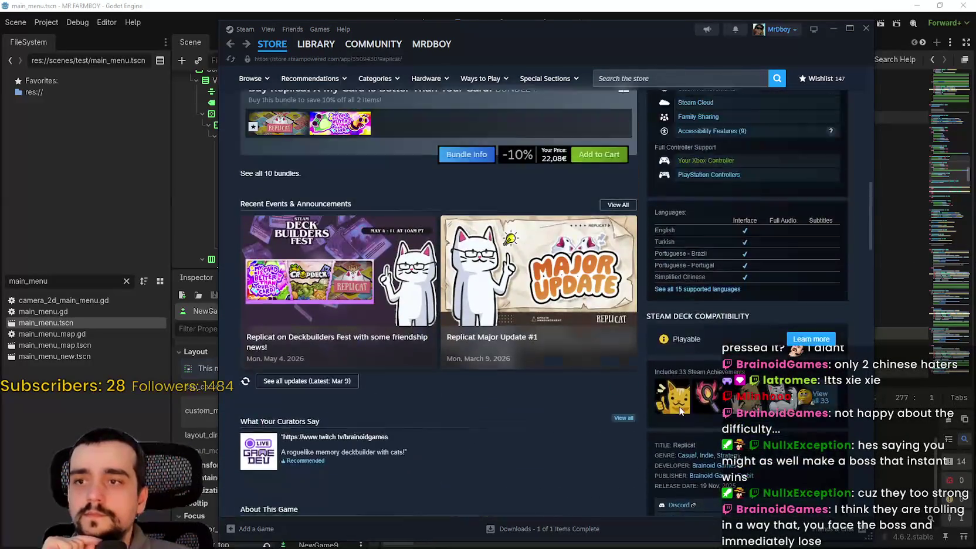
scroll(752, 287, "up", 10)
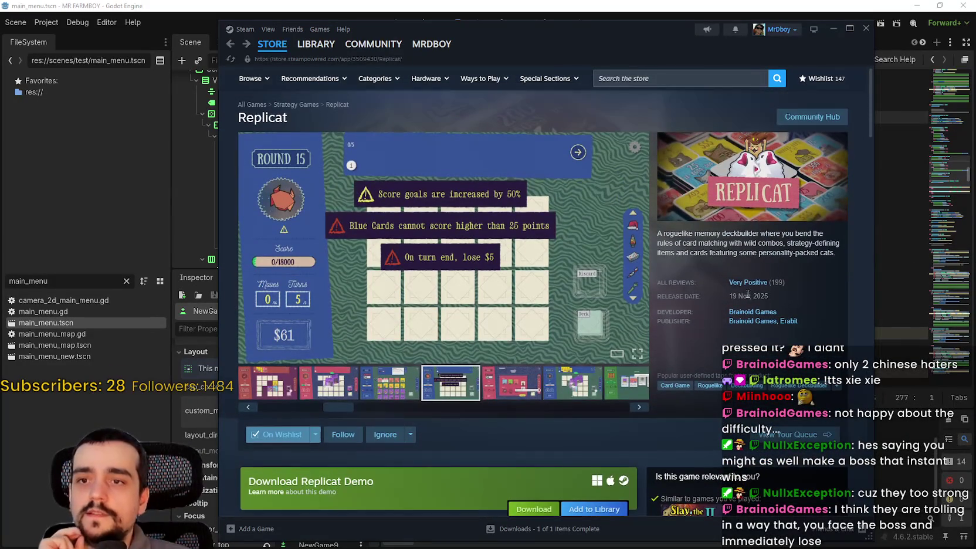
mouse_move(275, 44)
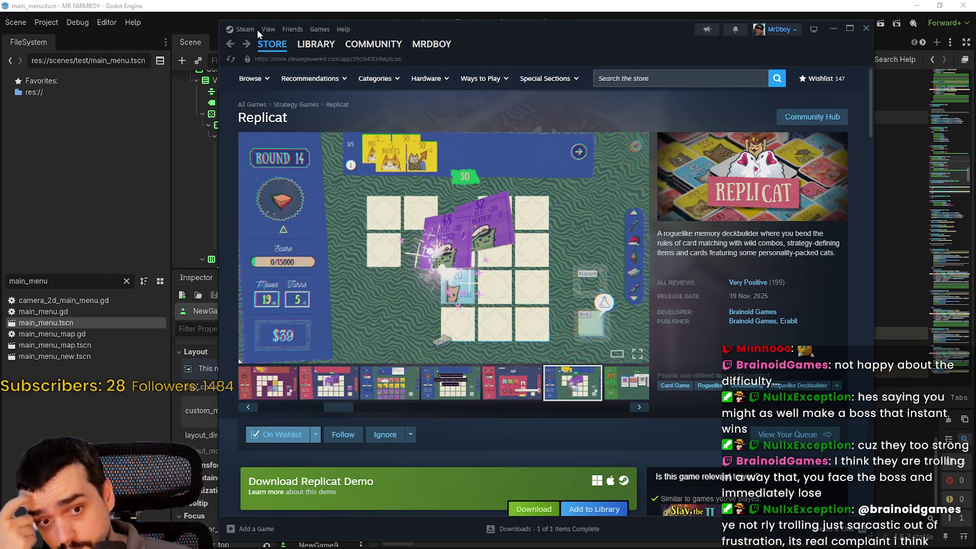
mouse_move(258, 58)
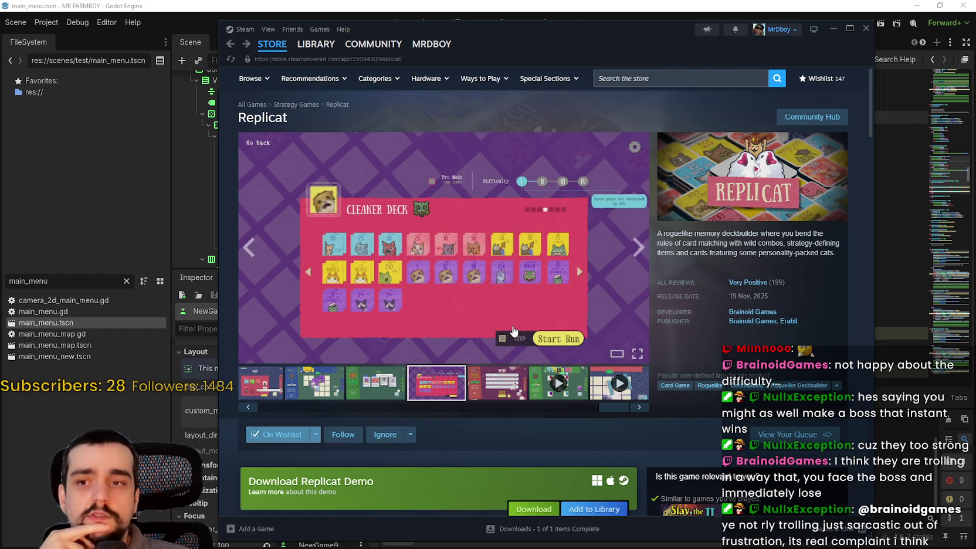
left_click(265, 44)
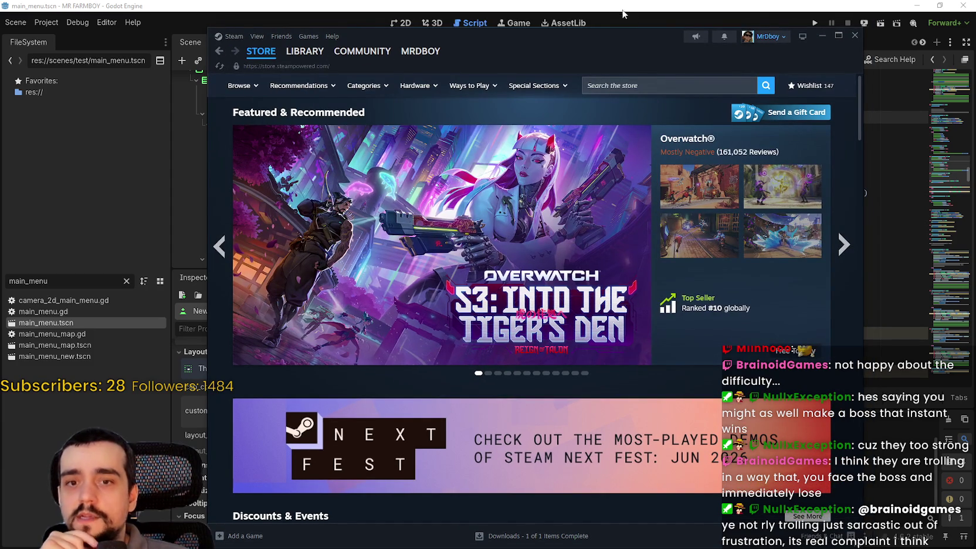
Return to the Godot editor and scroll main_menu.gd to the save-slot island code.
left_click(586, 21)
scroll(659, 240, "down", 6)
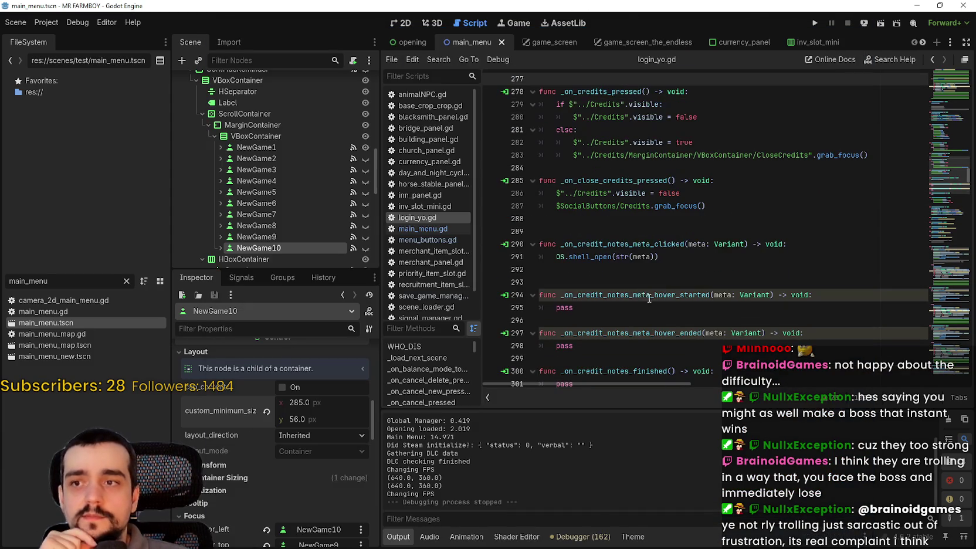
scroll(664, 238, "down", 3)
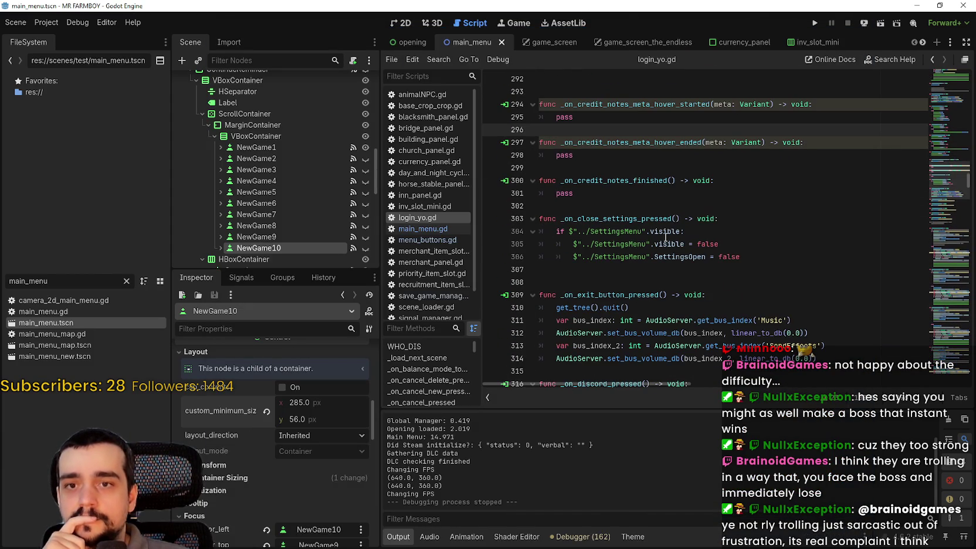
left_click_drag(953, 182, 952, 150)
scroll(953, 150, "down", 10)
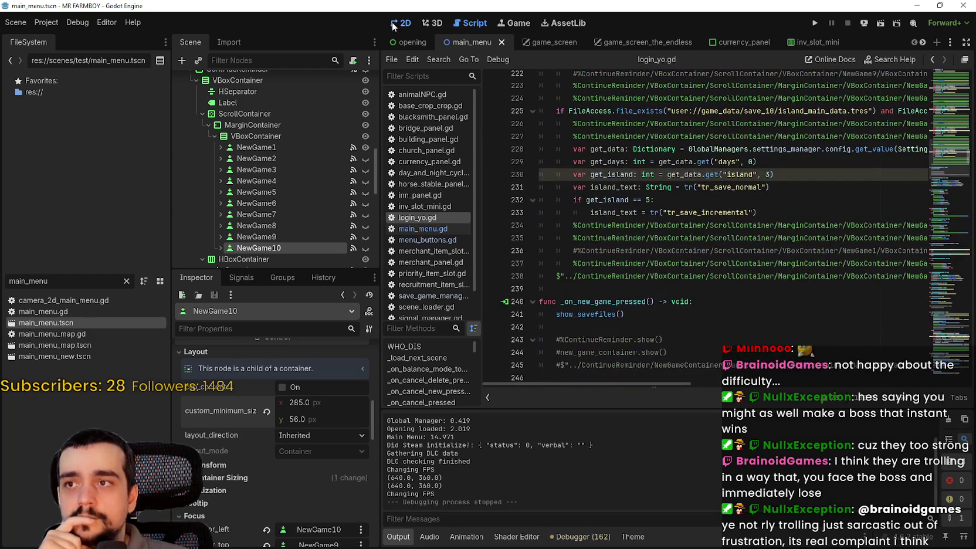
Switch to the 2D view and scroll around the main_menu scene's MR FARMBOY village map.
left_click(401, 23)
scroll(581, 270, "up", 1)
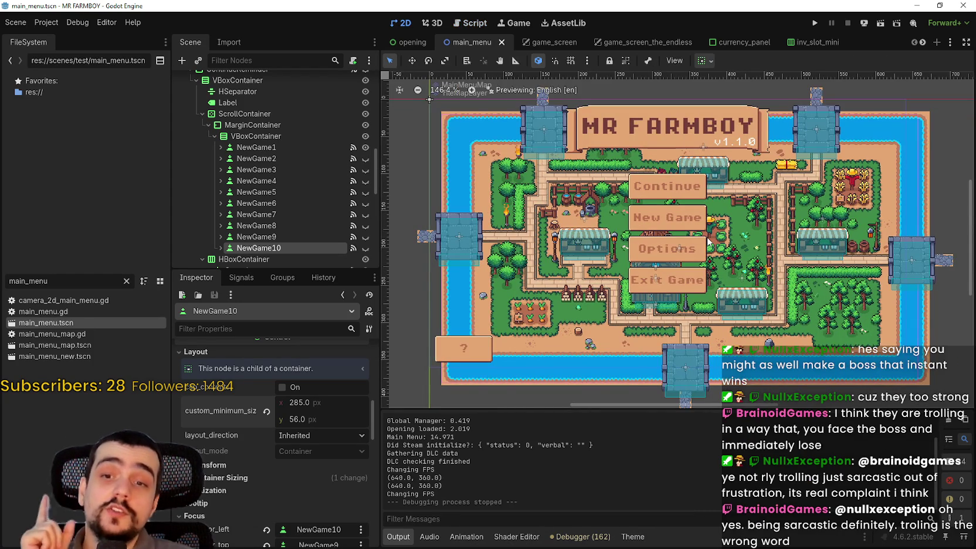
scroll(708, 241, "up", 1)
scroll(708, 242, "down", 6)
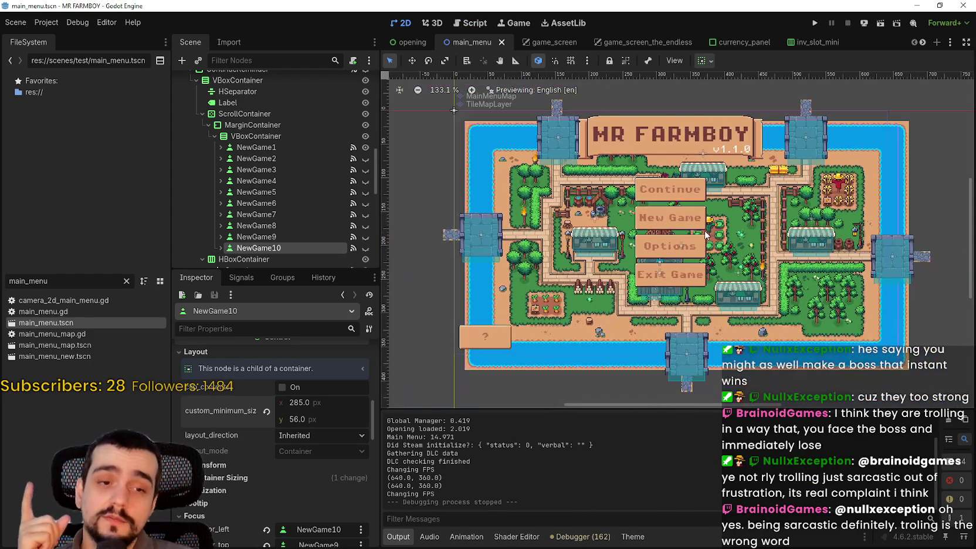
scroll(705, 234, "up", 7)
scroll(704, 234, "down", 2)
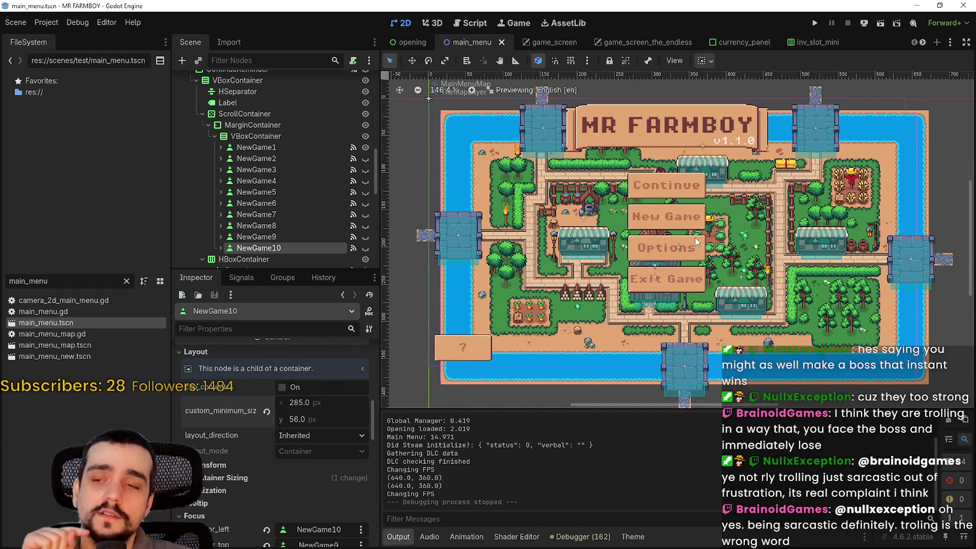
scroll(691, 241, "up", 2)
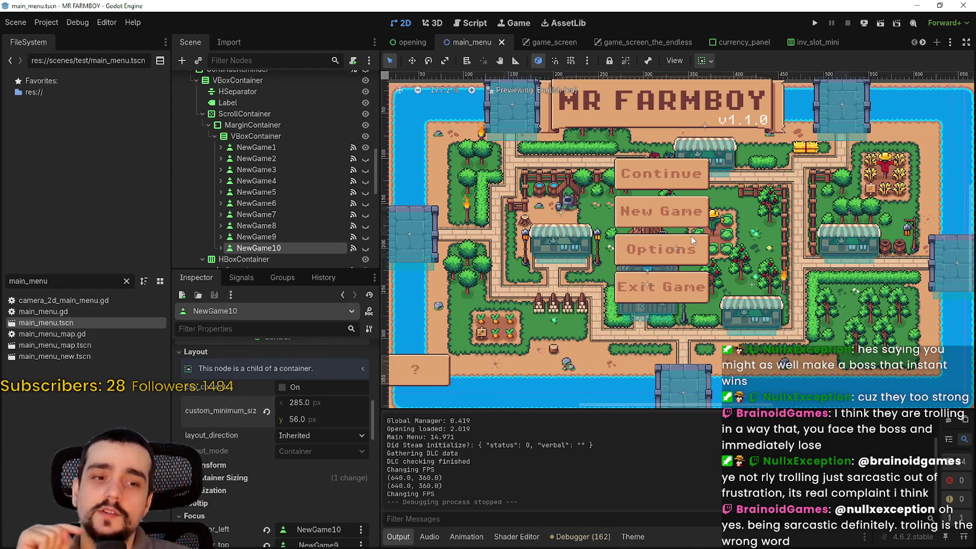
scroll(689, 234, "down", 1)
scroll(689, 234, "down", 1)
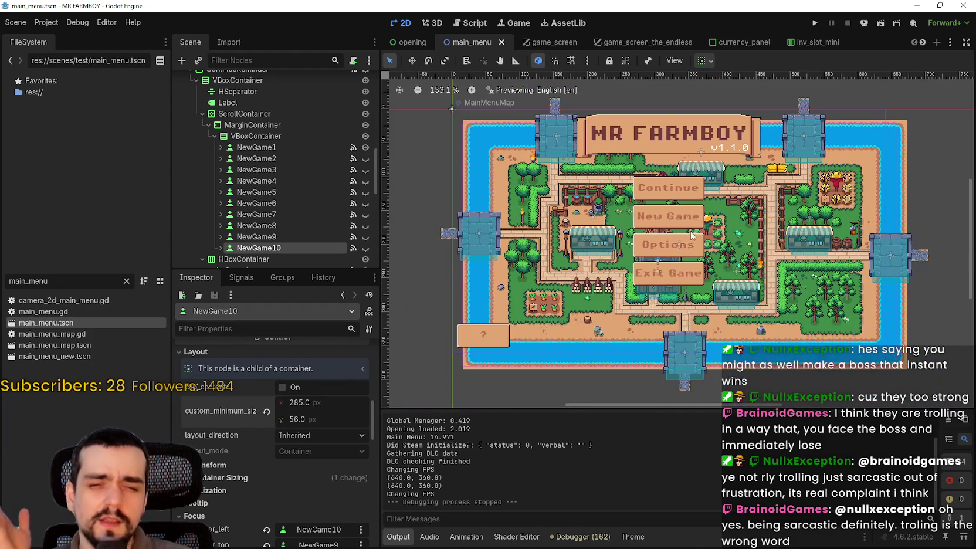
scroll(674, 270, "down", 1)
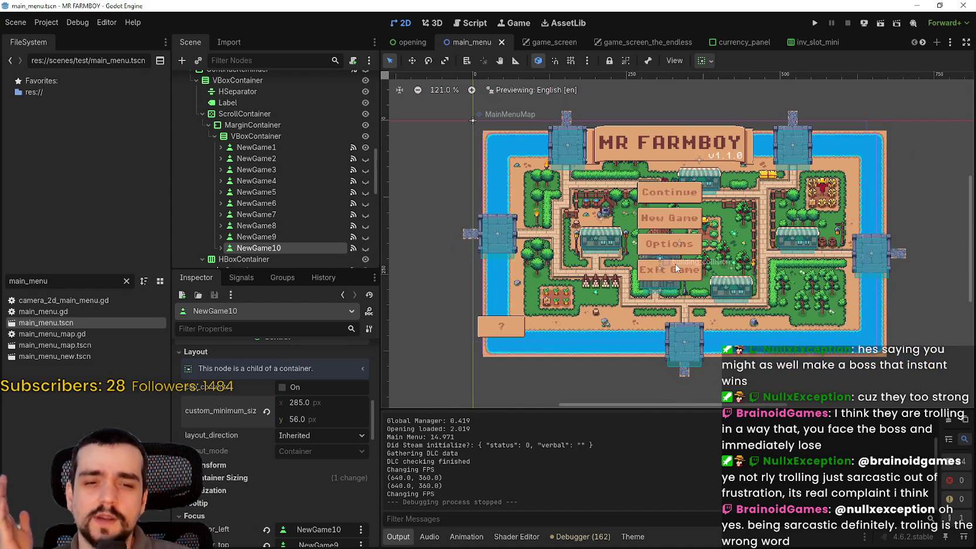
scroll(687, 259, "down", 2)
scroll(686, 263, "up", 3)
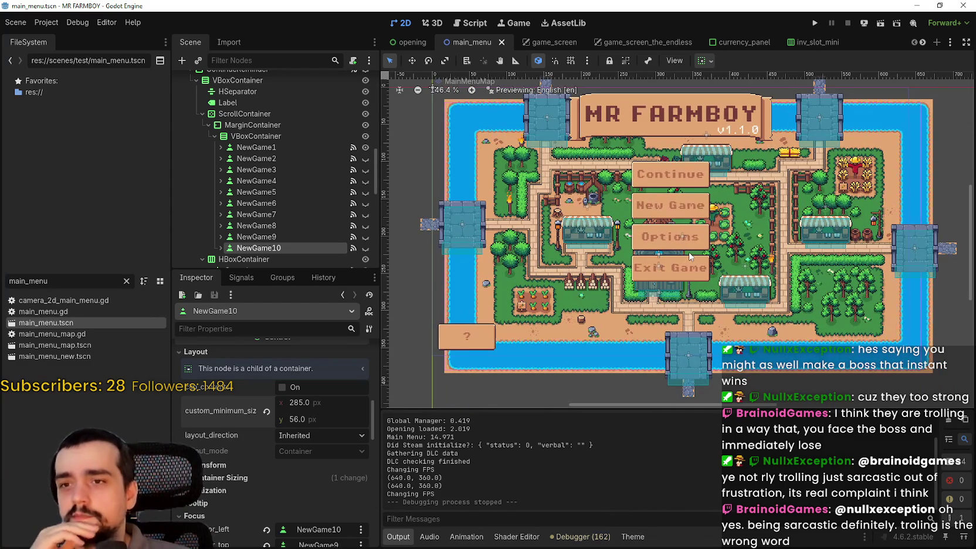
scroll(692, 251, "down", 2)
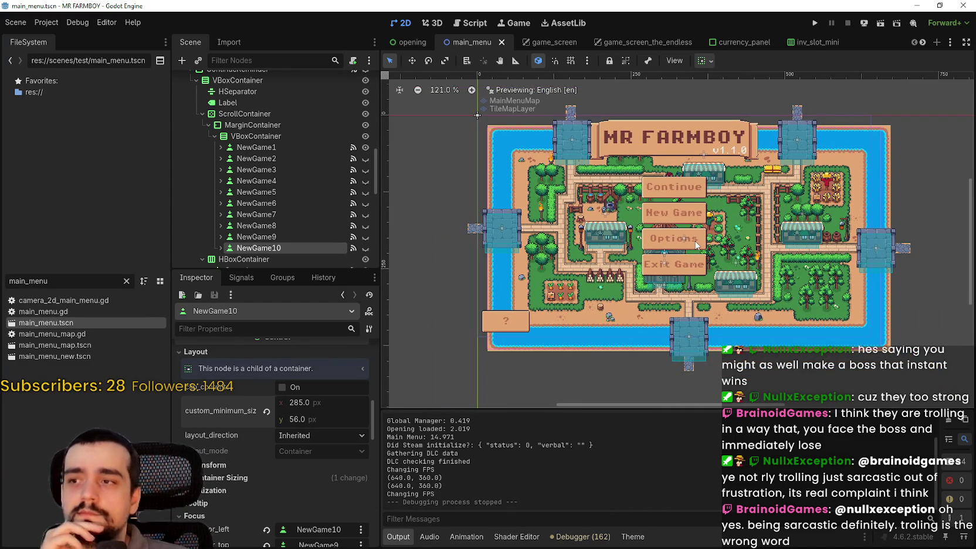
scroll(281, 194, "down", 3)
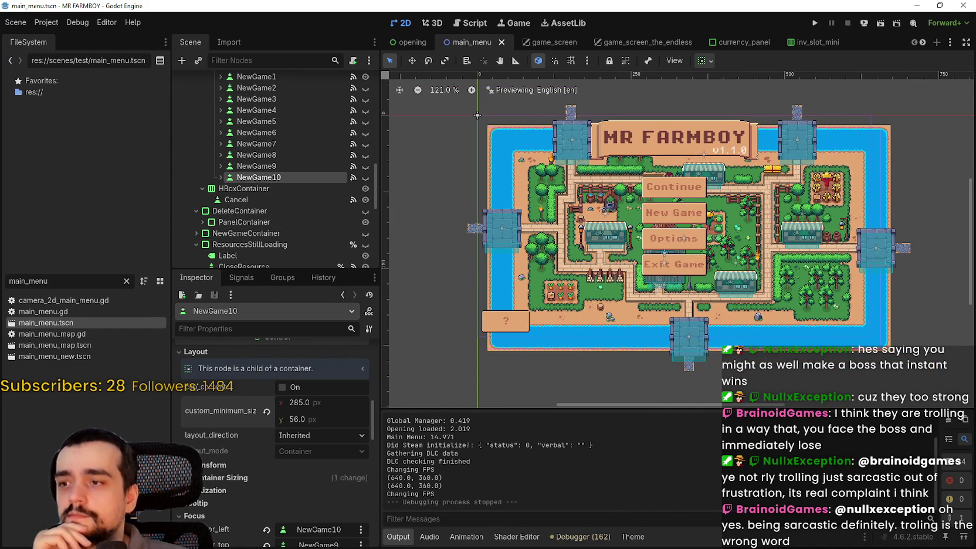
Expand NewGame10 in the scene tree and select its daysLabel node.
scroll(338, 430, "down", 2)
left_click(220, 177)
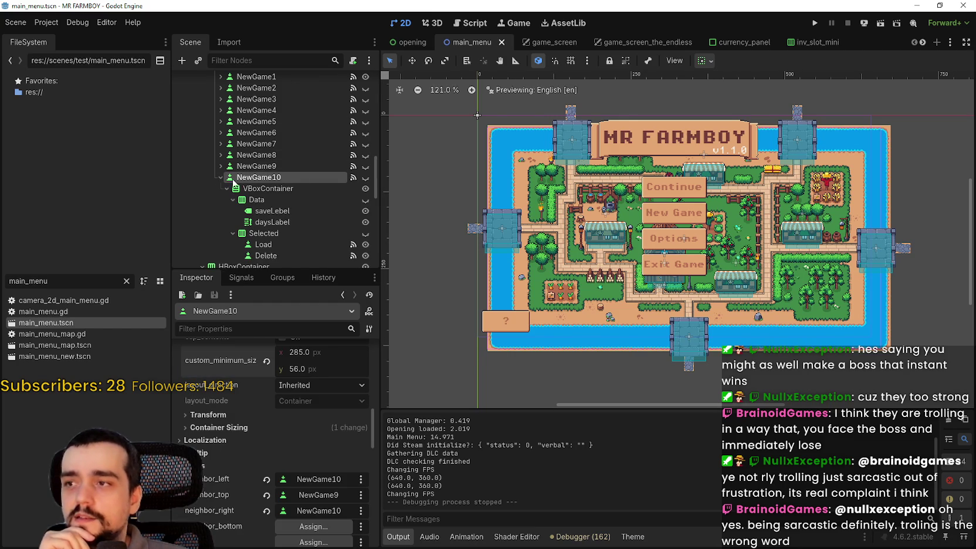
scroll(302, 248, "down", 2)
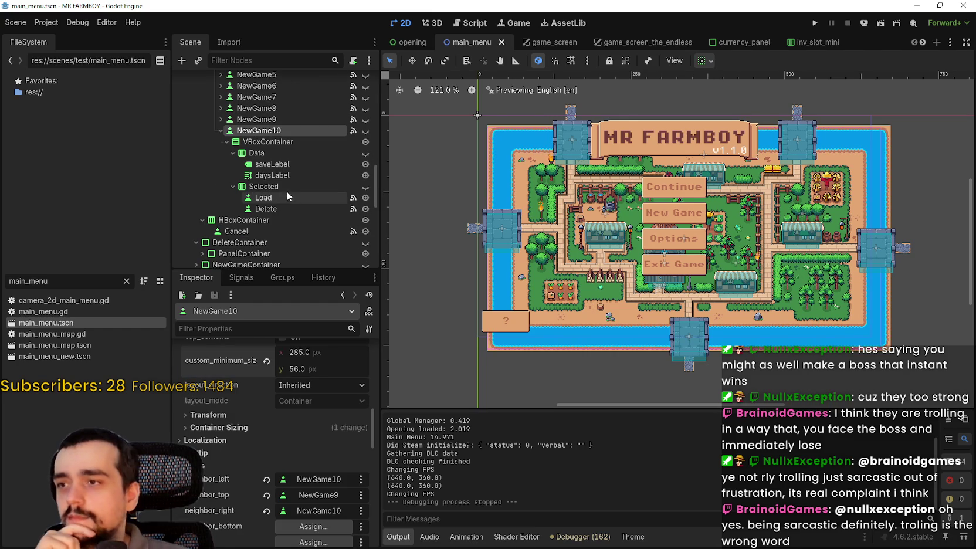
left_click(291, 176)
Set daysLabel's normal and bold font size theme overrides to 12 in the Inspector.
scroll(296, 520, "down", 5)
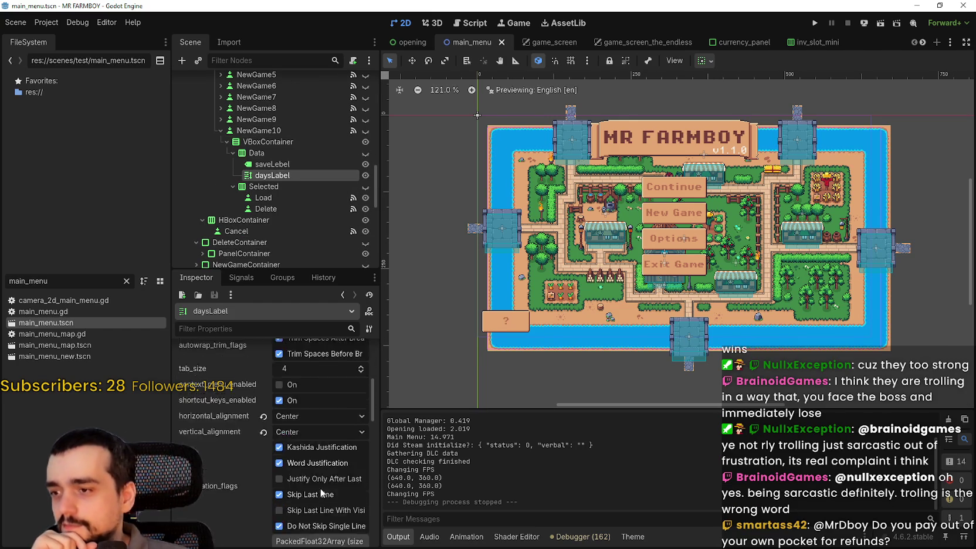
scroll(325, 466, "down", 6)
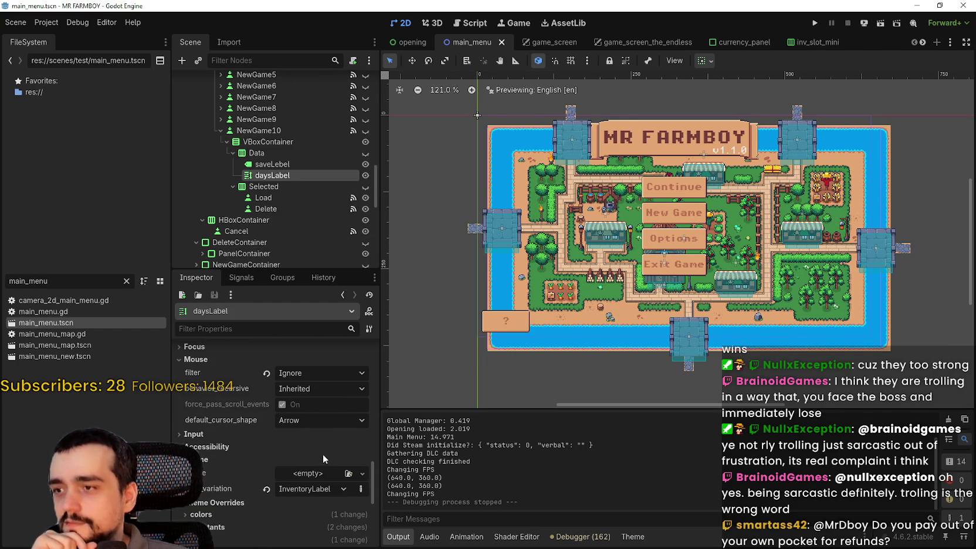
scroll(321, 432, "down", 3)
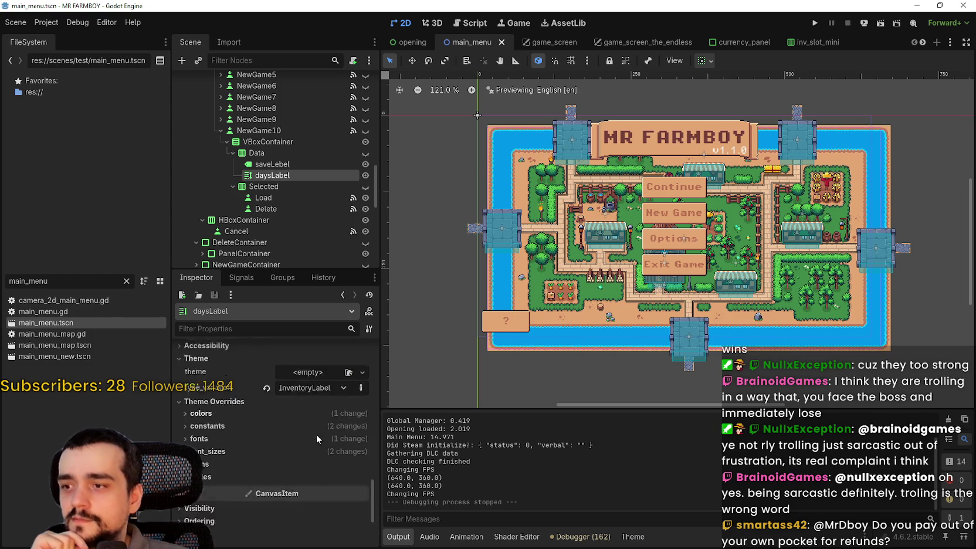
left_click(225, 474)
scroll(262, 450, "down", 2)
left_click(296, 436)
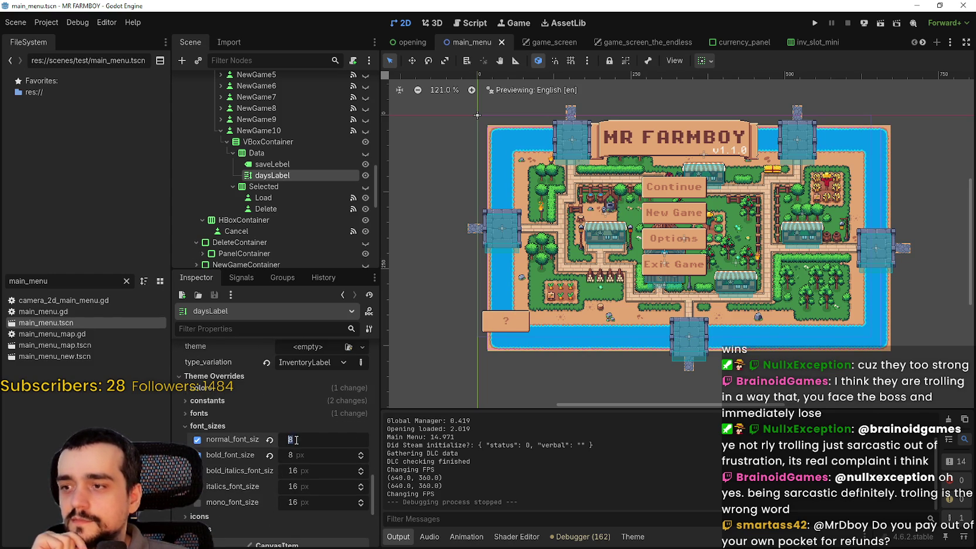
type("12")
left_click(314, 455)
type("12")
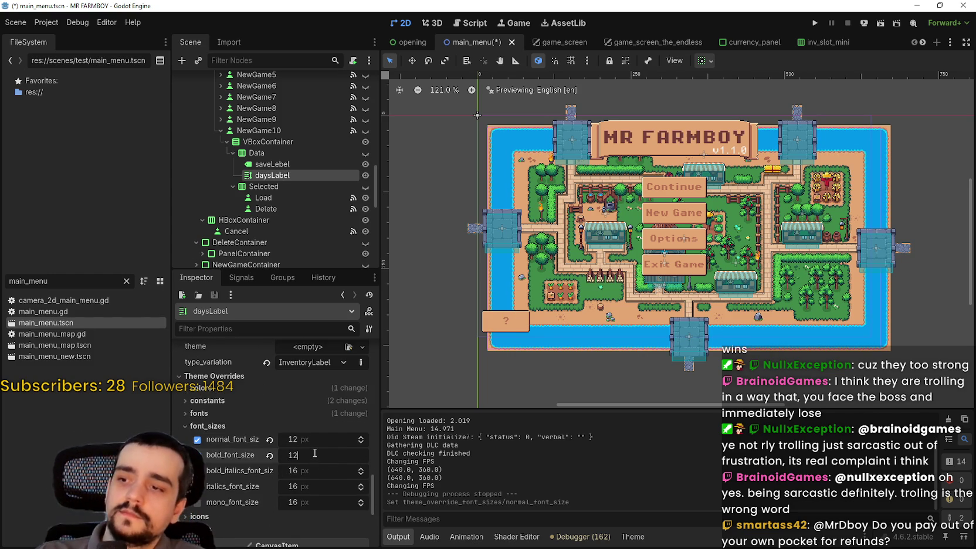
key("Return")
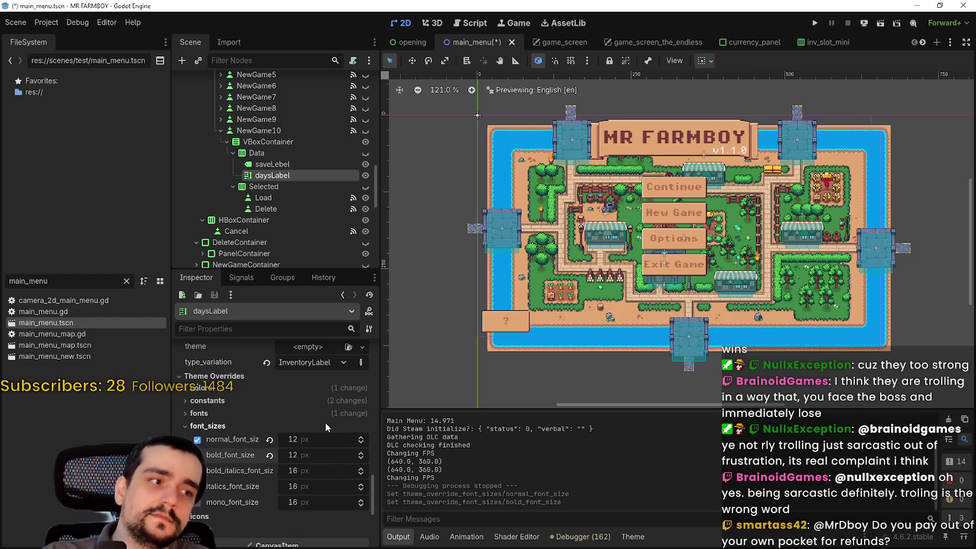
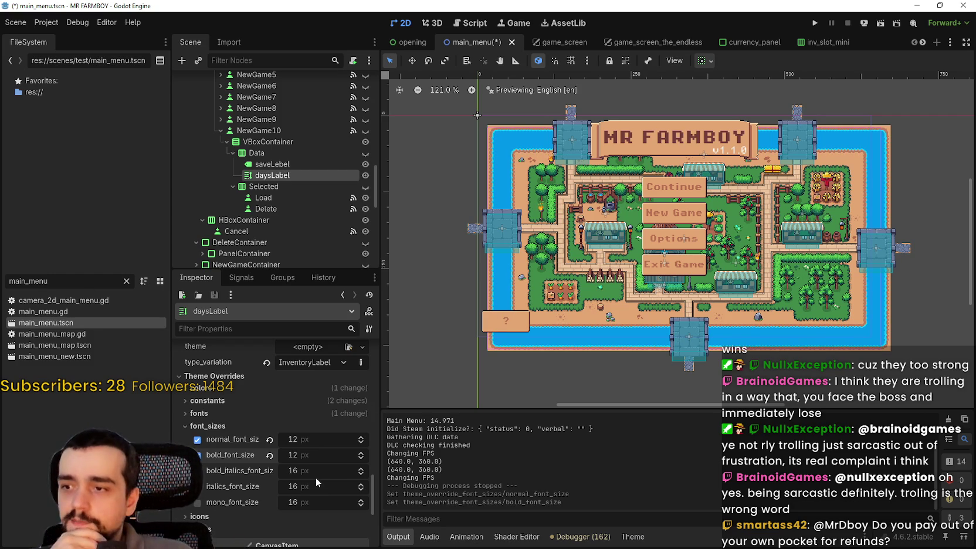
Collapse NewGame10, expand NewGame9 and select its daysLabel.
scroll(708, 248, "down", 1)
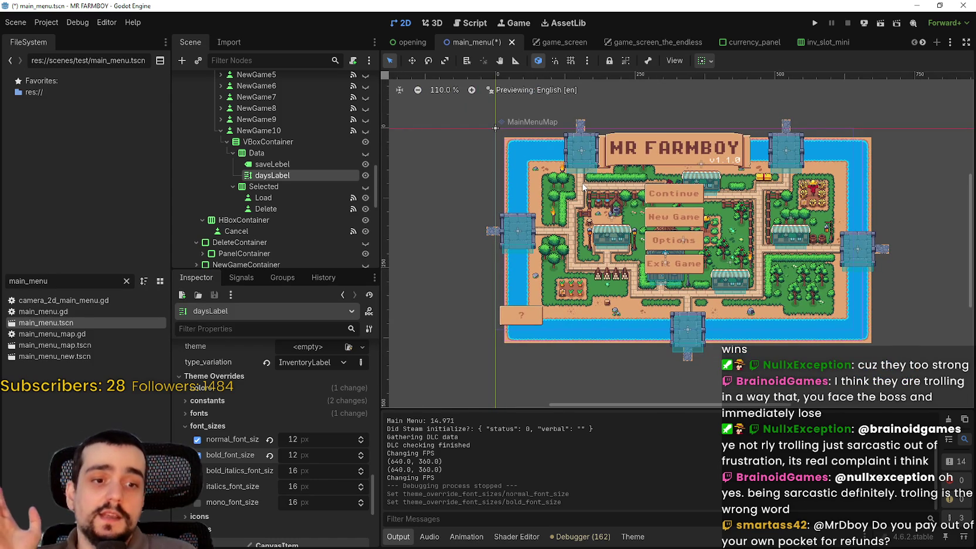
scroll(563, 155, "up", 1)
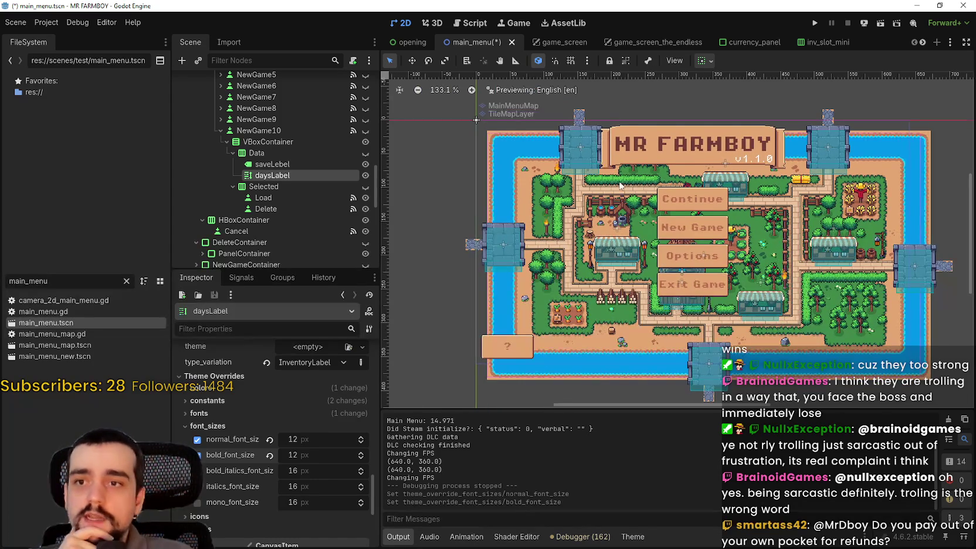
scroll(750, 240, "down", 2)
scroll(796, 288, "up", 2)
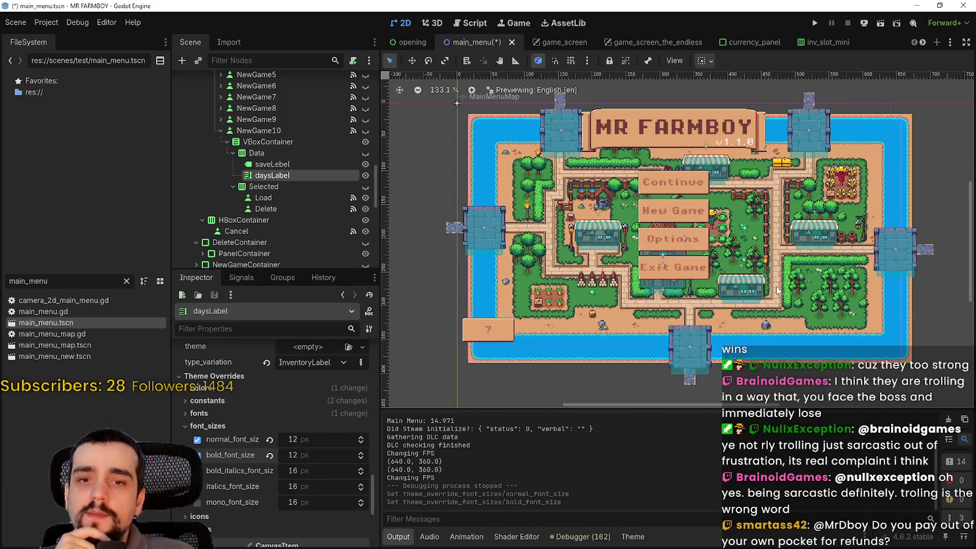
scroll(674, 276, "up", 1)
scroll(633, 229, "down", 1)
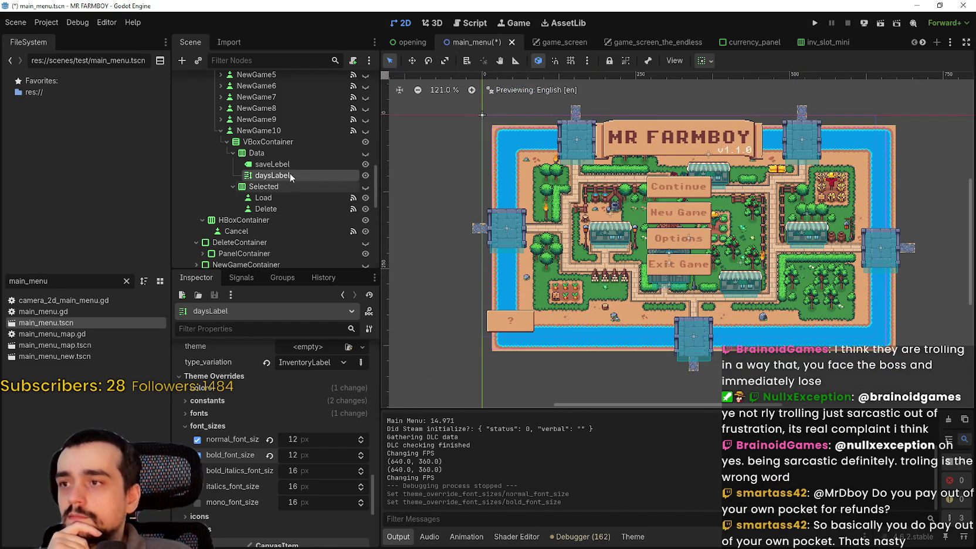
scroll(283, 165, "down", 2)
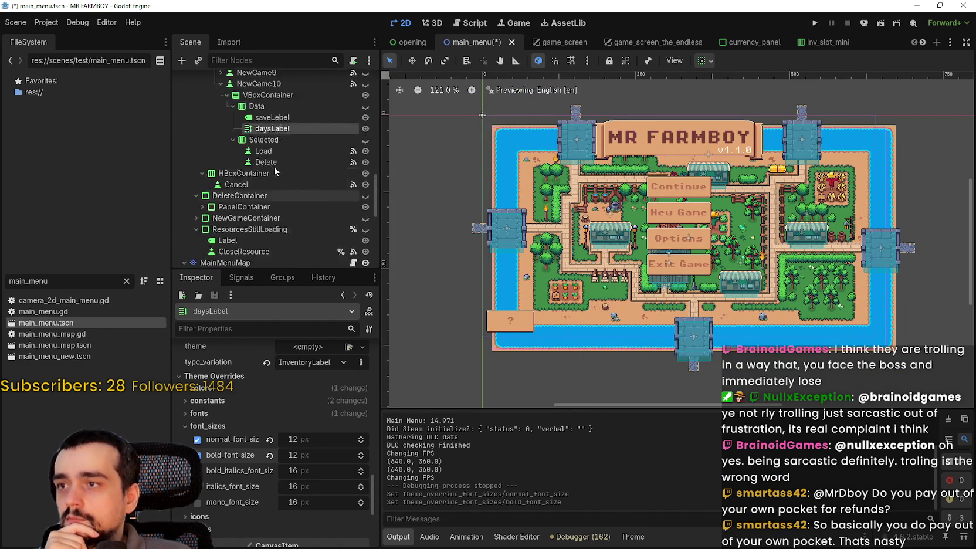
scroll(273, 166, "up", 2)
left_click_drag(234, 142, 214, 122)
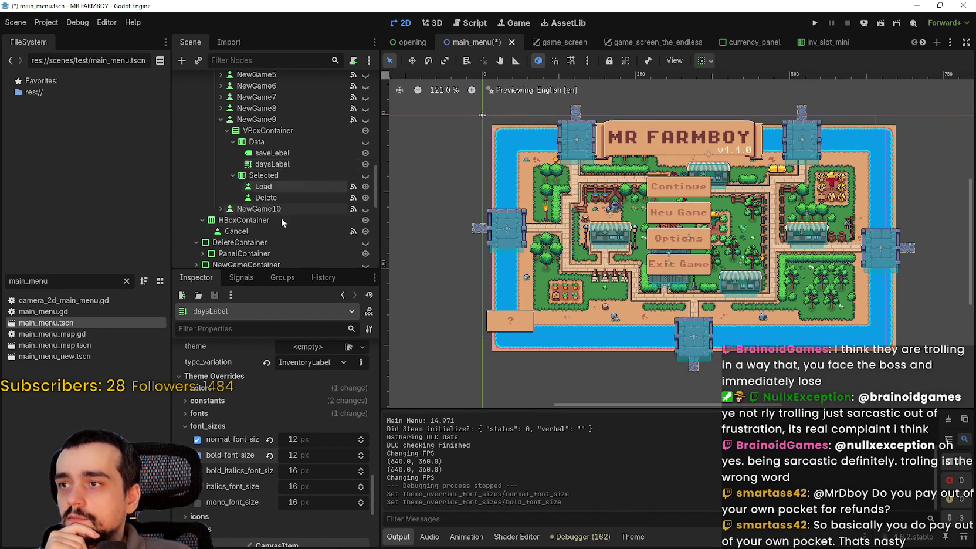
left_click(276, 164)
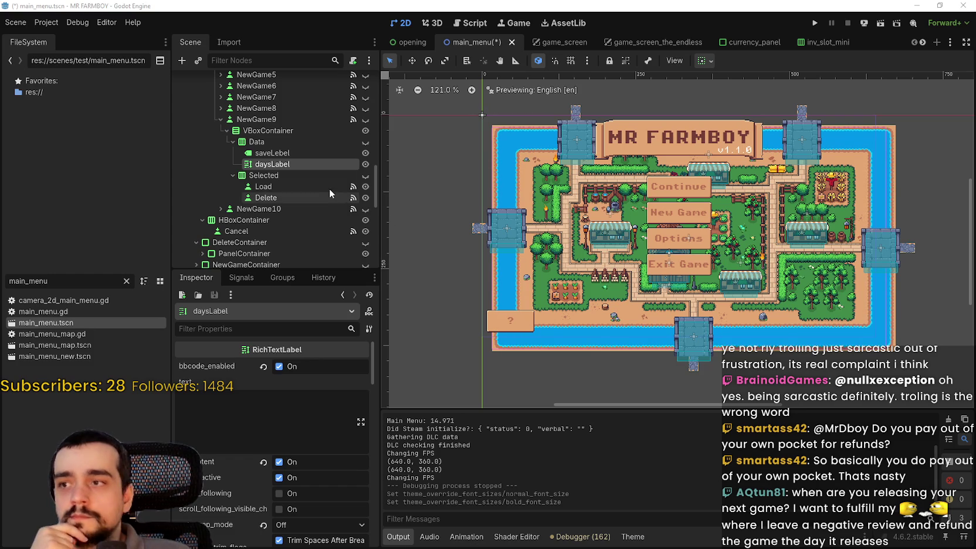
Set NewGame9 daysLabel's normal and bold font size overrides to 12.
scroll(261, 459, "down", 15)
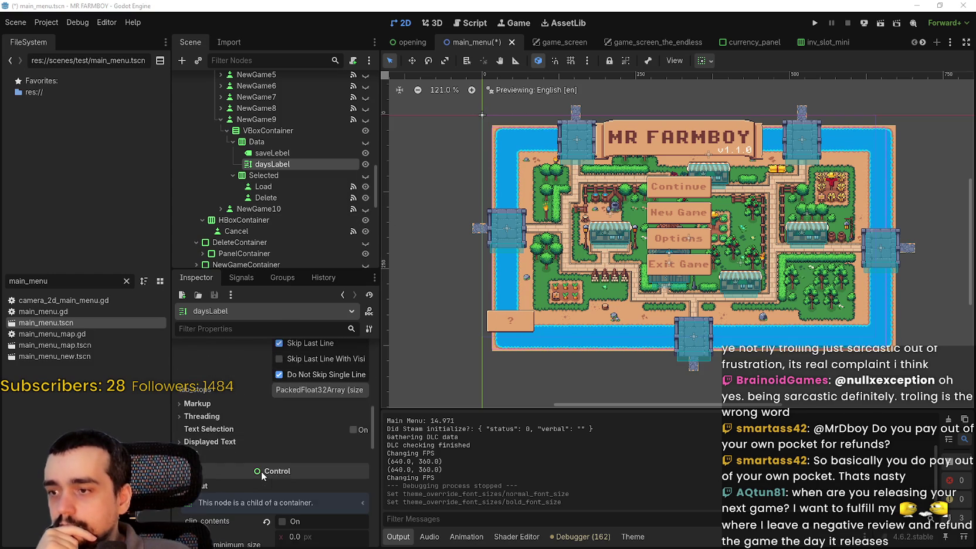
scroll(262, 470, "down", 8)
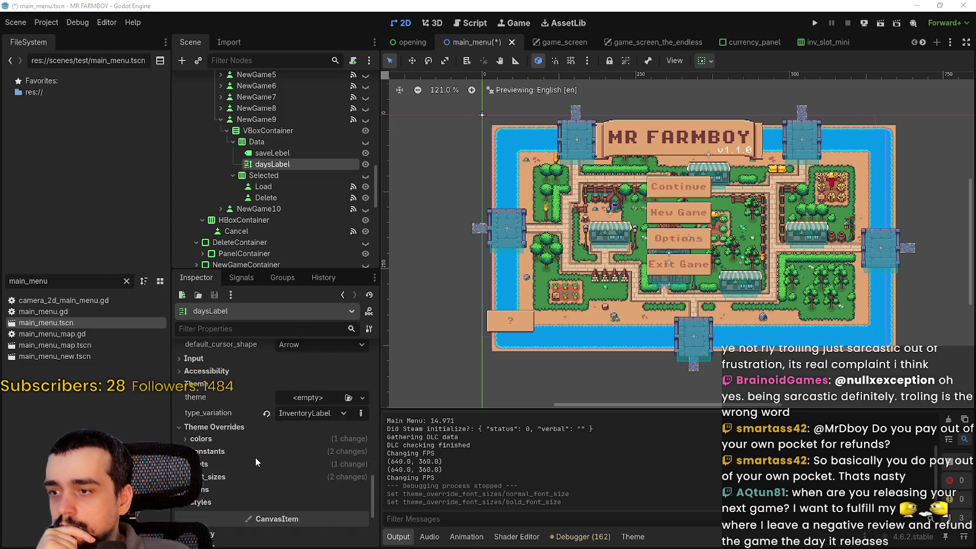
left_click(229, 450)
left_click(329, 467)
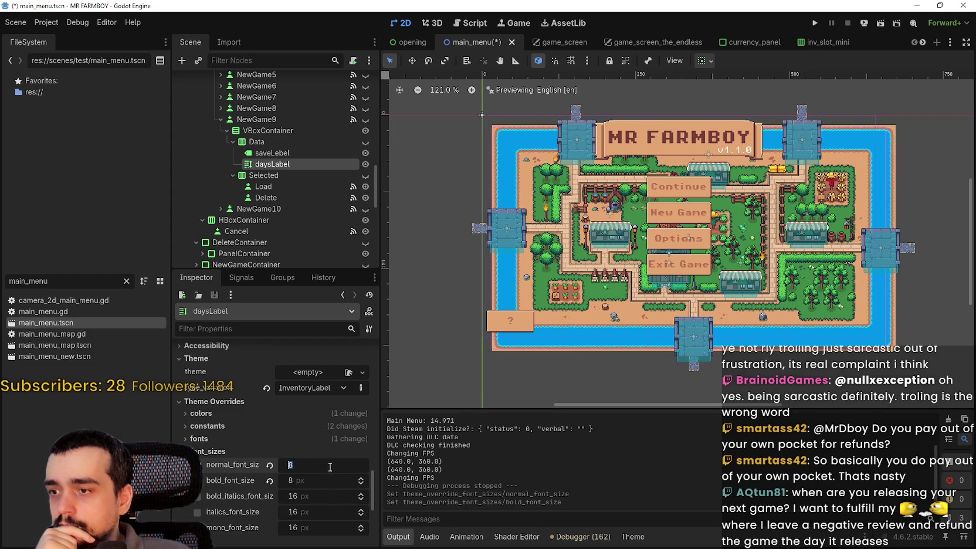
type("12")
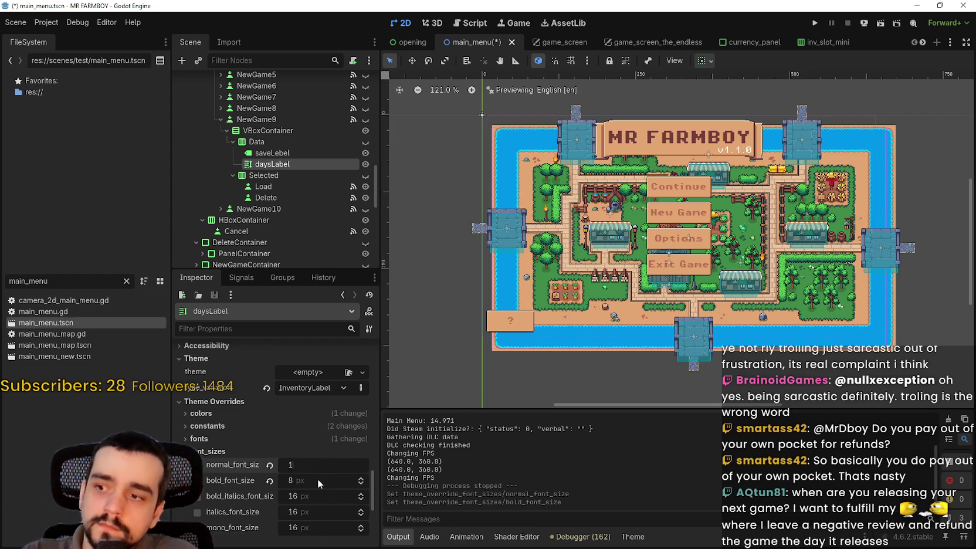
left_click(317, 478)
type("12")
key("Return")
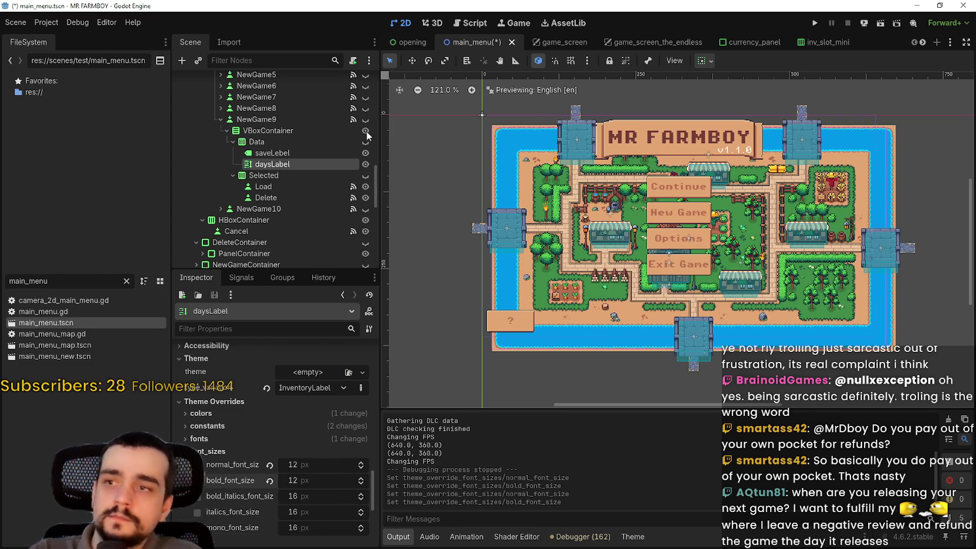
Collapse NewGame9, check NewGame8's daysLabel, then collapse NewGame8 again.
scroll(260, 189, "up", 3)
left_click(221, 166)
left_click(221, 155)
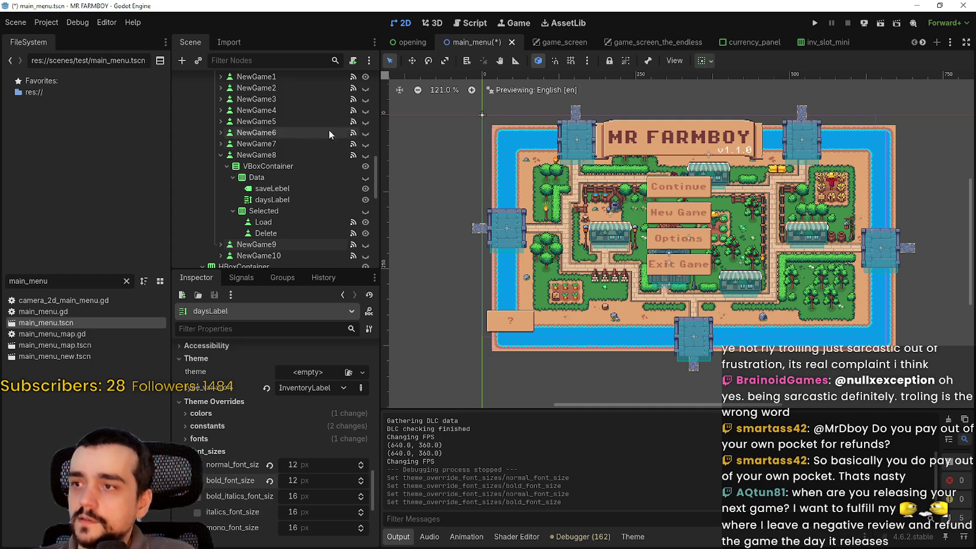
left_click(288, 202)
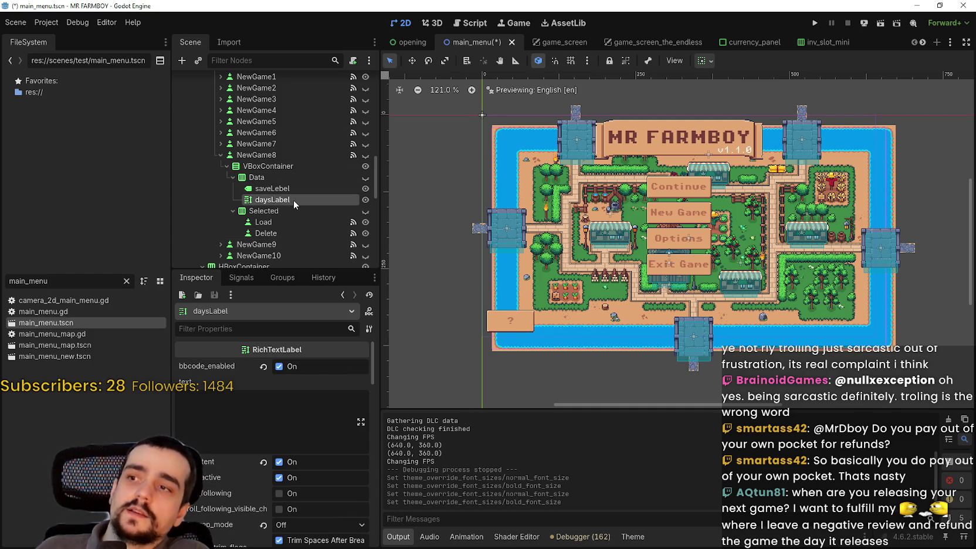
scroll(315, 381, "down", 5)
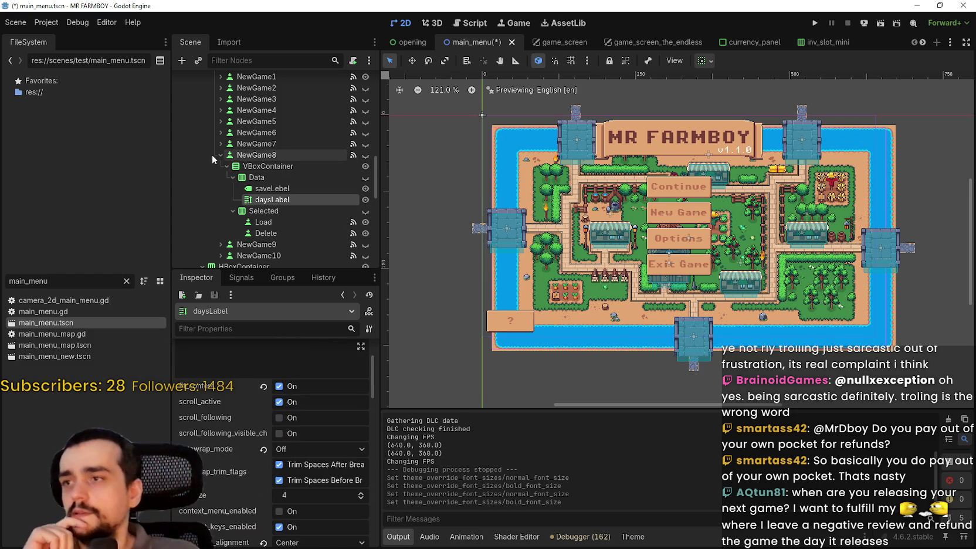
left_click(232, 177)
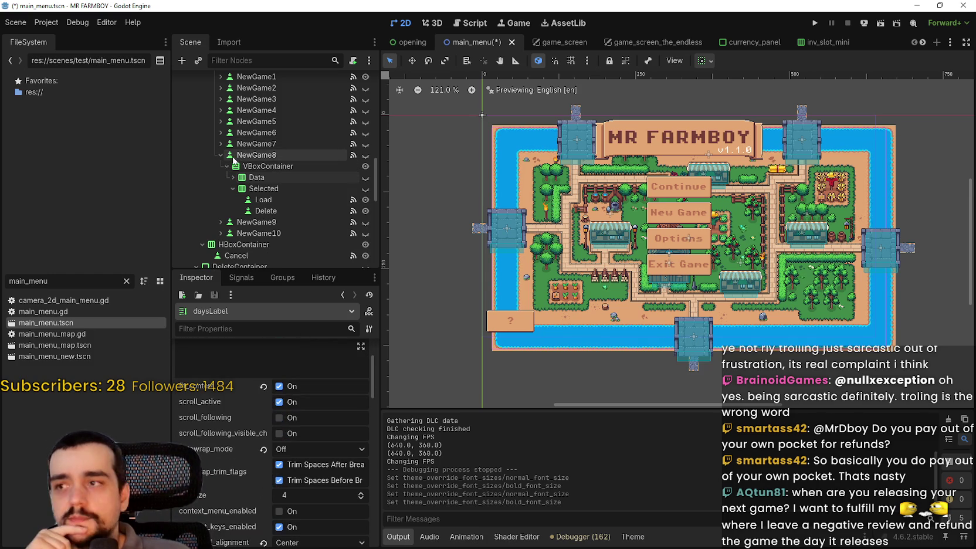
left_click(221, 144)
Raise NewGame7 daysLabel's normal and bold font sizes from 8 to 12, then collapse the slot.
left_click(271, 188)
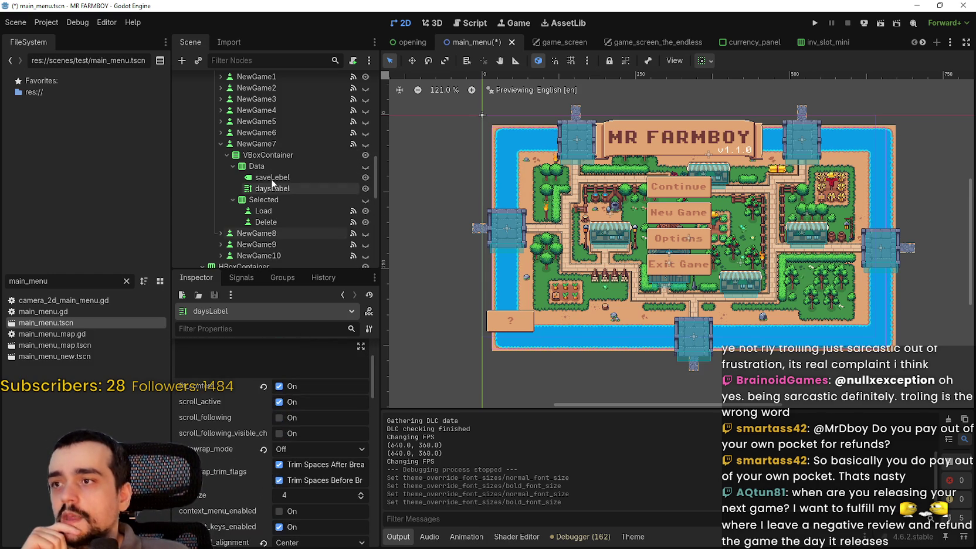
scroll(313, 463, "down", 10)
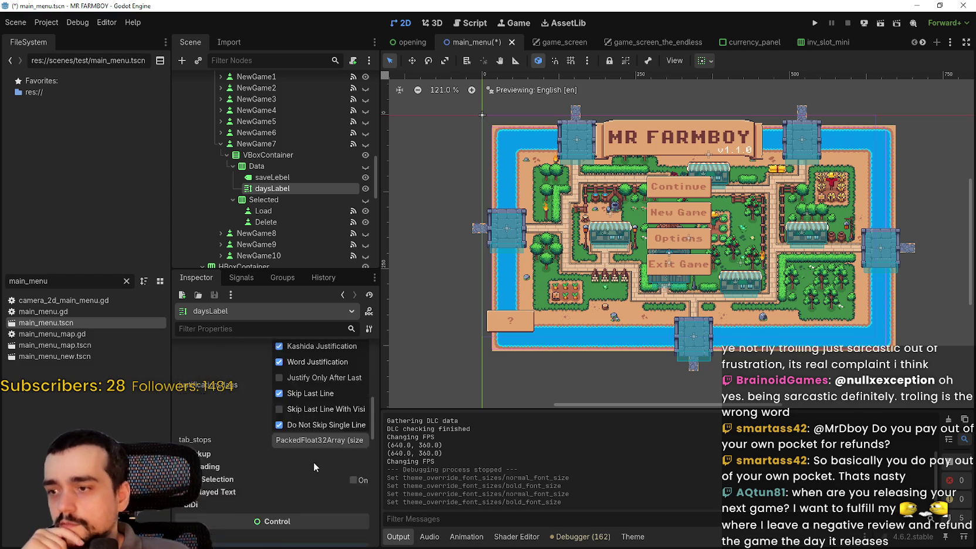
scroll(314, 453, "down", 6)
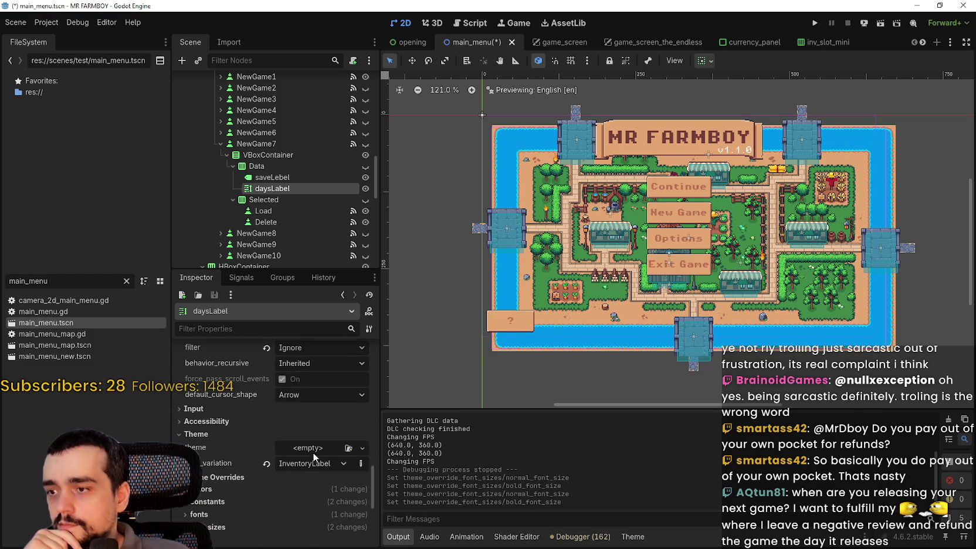
left_click(241, 524)
scroll(269, 493, "down", 3)
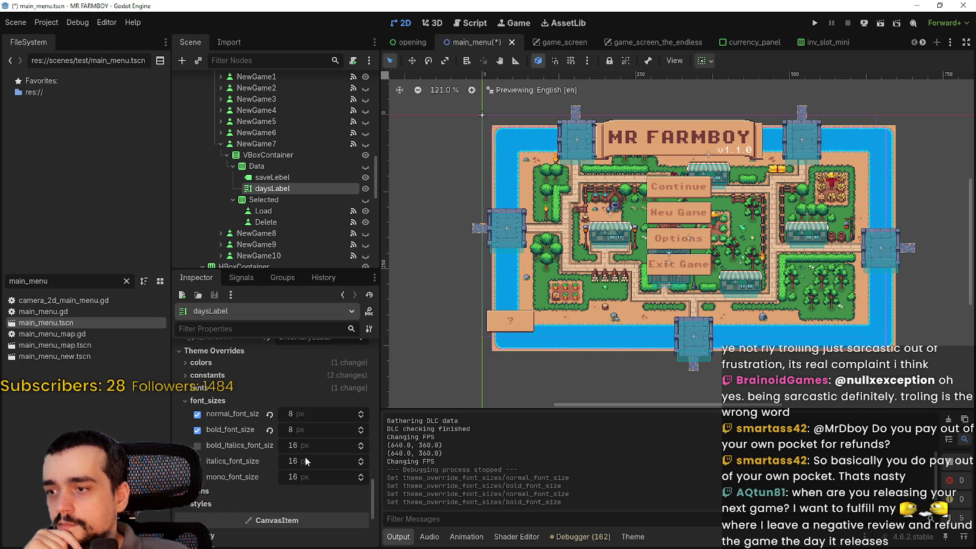
type("12")
left_click(315, 428)
key("Return")
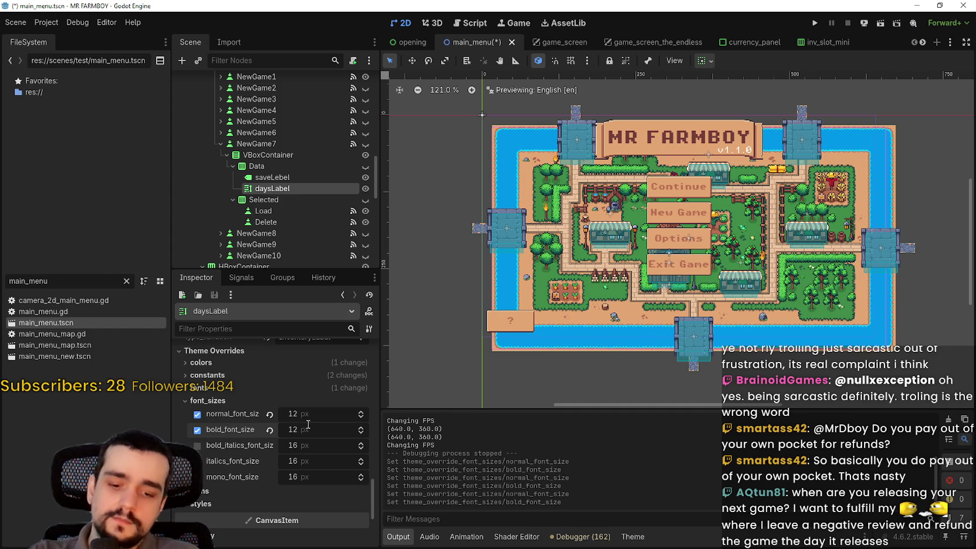
left_click(221, 144)
scroll(214, 163, "up", 1)
Set NewGame6 daysLabel's normal and bold font size overrides to 12.
left_click(220, 156)
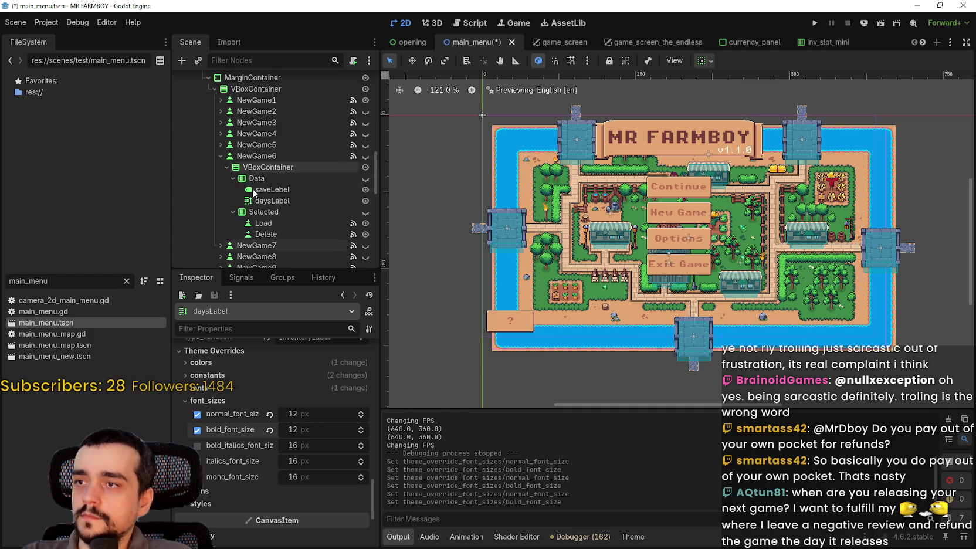
left_click(291, 199)
scroll(296, 446, "down", 10)
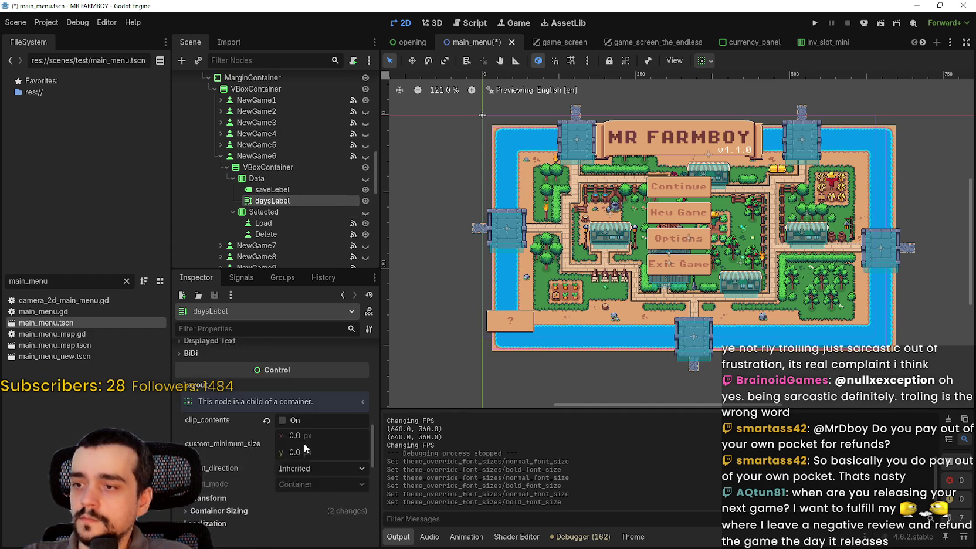
scroll(301, 444, "down", 8)
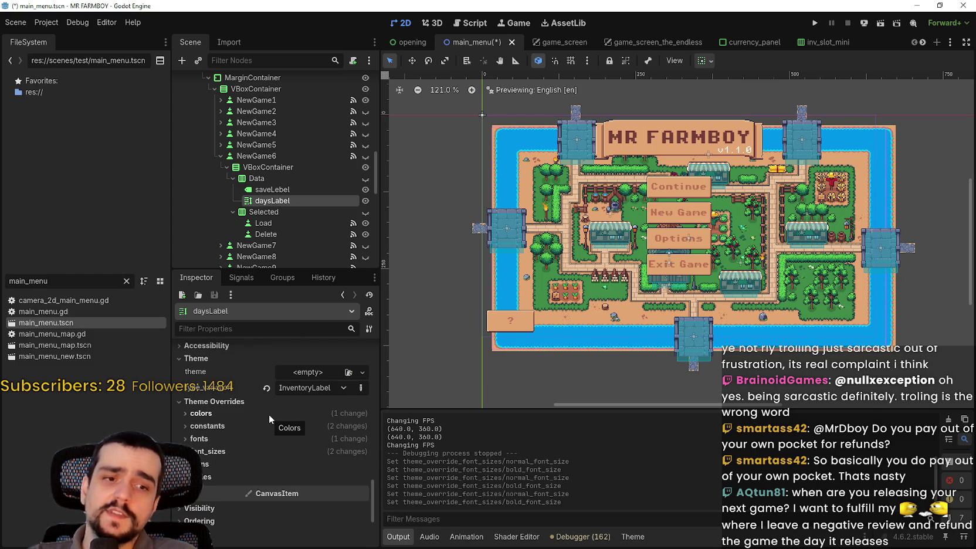
left_click(264, 453)
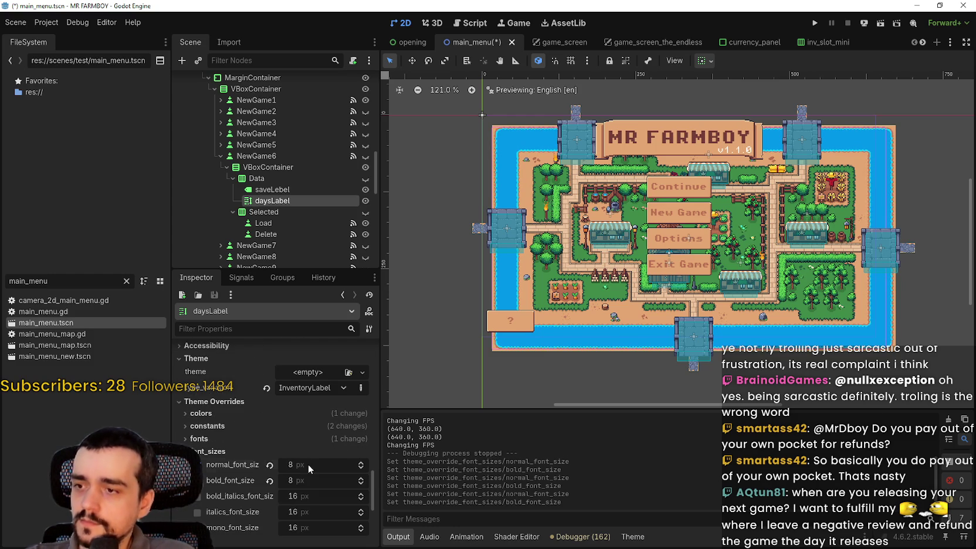
type("12")
key("Tab")
type("12")
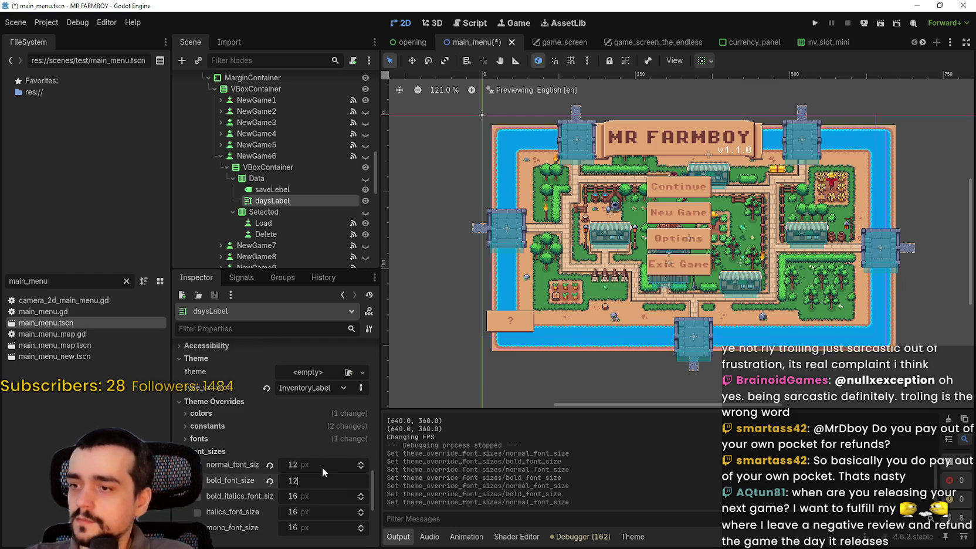
key("Return")
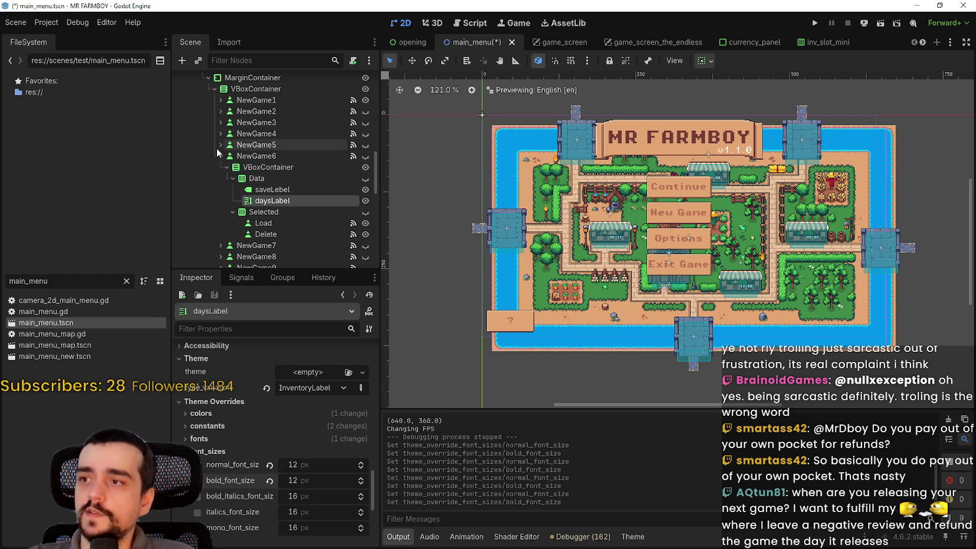
Collapse NewGame6 and expand the NewGame5 slot to reach its daysLabel.
left_click(221, 156)
left_click(220, 145)
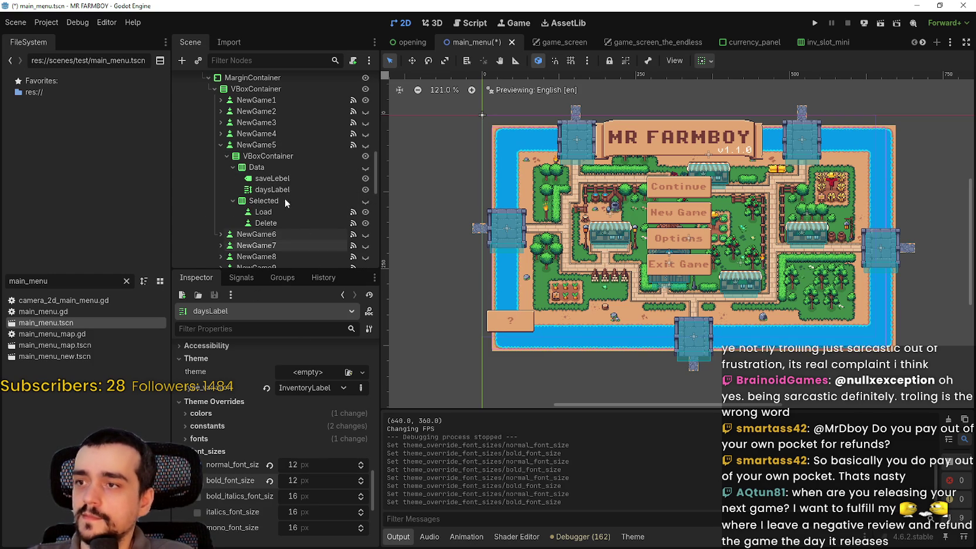
scroll(316, 469, "up", 10)
scroll(258, 472, "down", 3)
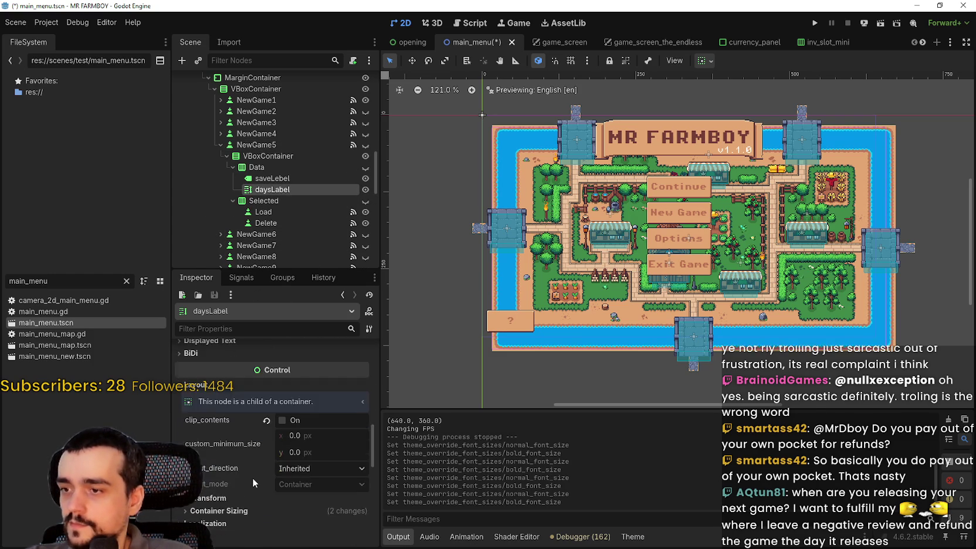
scroll(247, 463, "down", 5)
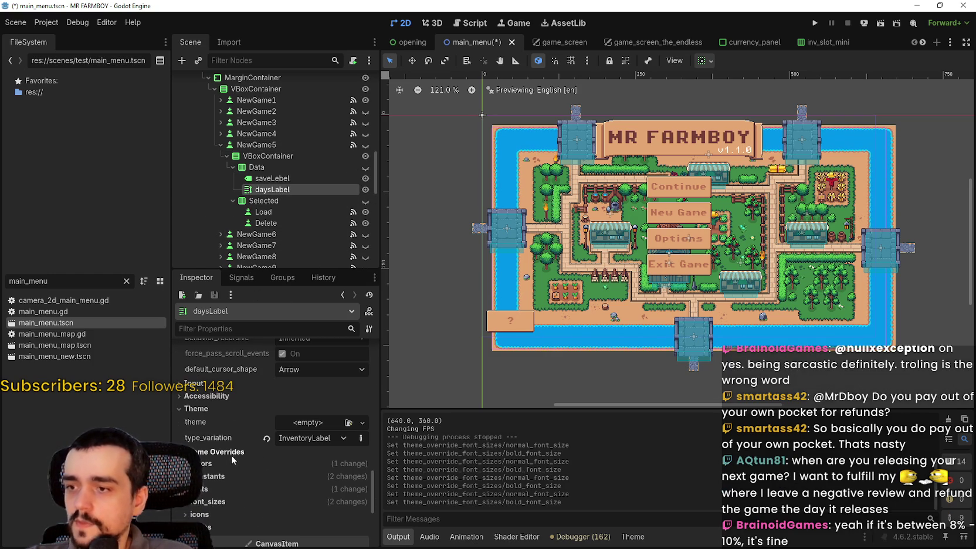
scroll(233, 484, "down", 2)
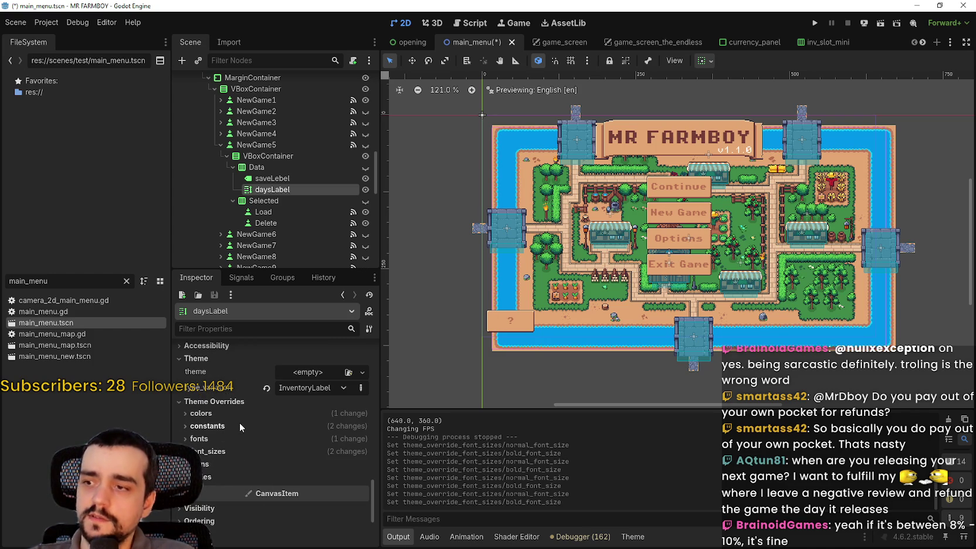
Set NewGame5 daysLabel's bold font size override to 12.
left_click(240, 414)
left_click(240, 412)
left_click(240, 423)
left_click(243, 425)
left_click(249, 442)
left_click(247, 442)
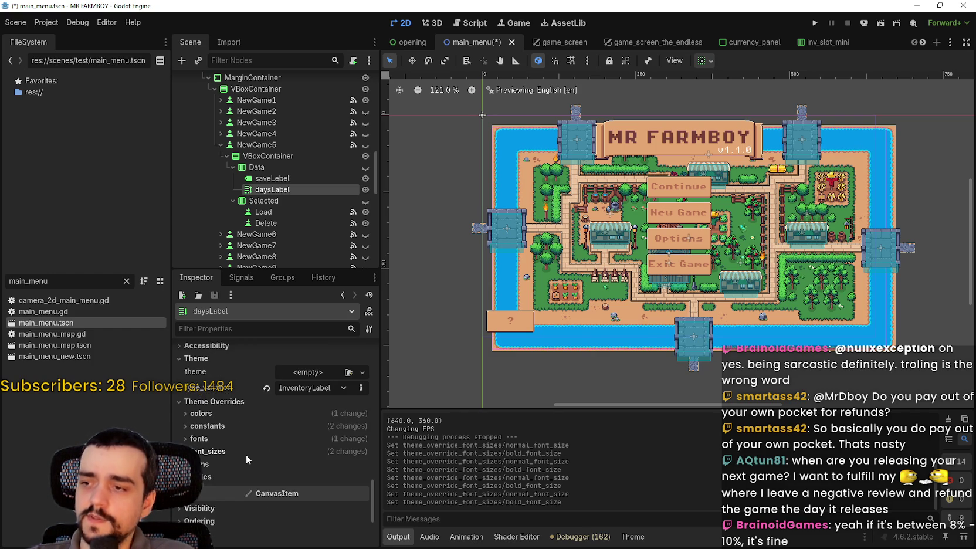
left_click(246, 453)
left_click(316, 479)
type("12")
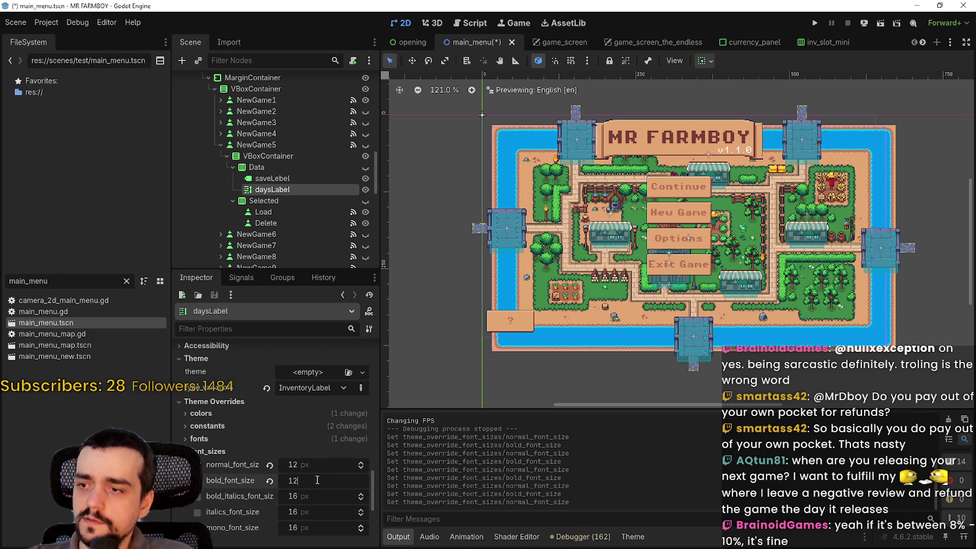
key("Return")
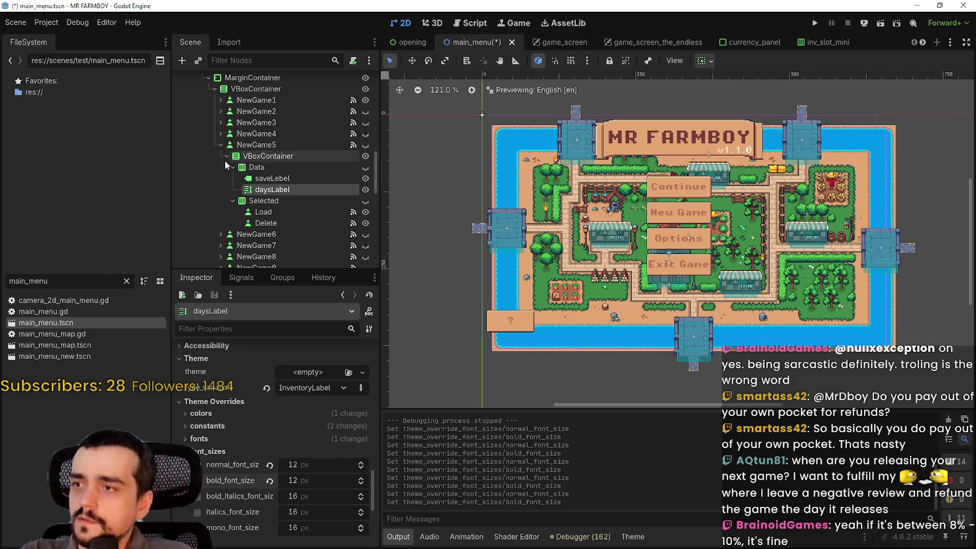
Switch from NewGame5 to the NewGame4 slot and give its daysLabel a 12 px bold font size.
left_click(225, 156)
left_click(220, 145)
left_click(221, 133)
left_click(226, 145)
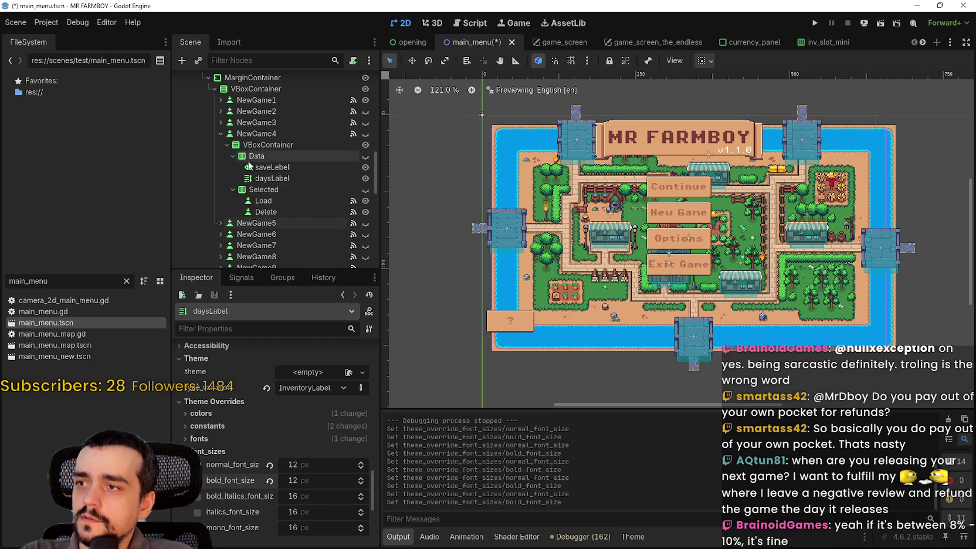
left_click(262, 178)
scroll(311, 473, "down", 10)
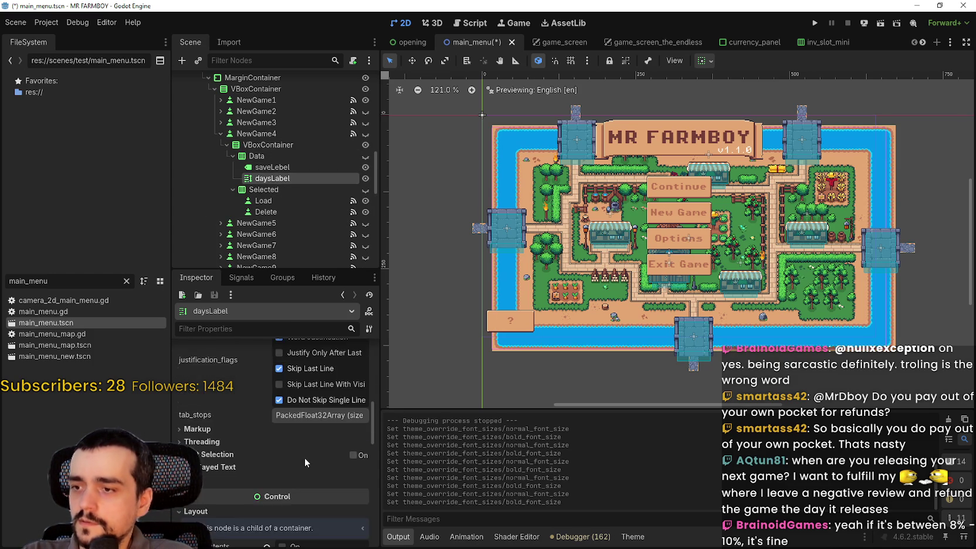
scroll(303, 457, "down", 4)
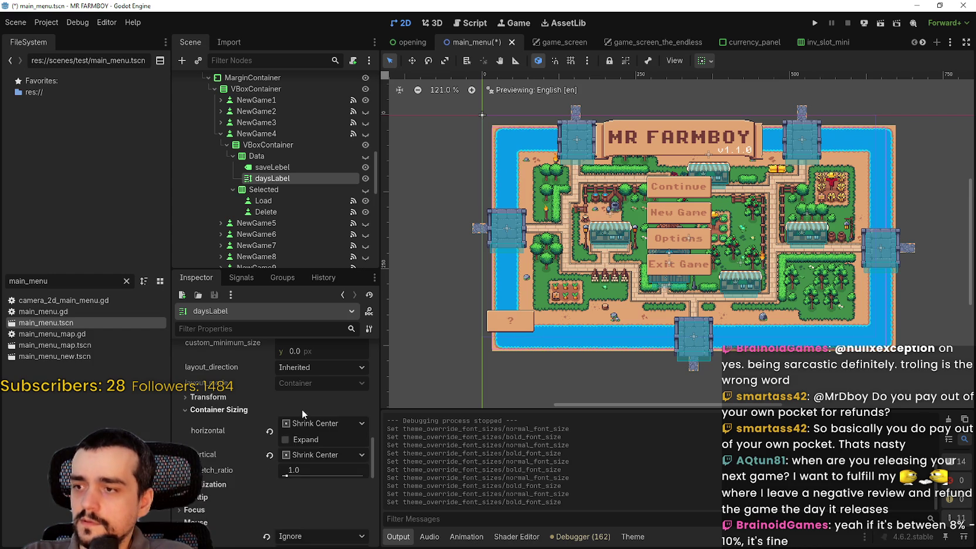
scroll(302, 490, "down", 4)
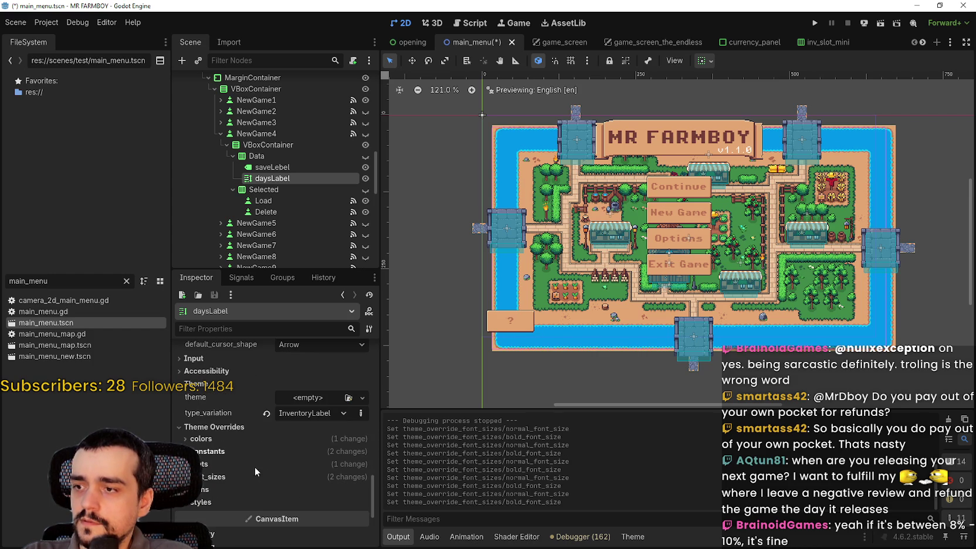
left_click(261, 476)
left_click(309, 479)
type("12")
key("Return")
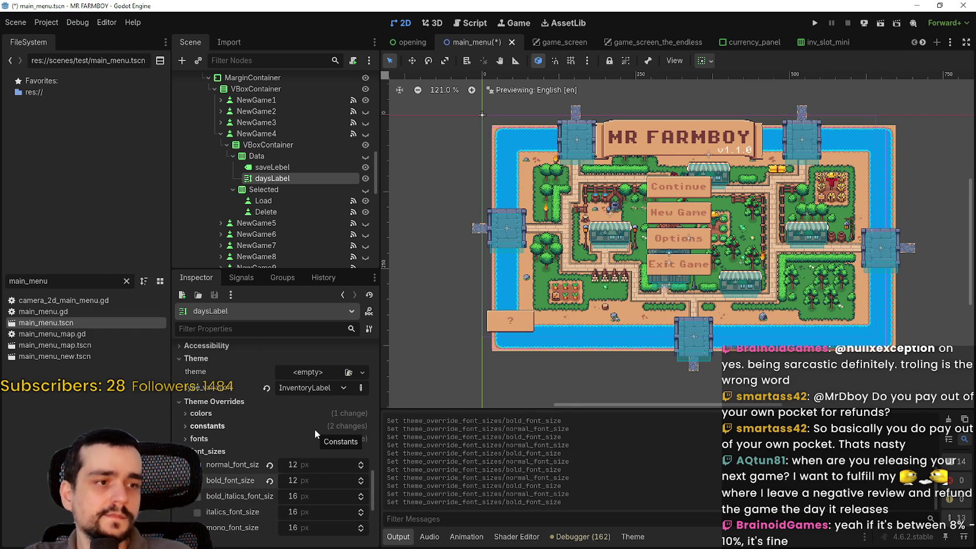
Inspect the daysLabel's text property in the Inspector.
scroll(297, 433, "up", 8)
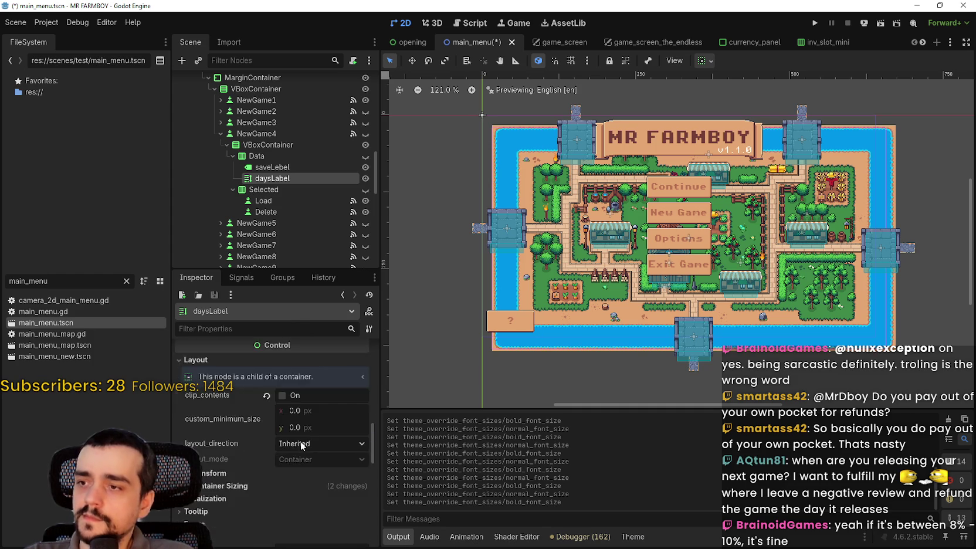
scroll(315, 429, "up", 1)
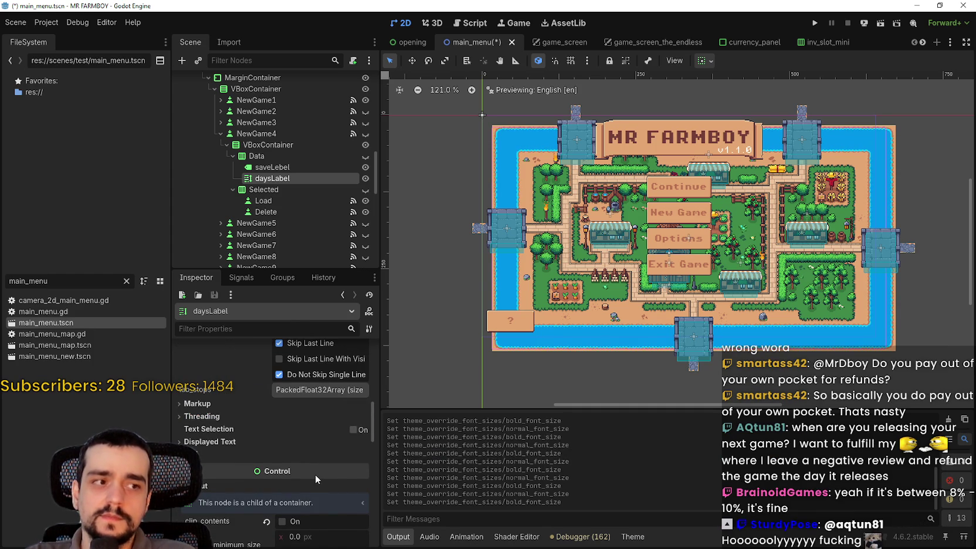
scroll(303, 433, "up", 5)
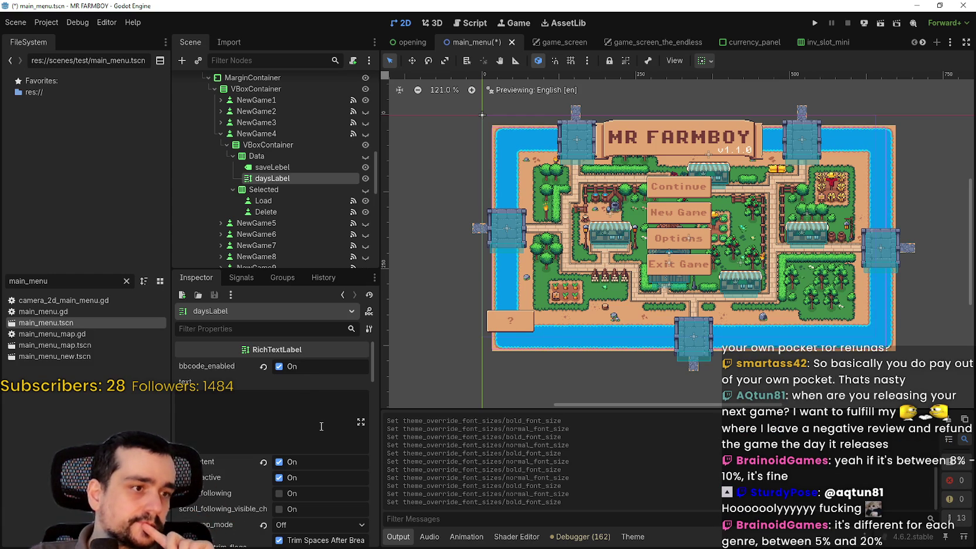
left_click(332, 419)
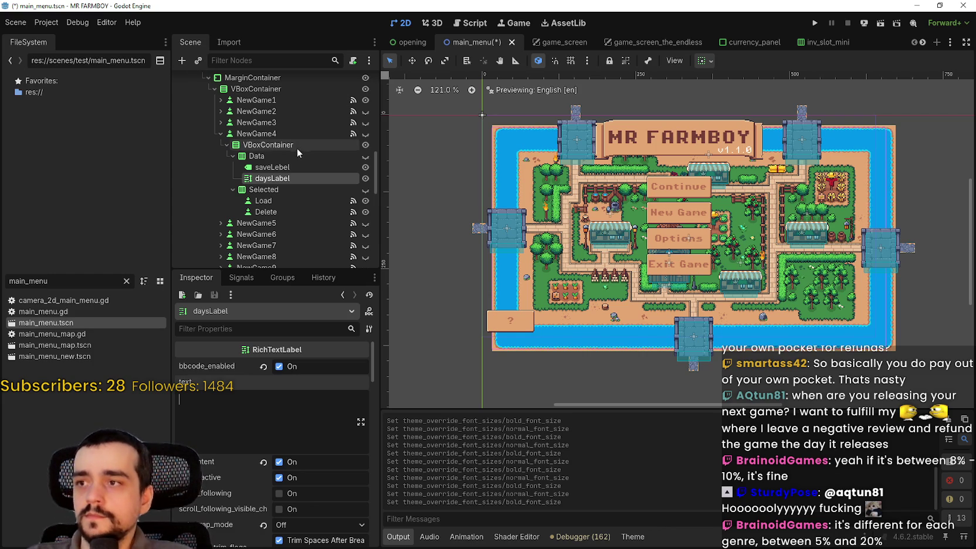
scroll(296, 493, "down", 15)
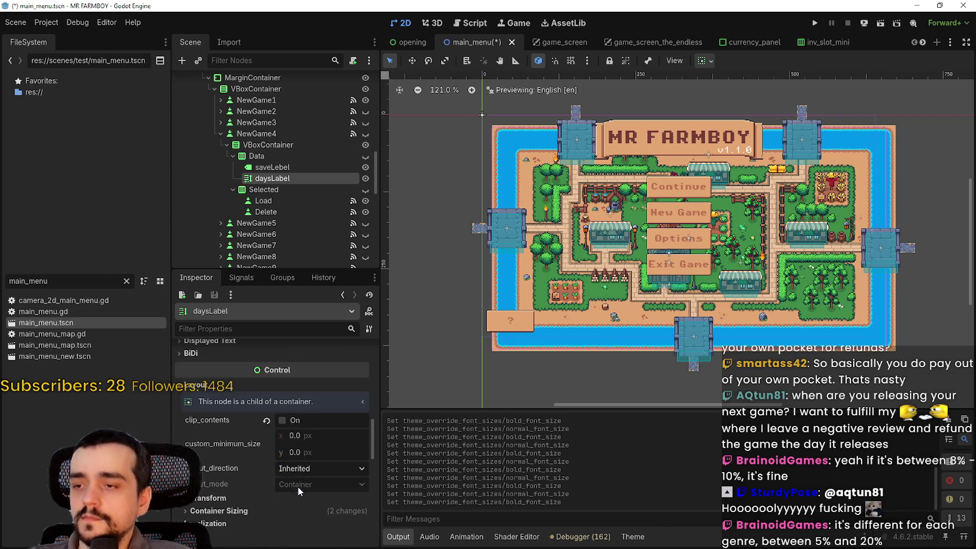
scroll(295, 493, "down", 5)
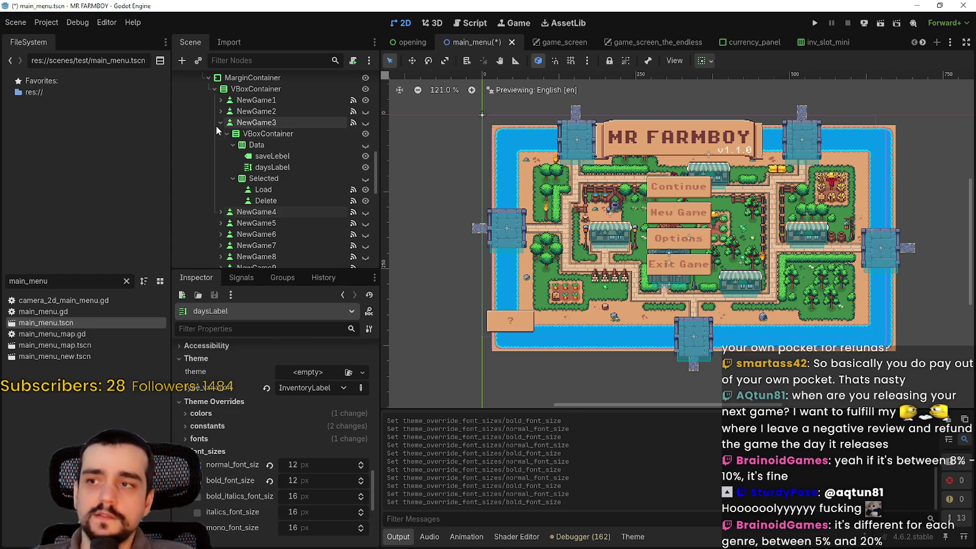
scroll(263, 197, "down", 2)
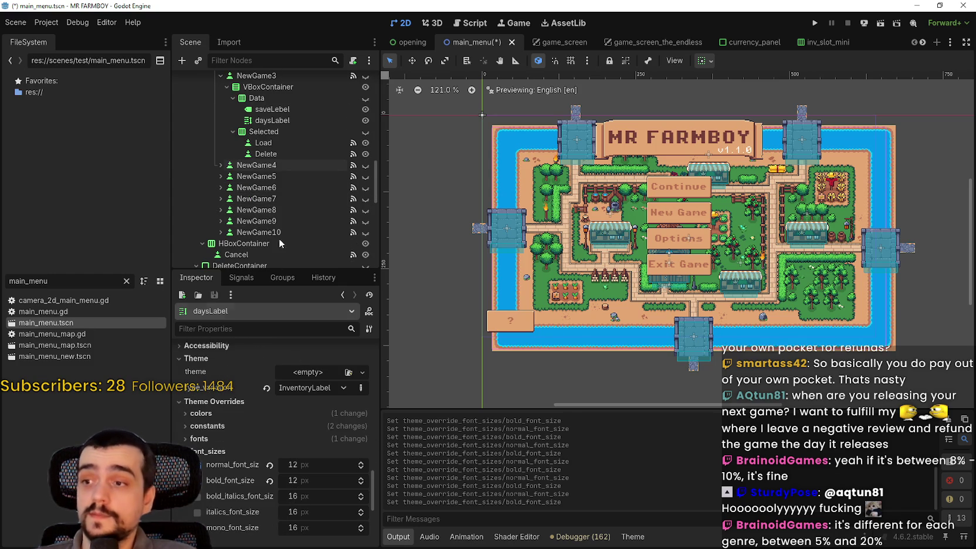
Set NewGame3 daysLabel's normal and bold font size overrides to 12.
left_click(270, 120)
scroll(294, 478, "up", 5)
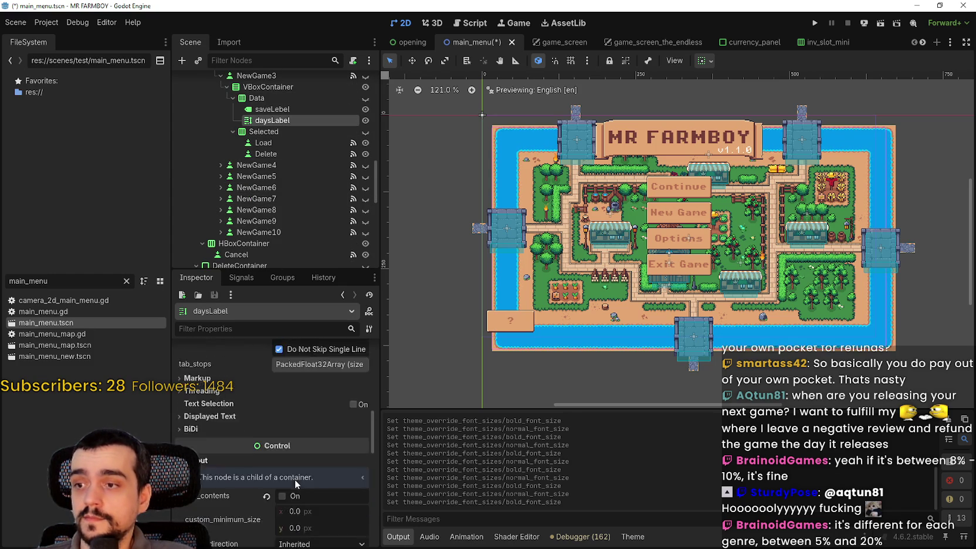
scroll(299, 467, "down", 5)
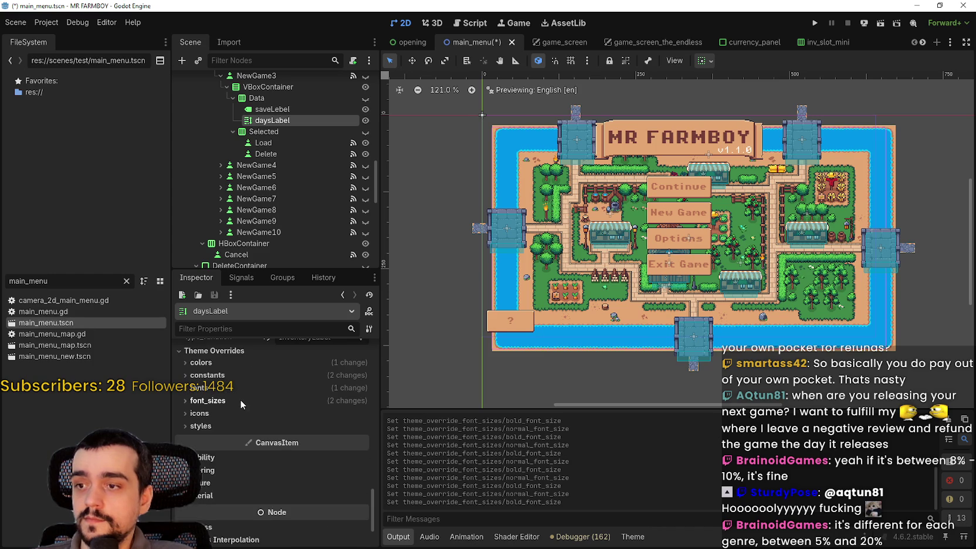
left_click(301, 416)
type("12")
left_click(309, 430)
type("12")
key("Return")
Collapse NewGame3, select the NewGame2 slot, and save the main_menu scene.
scroll(321, 410, "up", 2)
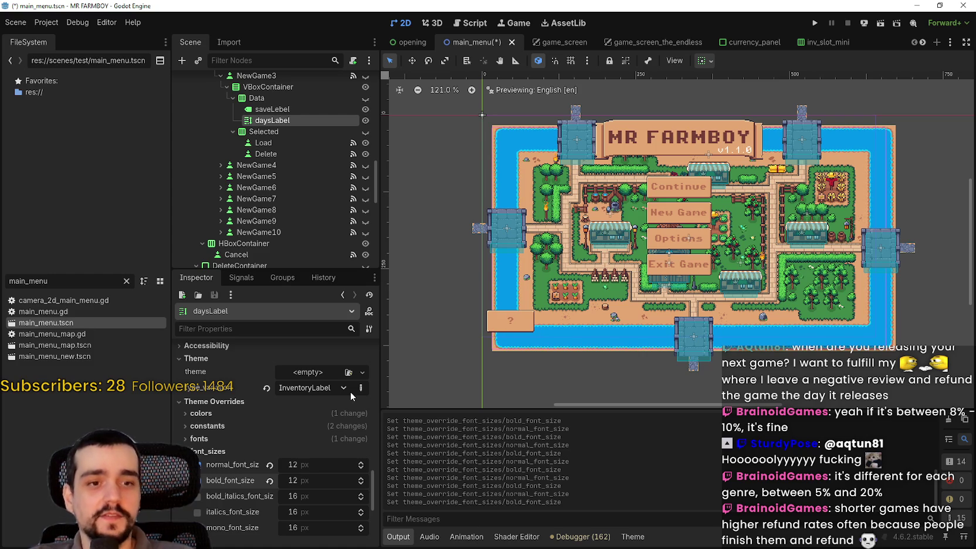
scroll(301, 406, "up", 3)
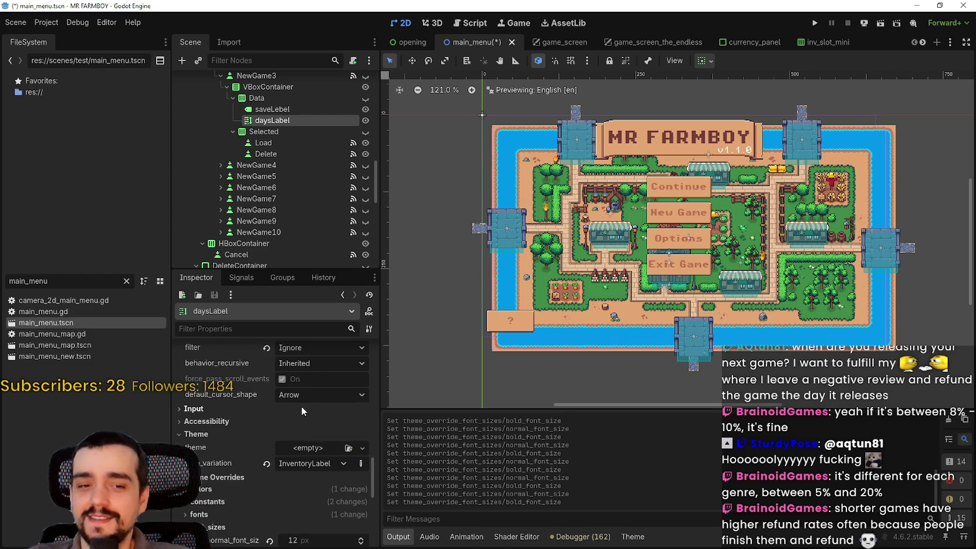
scroll(215, 125, "up", 4)
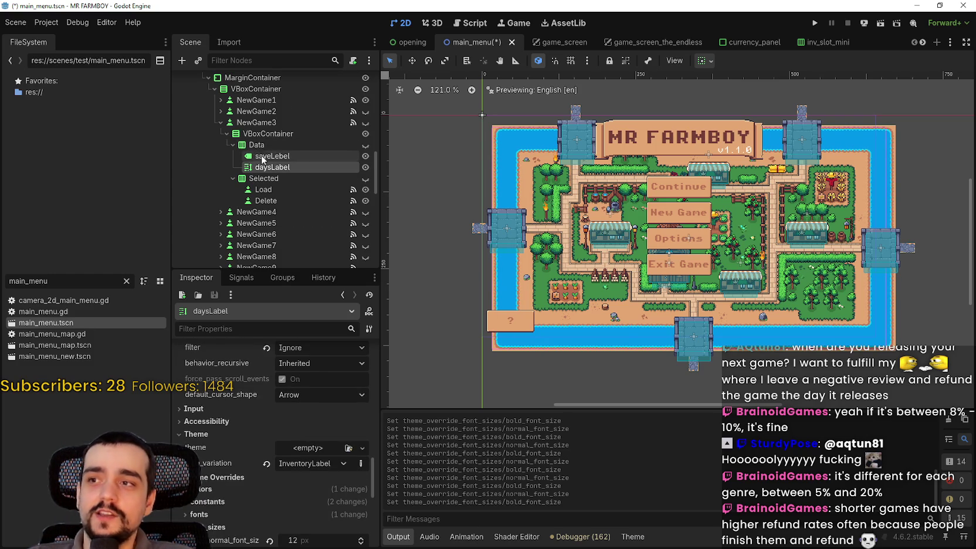
left_click(217, 123)
left_click(220, 111)
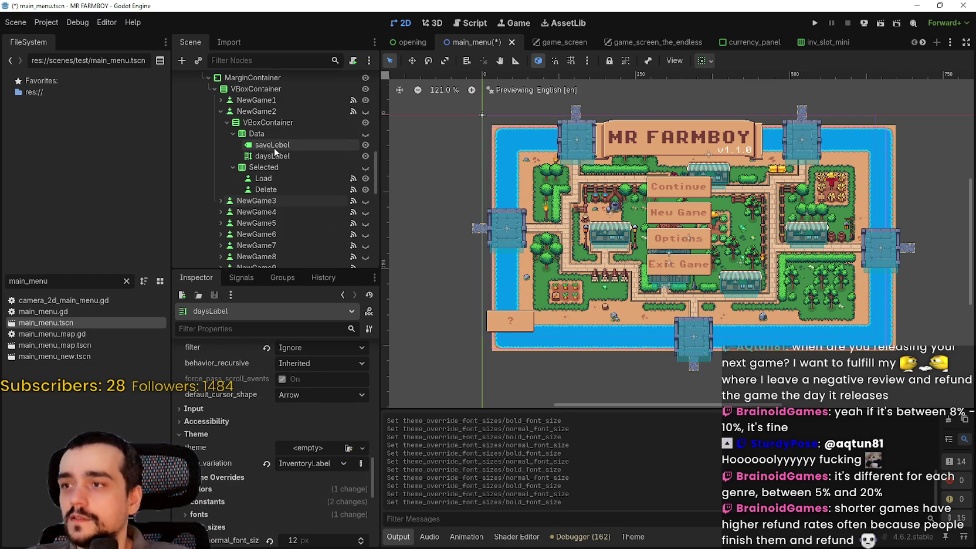
scroll(291, 488, "down", 7)
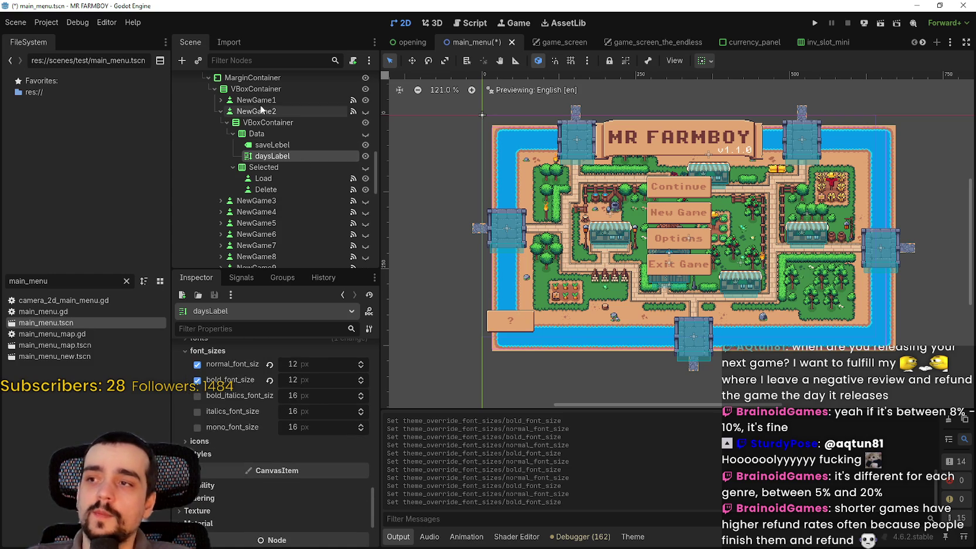
left_click(227, 122)
left_click(221, 111)
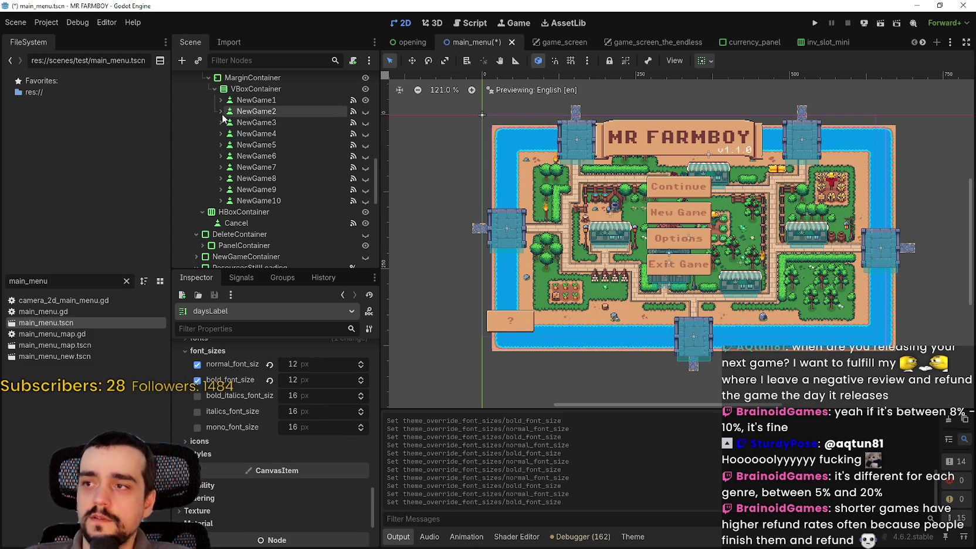
left_click(291, 111)
key("ctrl+s")
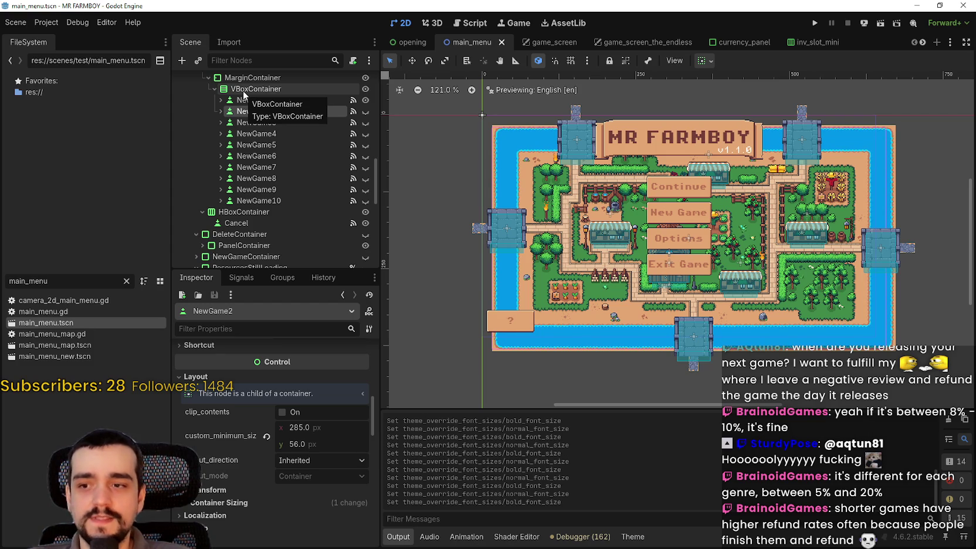
Select the NewGame3 slot and run the project to test the MR FARMBOY menu.
scroll(246, 129, "up", 2)
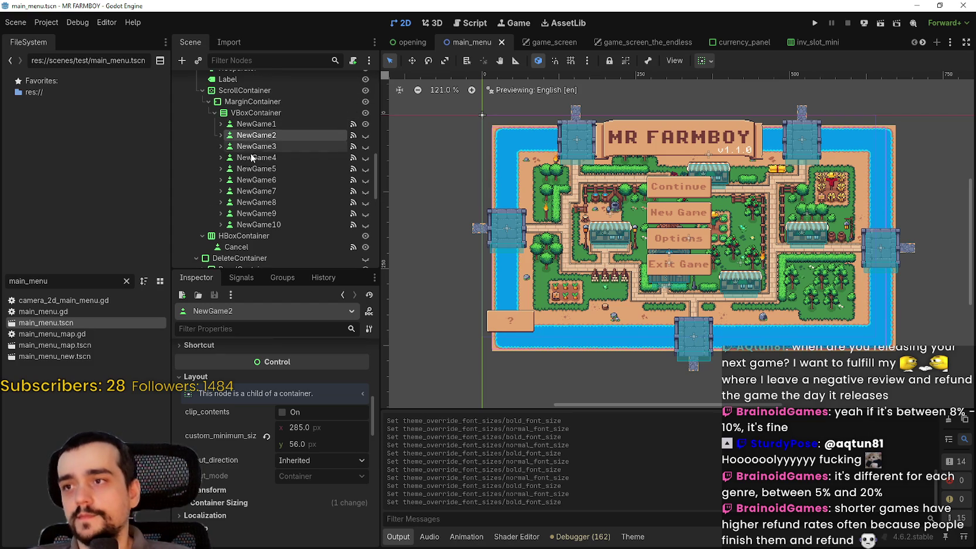
left_click(296, 147)
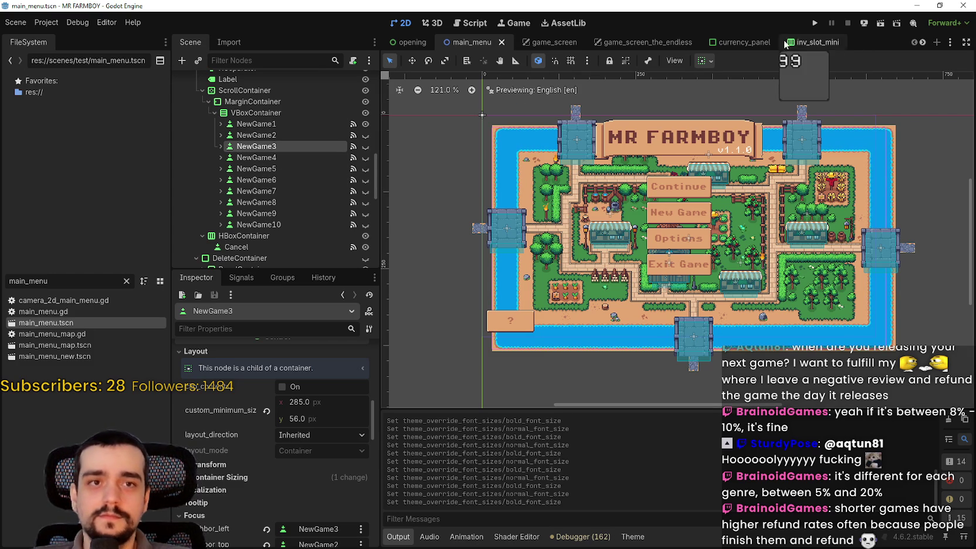
left_click(815, 24)
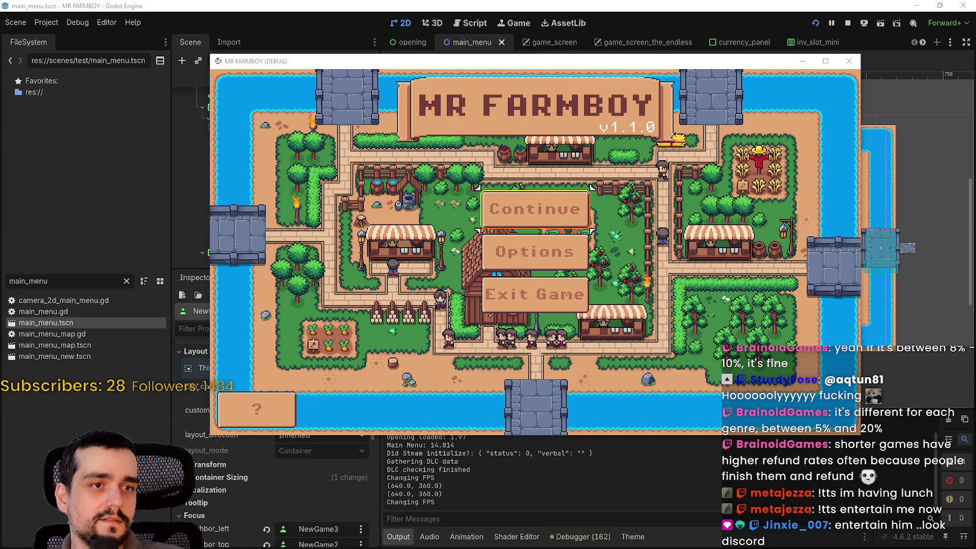
Switch to Discord, move its window aside, and play the shared video.
key("alt+Tab")
left_click_drag(394, 88, 337, 10)
left_click(484, 278)
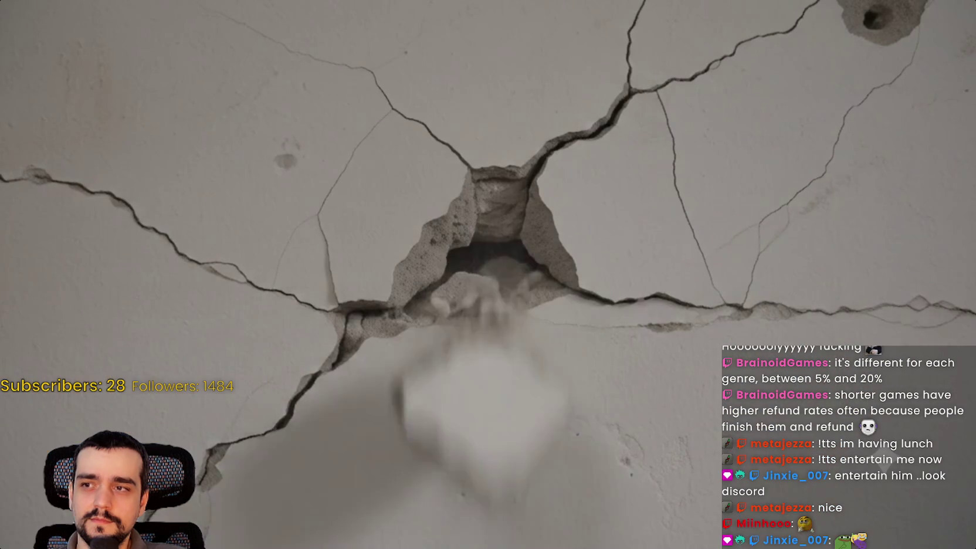
Replay the video clip and rewind it to an earlier frame.
key("space")
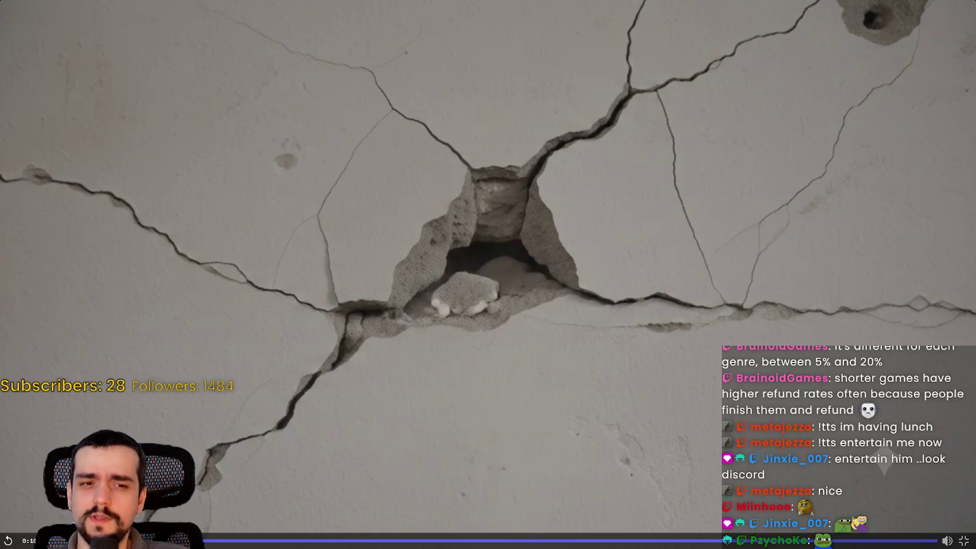
key("space")
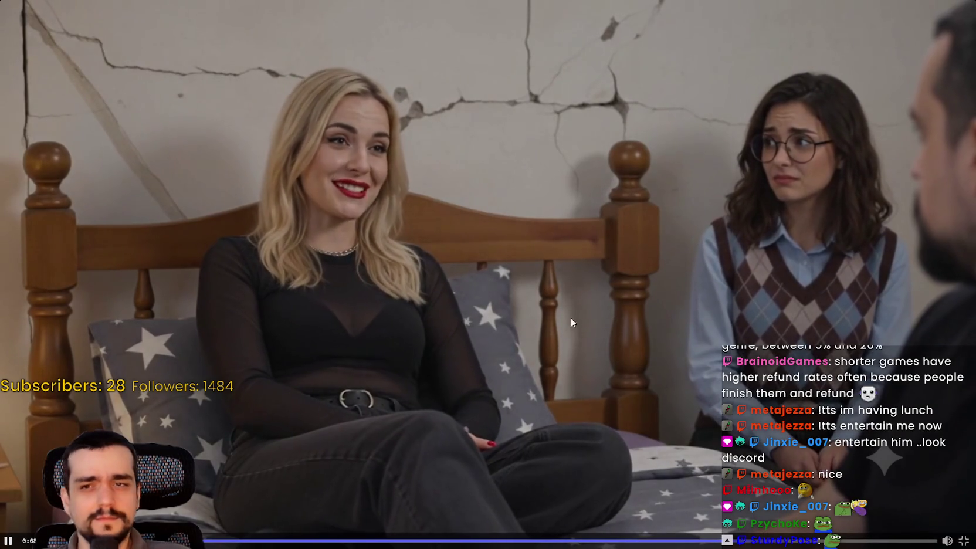
left_click(332, 540)
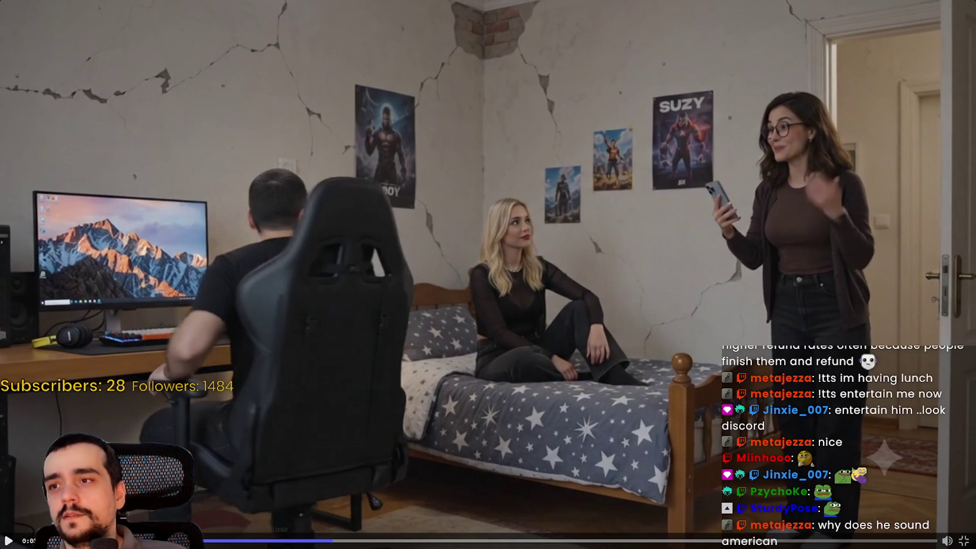
left_click(299, 541)
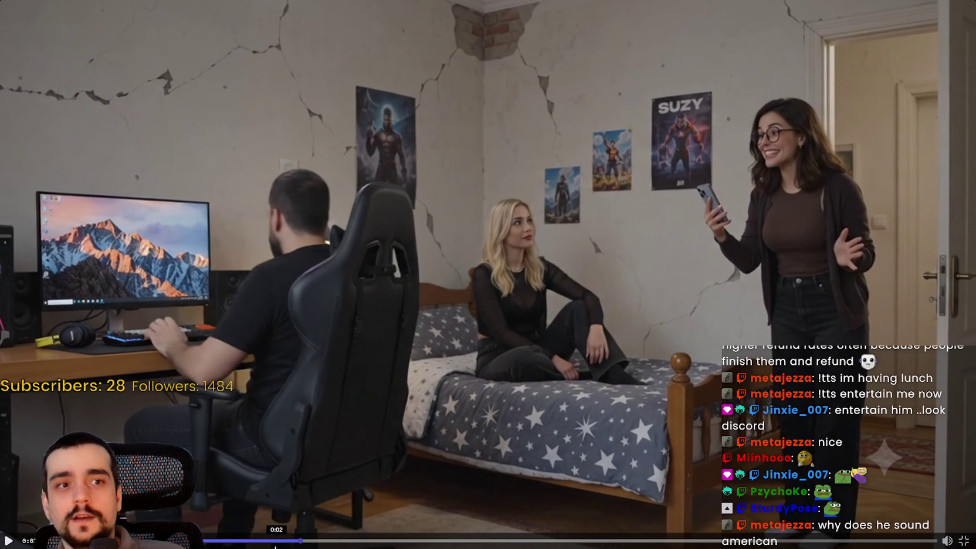
left_click(275, 540)
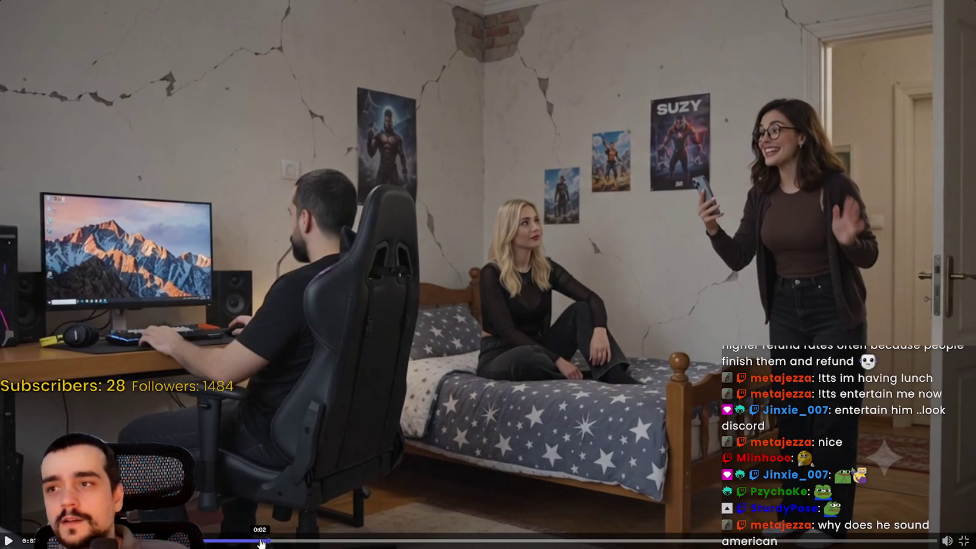
left_click(283, 540)
Resume the video and snip the frame showing the poster-covered bedroom wall.
key("space")
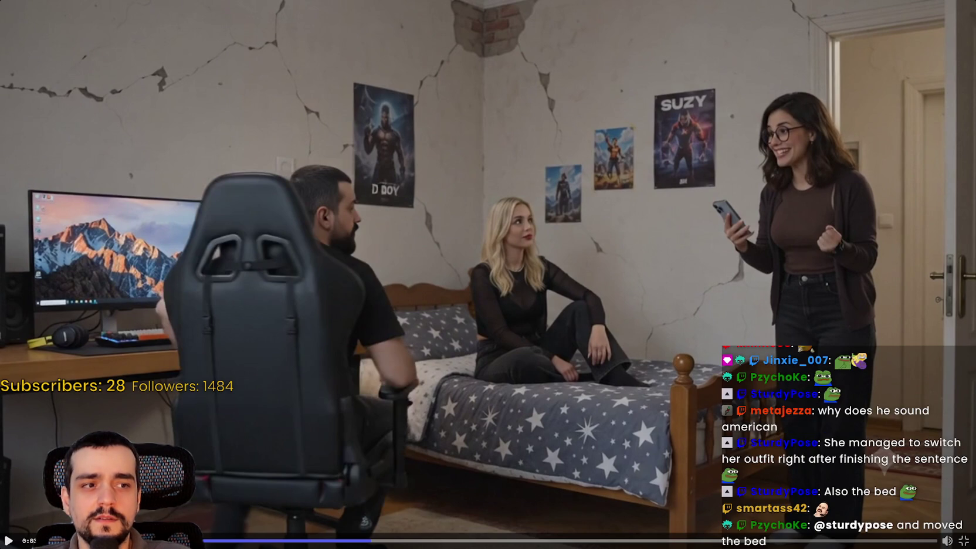
key("super+shift+s")
mouse_move(763, 63)
left_mouse_down()
mouse_move(427, 267)
mouse_move(346, 285)
mouse_move(332, 270)
mouse_move(339, 263)
left_mouse_up()
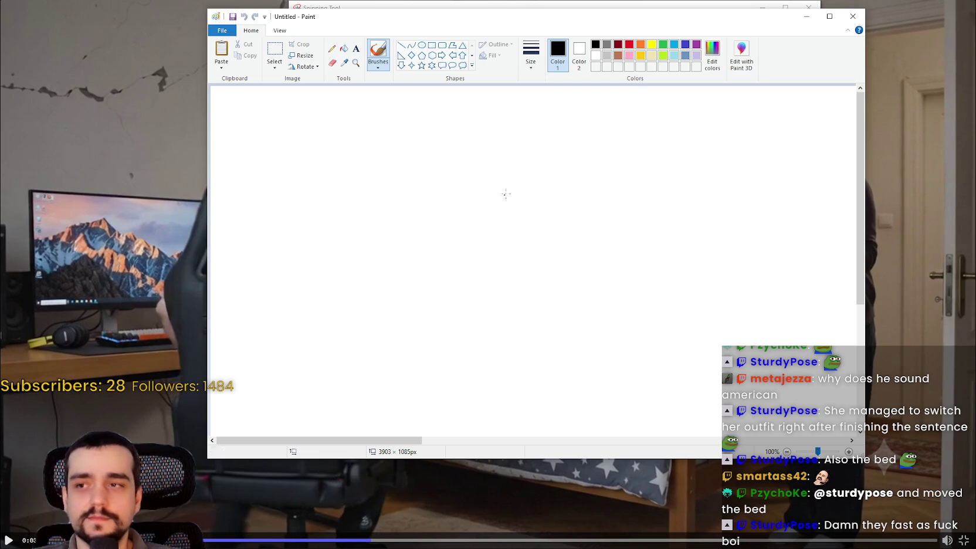
Paste the snip into Paint and zoom in to 500% on the D BOY poster.
key("ctrl+v")
left_click(212, 235)
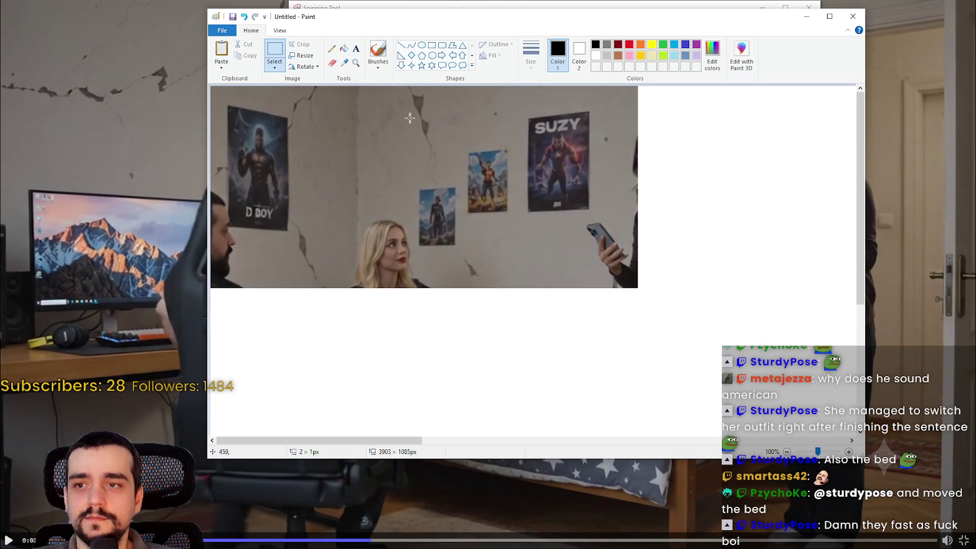
left_click(280, 30)
left_click(215, 50)
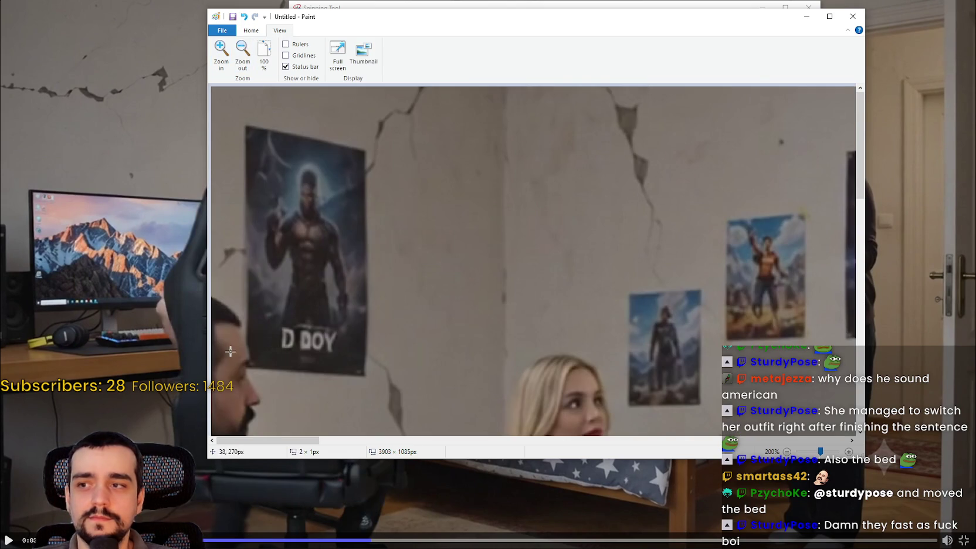
left_click(221, 48)
left_click(221, 48)
left_click(220, 48)
Pan around the posters at 500% zoom to examine them close-up.
mouse_move(857, 453)
left_mouse_down()
mouse_move(857, 472)
mouse_move(786, 545)
left_mouse_up()
scroll(601, 209, "down", 2)
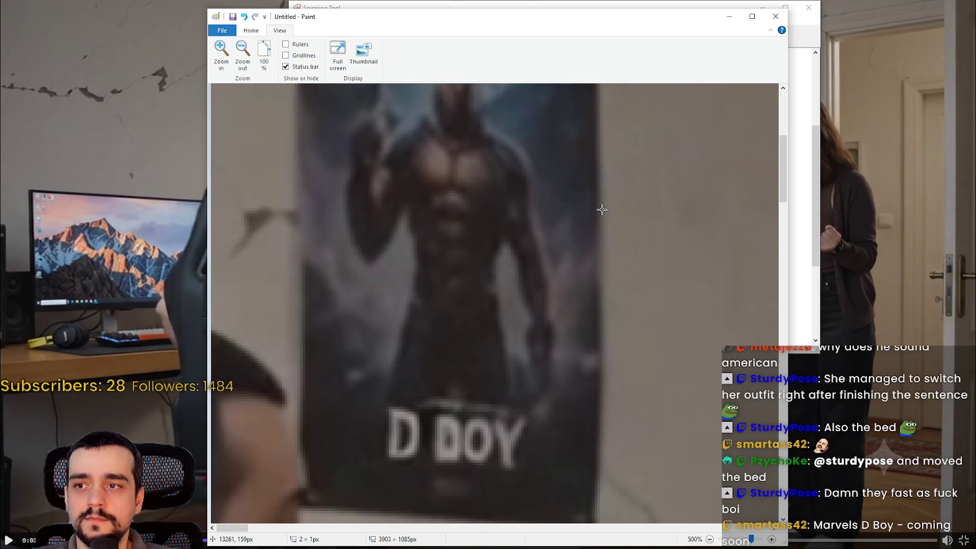
left_click_drag(335, 18, 367, 12)
scroll(490, 328, "up", 2)
scroll(491, 383, "down", 2)
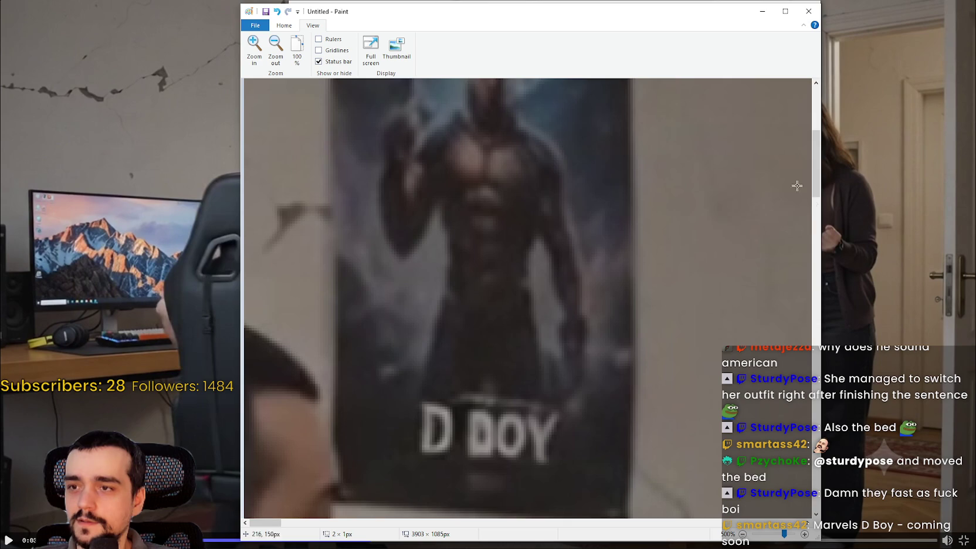
scroll(807, 150, "up", 2)
scroll(805, 165, "down", 2)
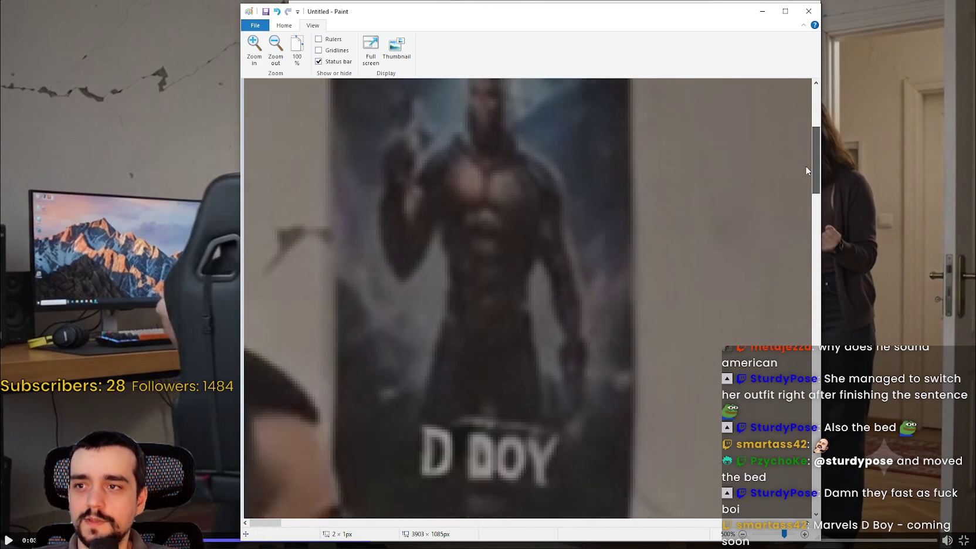
scroll(619, 105, "up", 1)
Zoom out slightly to see the whole poster and keep panning across the snip.
left_click(277, 42)
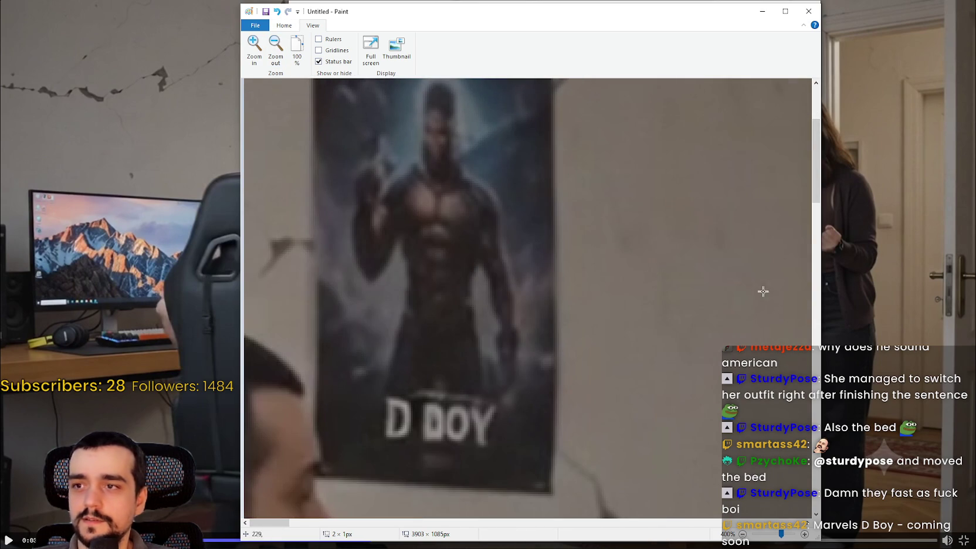
scroll(816, 164, "up", 1)
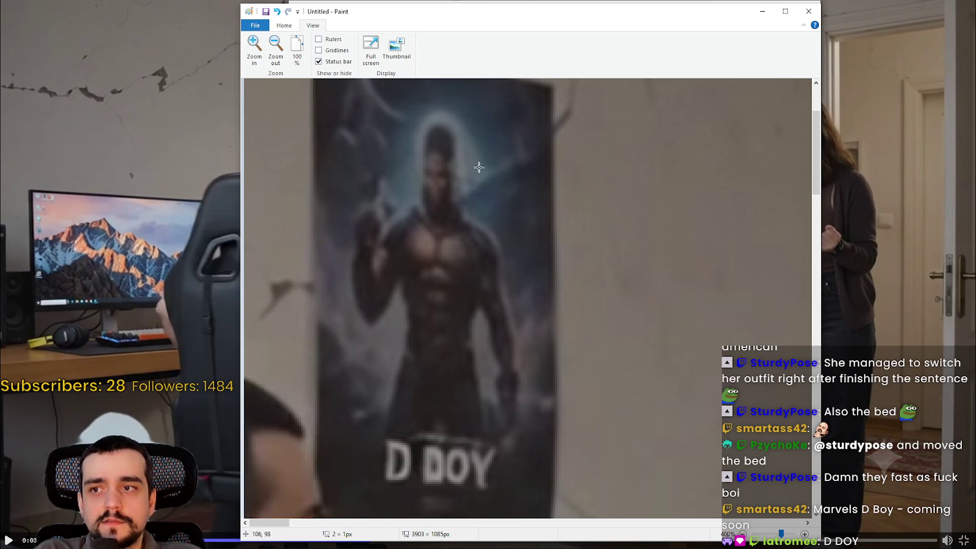
left_click_drag(287, 523, 364, 522)
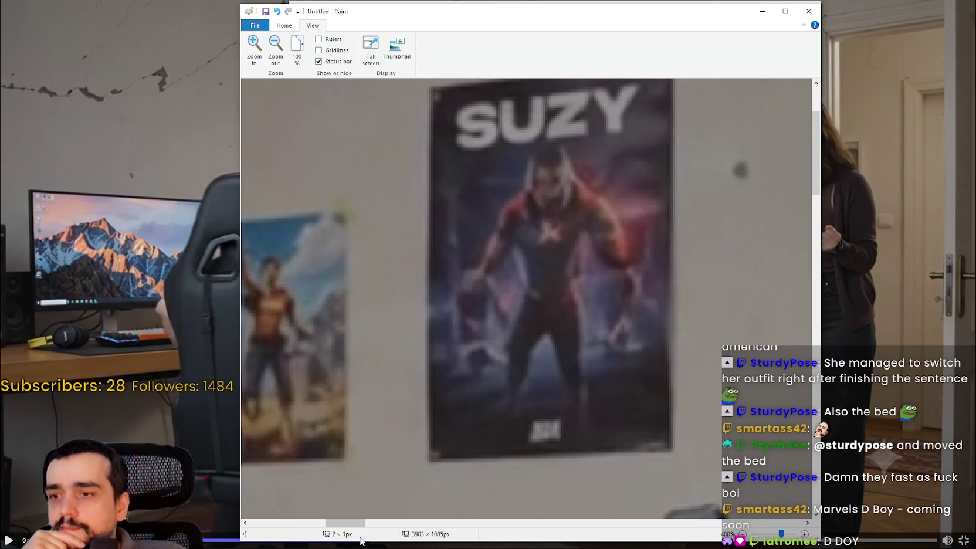
mouse_move(338, 526)
left_mouse_down()
mouse_move(347, 524)
mouse_move(317, 521)
left_mouse_up()
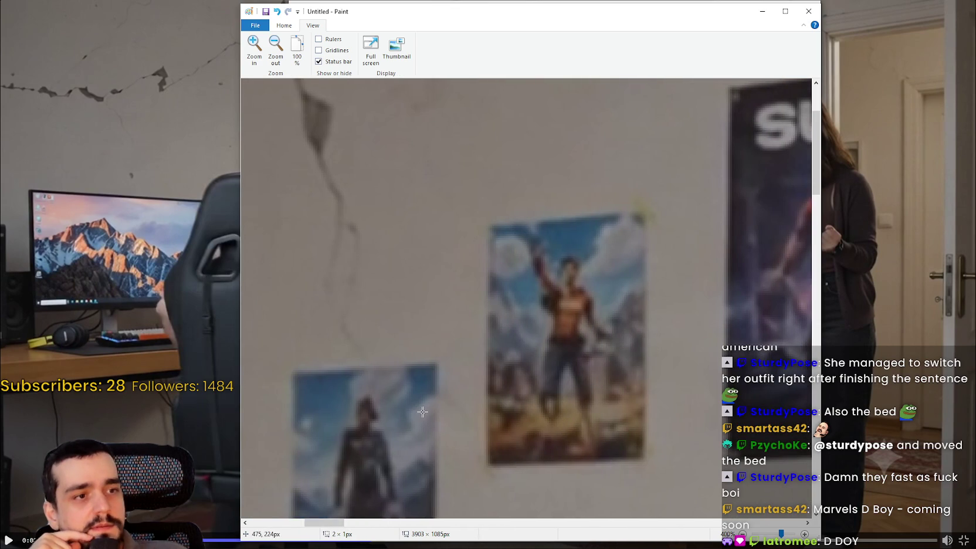
scroll(422, 412, "down", 3)
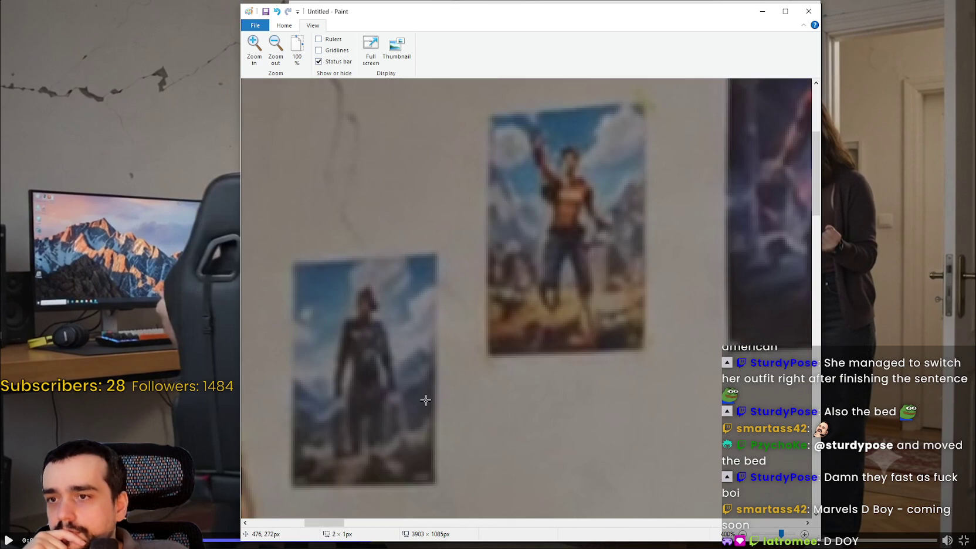
scroll(425, 400, "down", 3)
scroll(425, 400, "up", 3)
scroll(425, 400, "up", 3)
left_click_drag(344, 526, 371, 524)
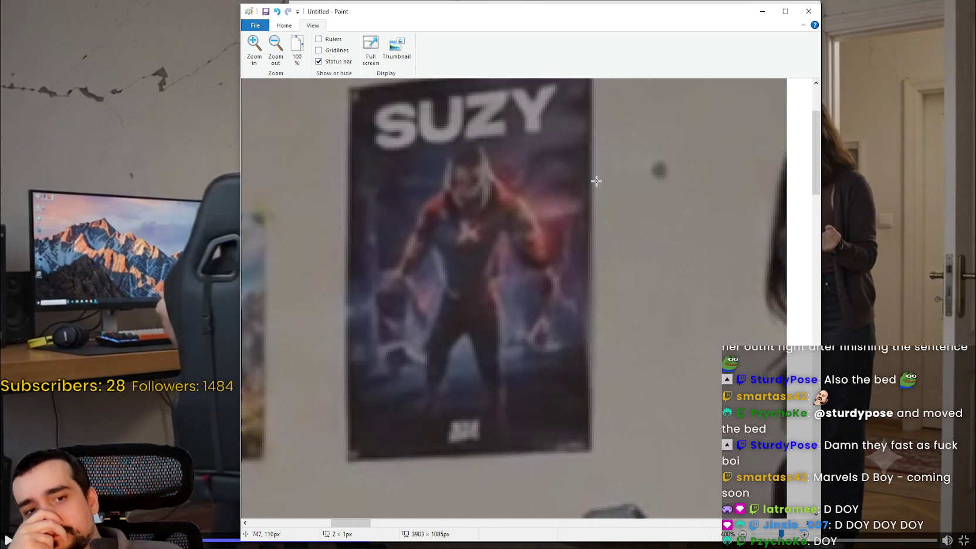
Close Paint and the Snipping Tool without saving, then resume the video.
left_click(808, 11)
left_click(548, 279)
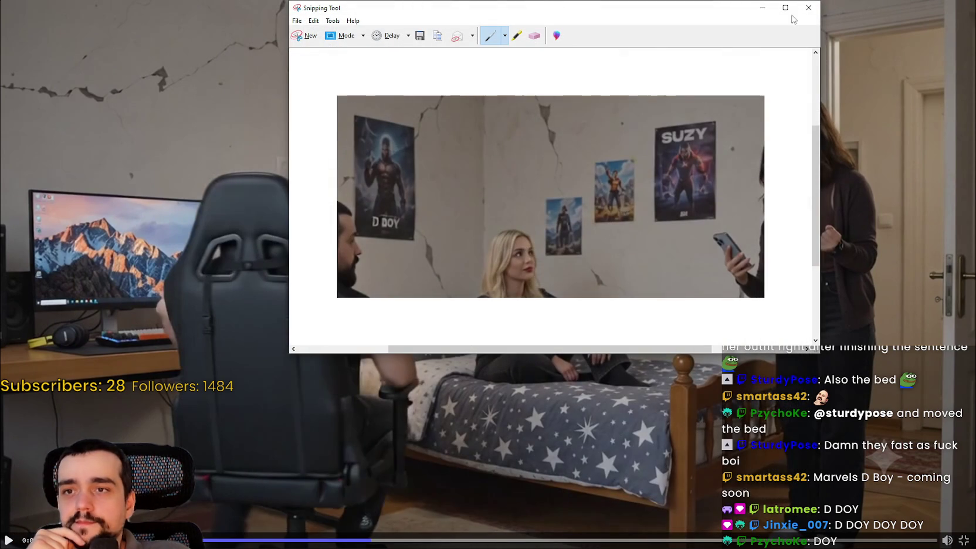
left_click(808, 8)
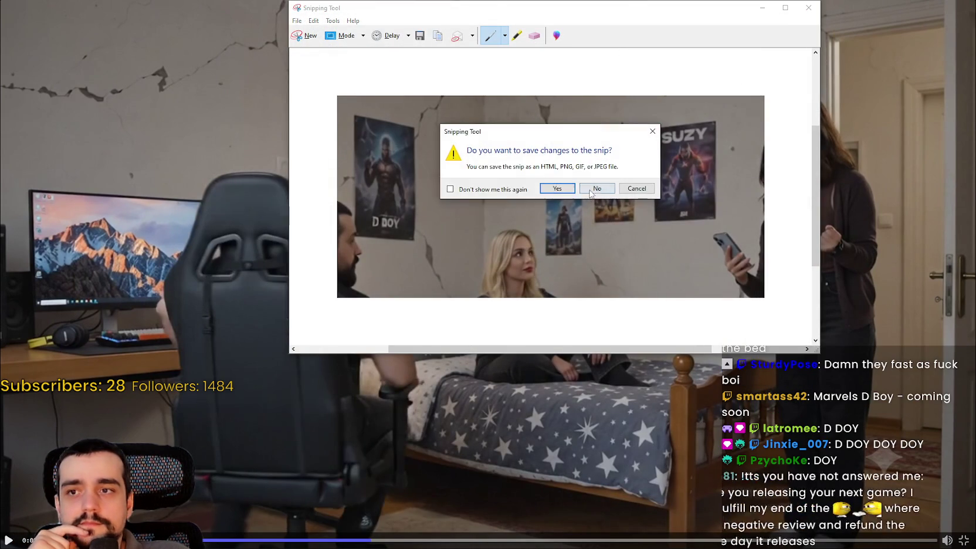
left_click(591, 187)
left_click(569, 393)
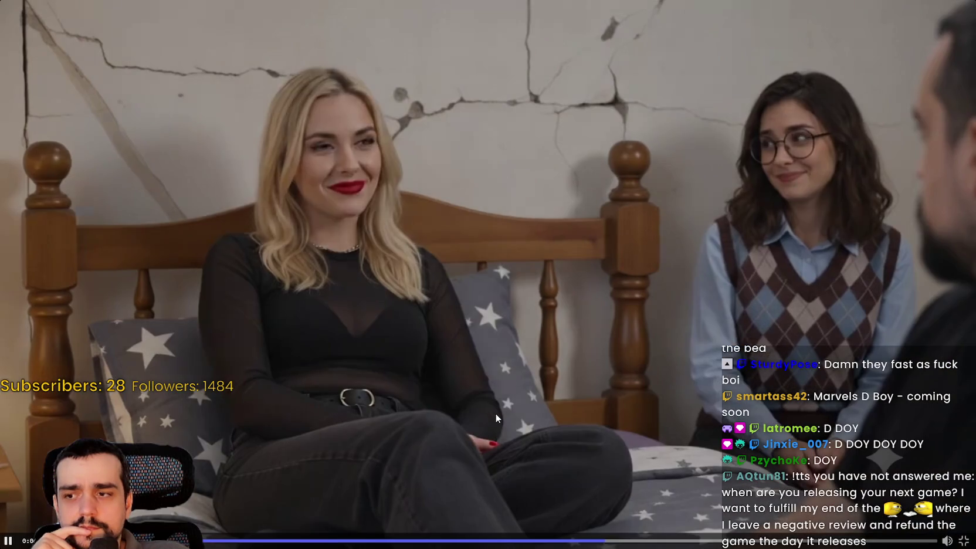
Pause the clip and seek back and forth between the wide bedroom shot and bed close-up.
left_click(495, 411)
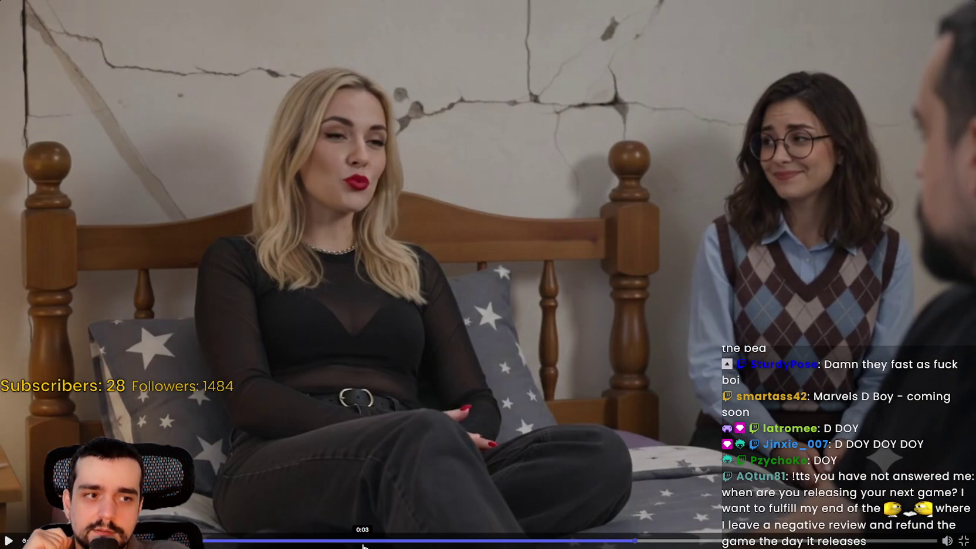
left_click(363, 541)
left_click(630, 540)
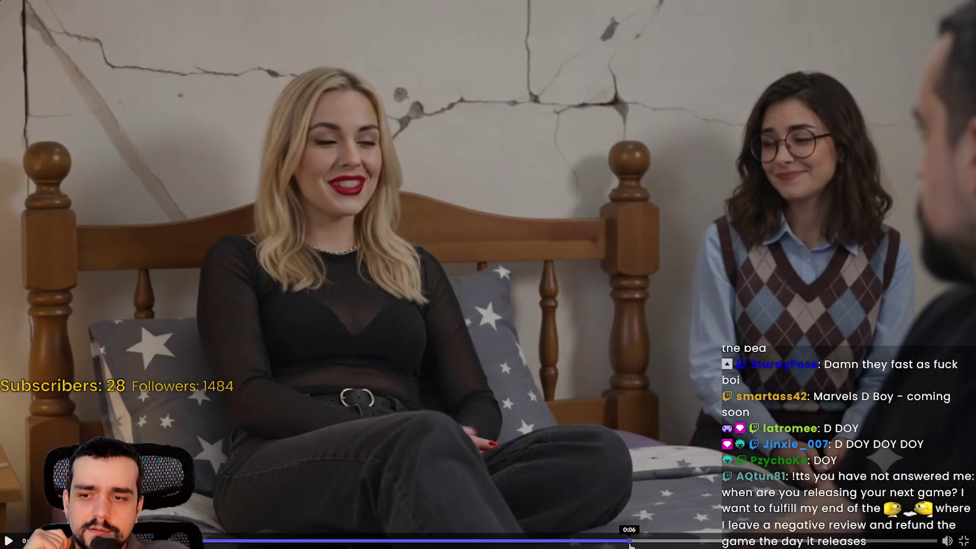
left_click(336, 541)
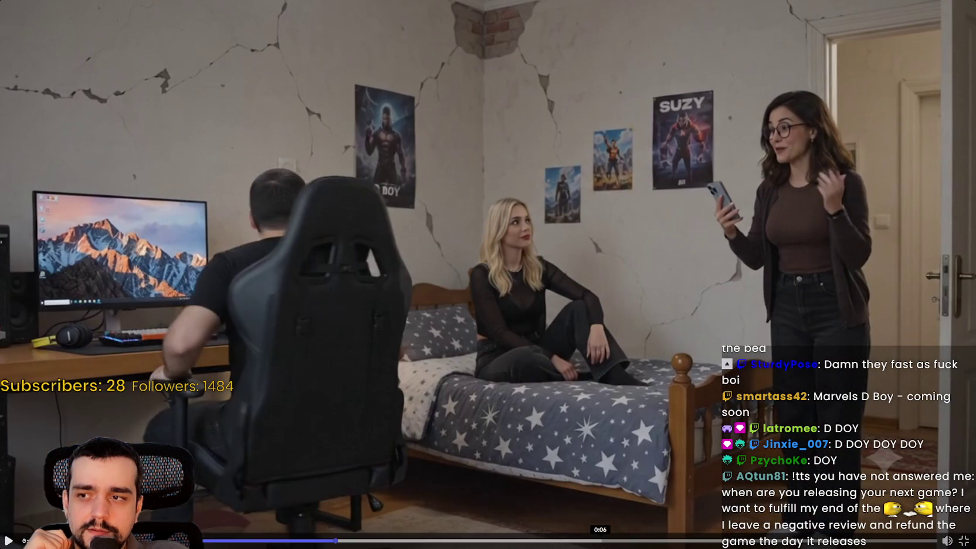
left_click(655, 541)
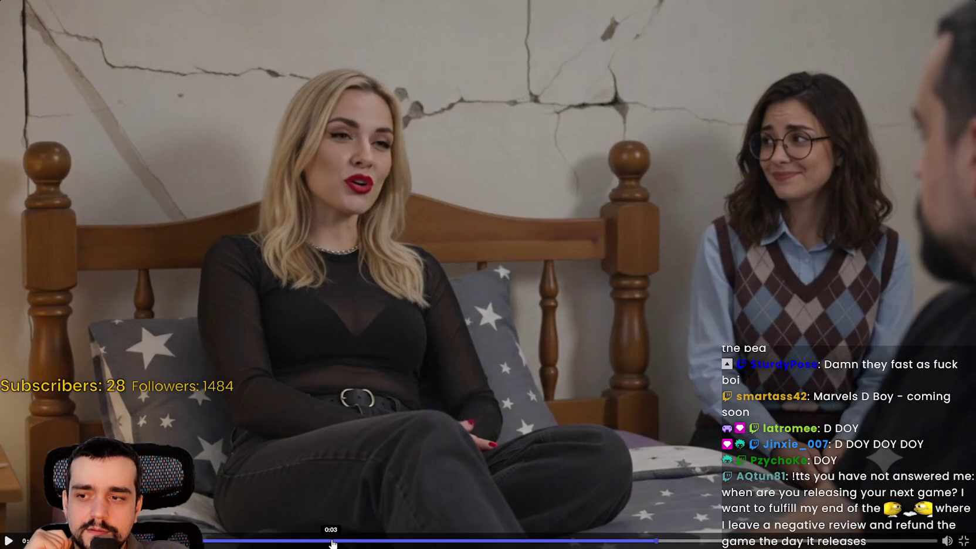
left_click(648, 541)
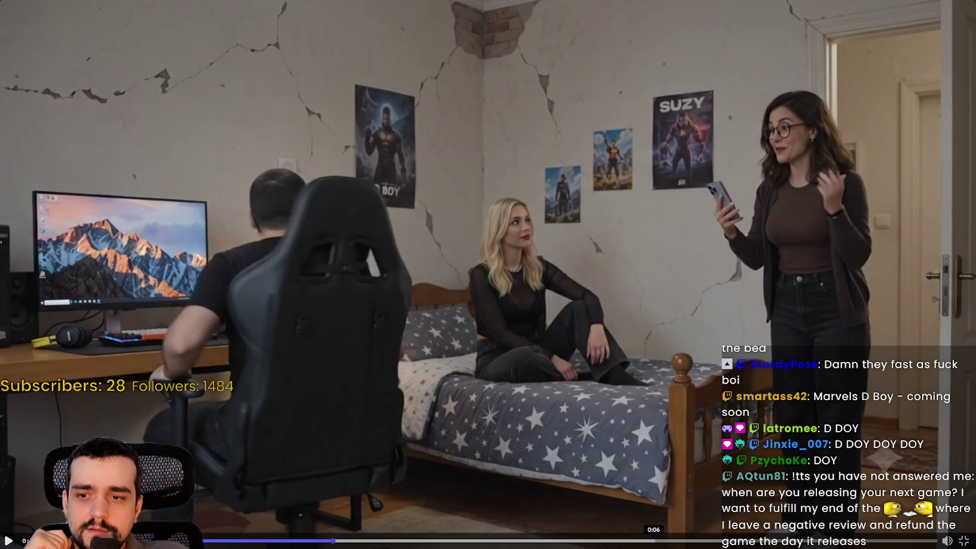
left_click(657, 541)
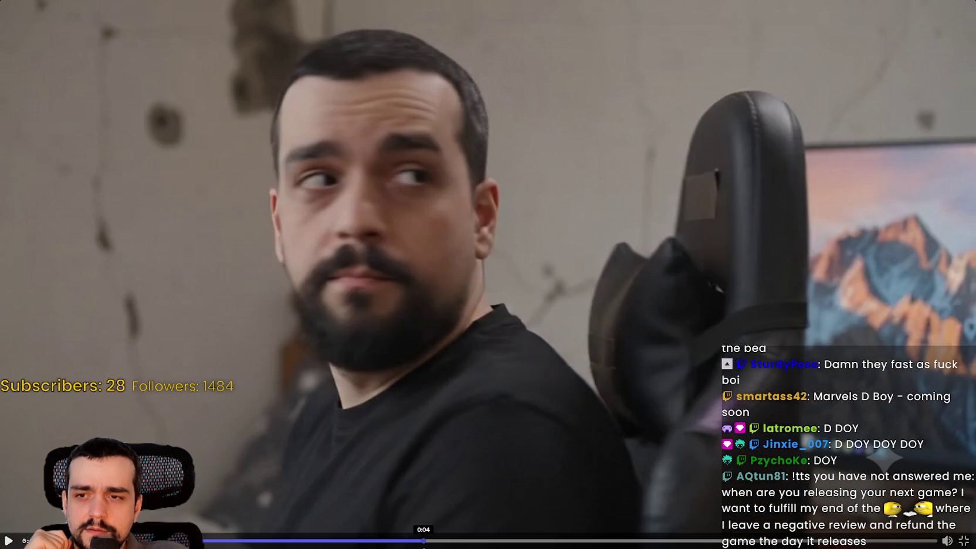
left_click(357, 541)
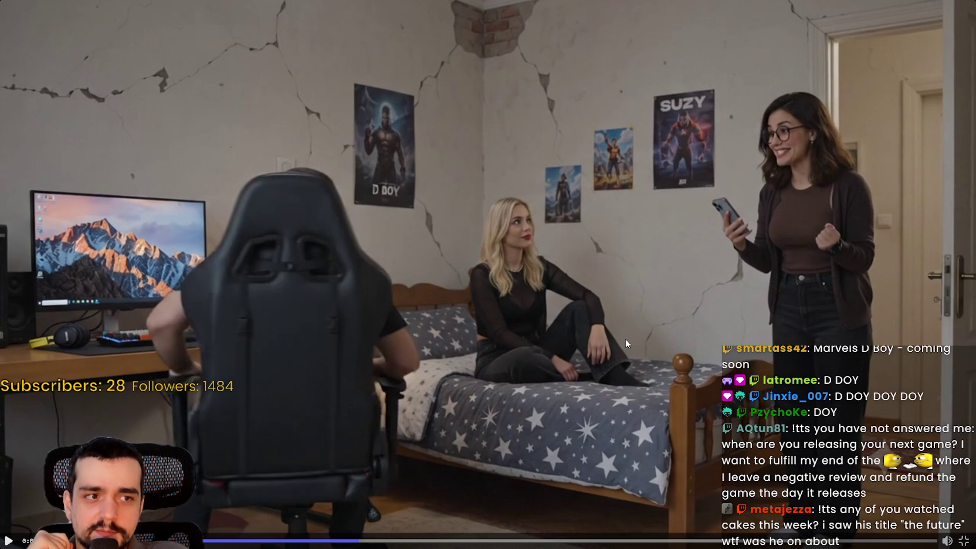
Seek through the later scenes to the cracked wall close-up, then exit fullscreen.
left_click(558, 540)
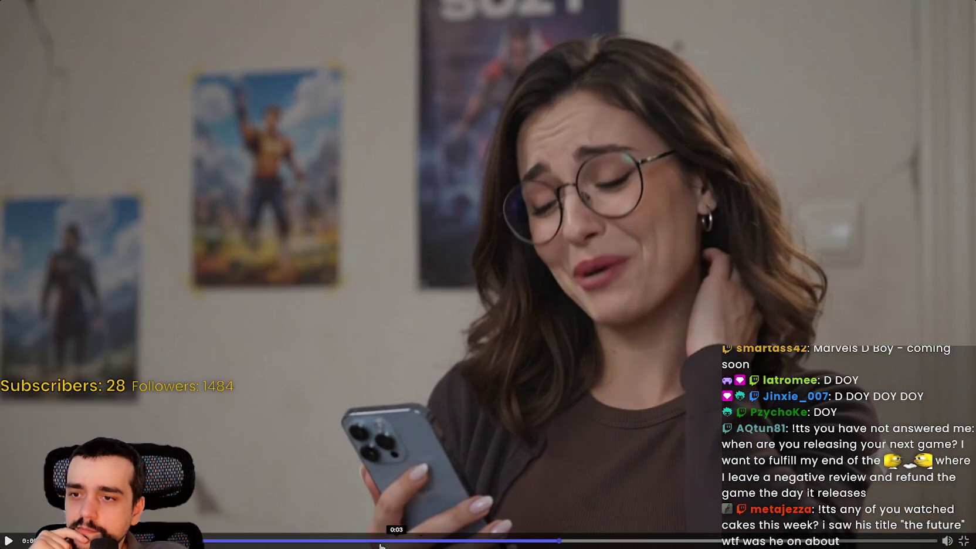
left_click(364, 540)
left_click(621, 541)
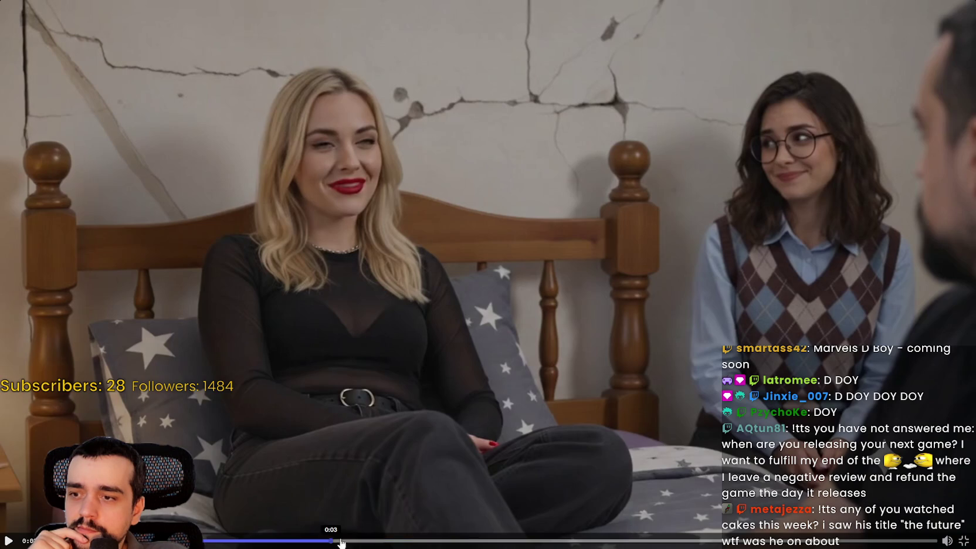
left_click(693, 542)
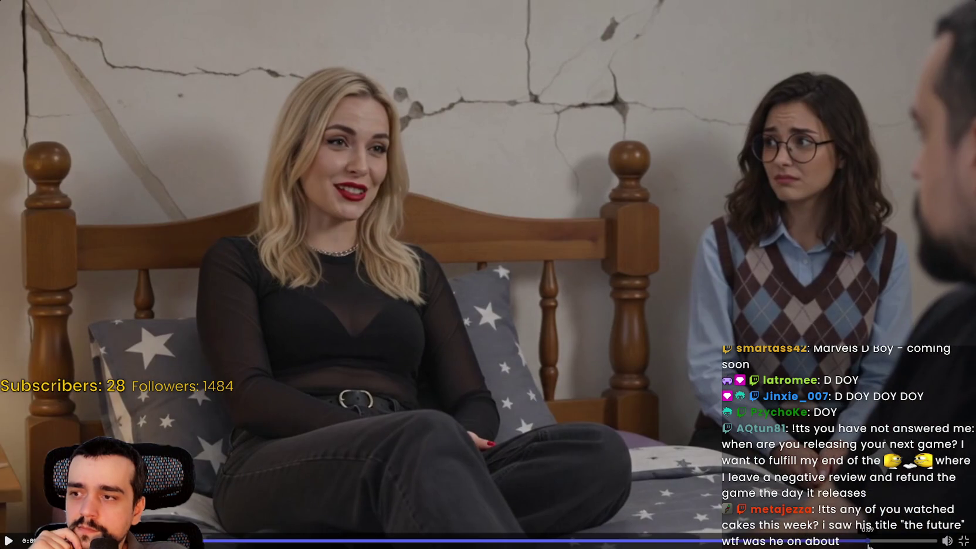
left_click(907, 540)
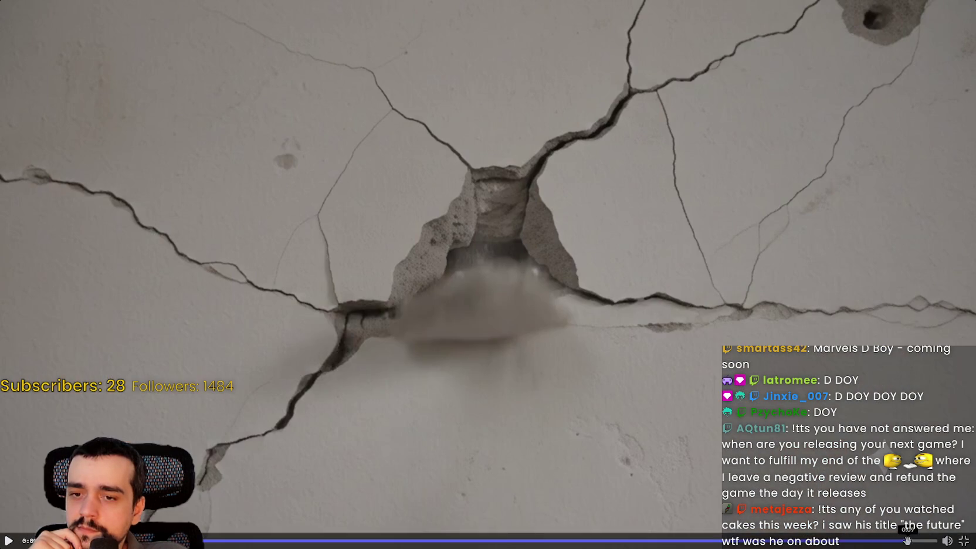
key("Escape")
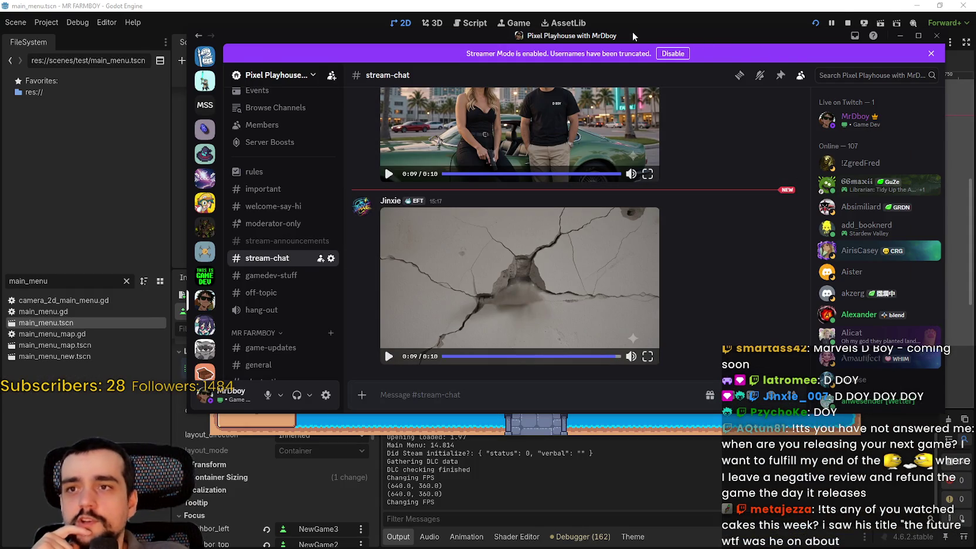
Switch away from Discord with Alt+Tab to bring the MR FARMBOY game window forward.
key("alt+Tab")
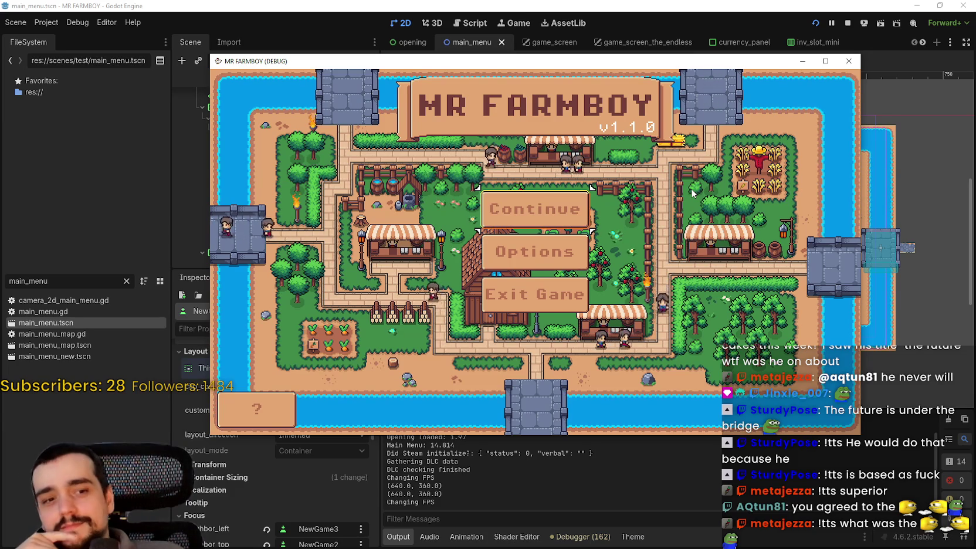
key("Return")
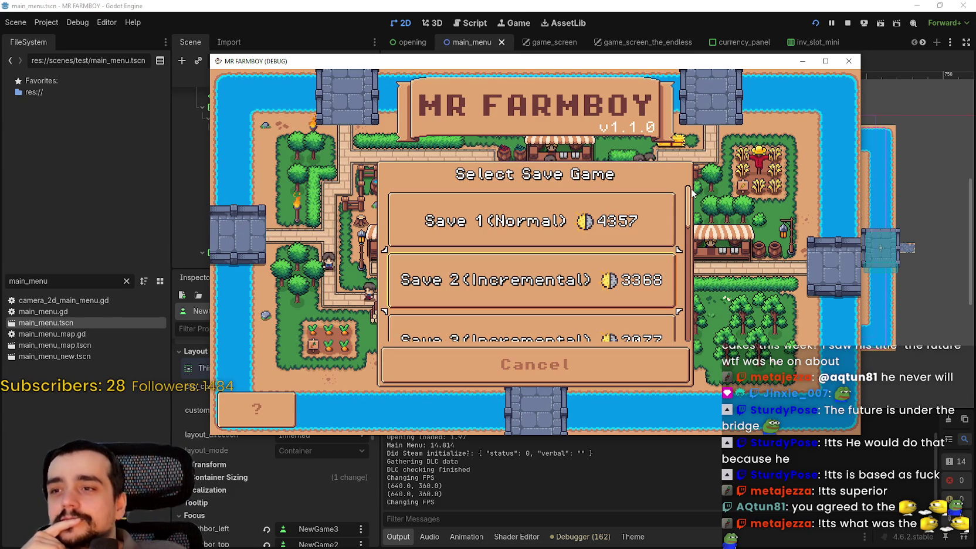
key("Up")
key("Return")
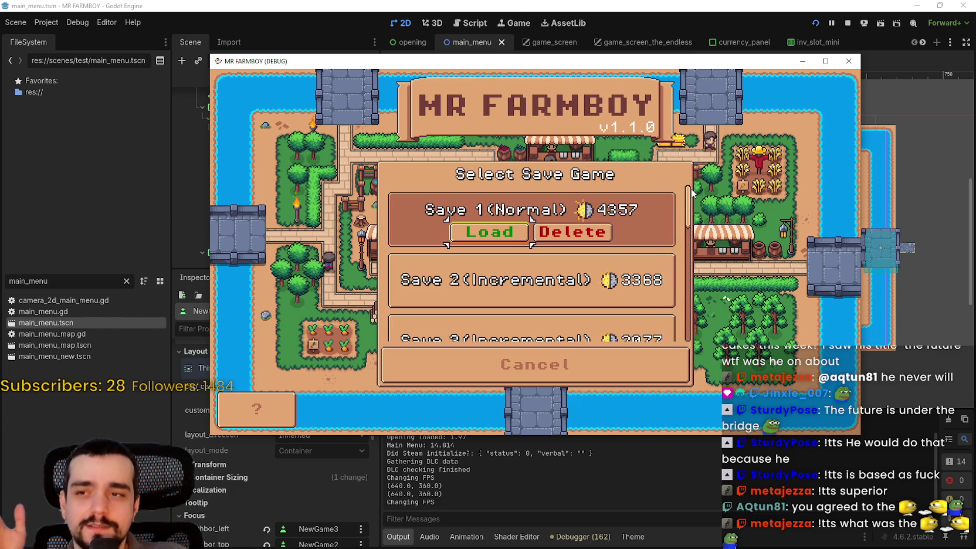
key("Down")
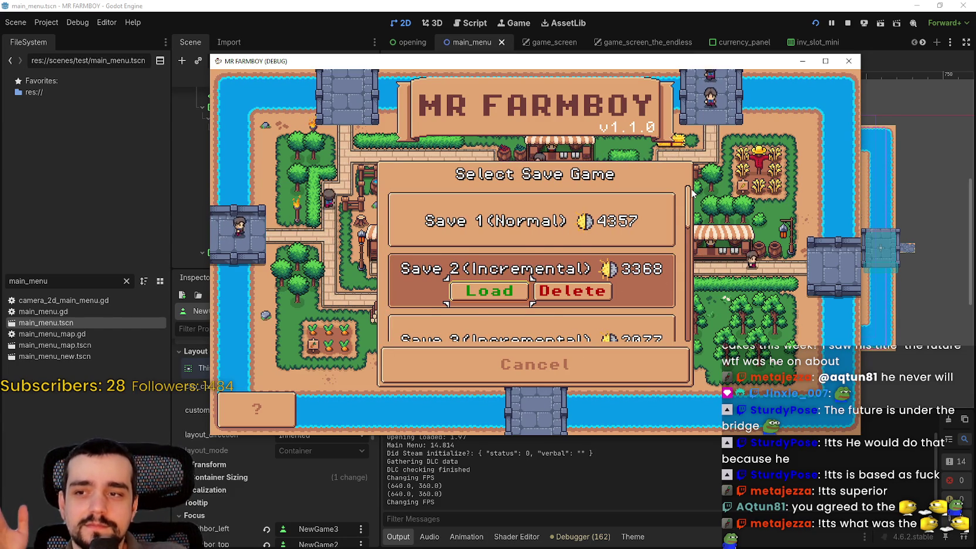
key("Down")
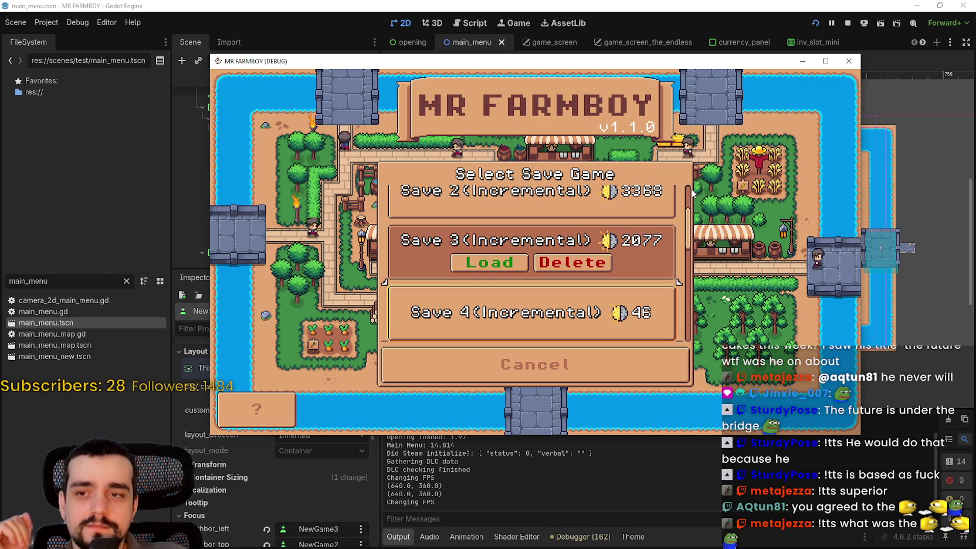
key("Down")
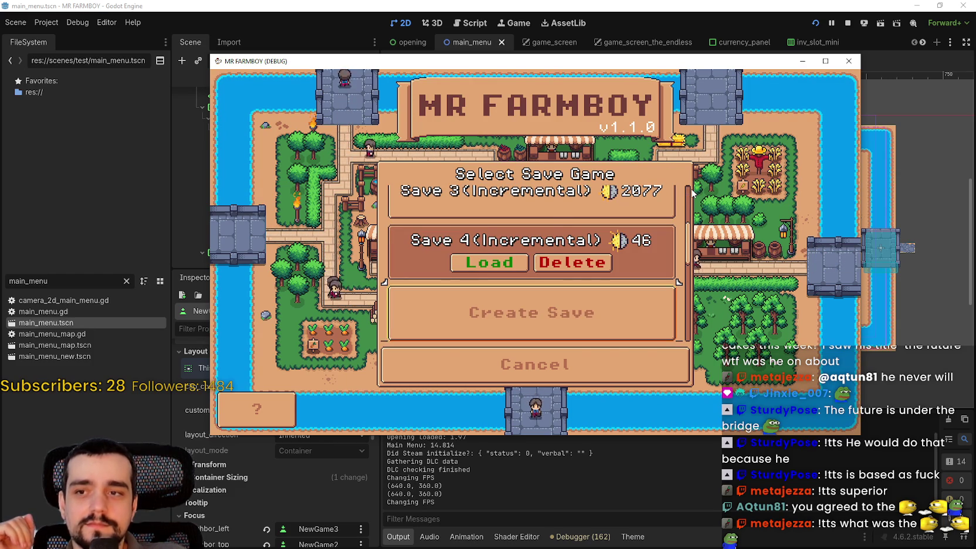
key("Down")
key("Return")
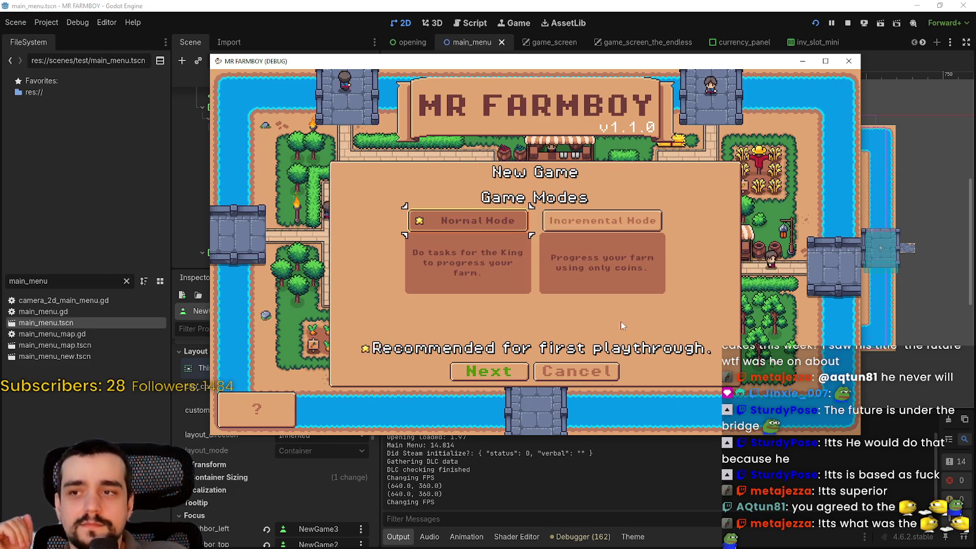
left_click(588, 380)
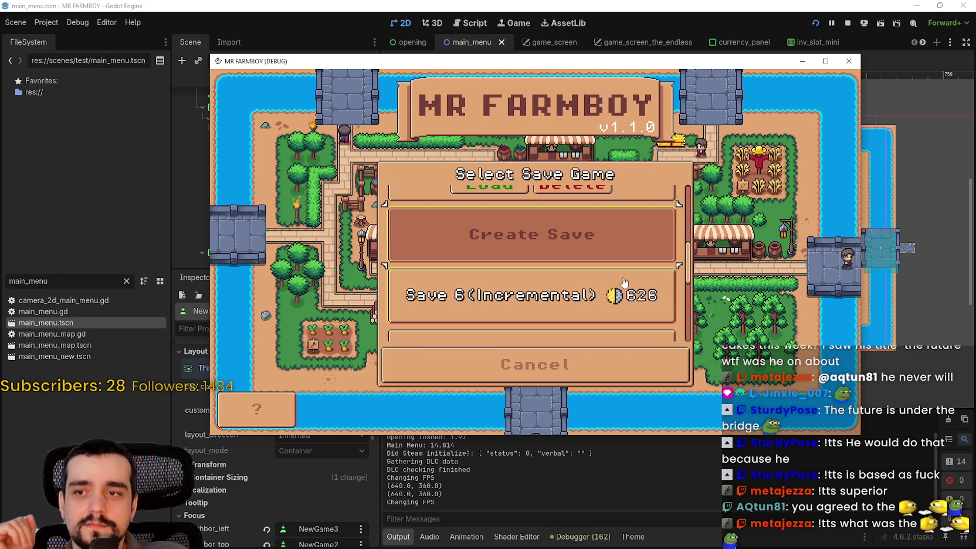
key("Down")
key("Return")
key("Down")
key("Down")
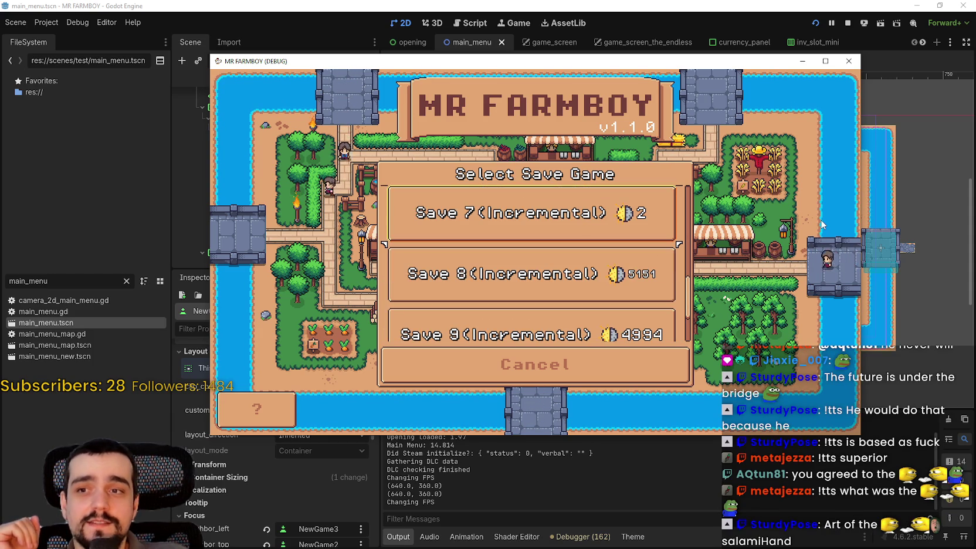
key("Return")
key("Down")
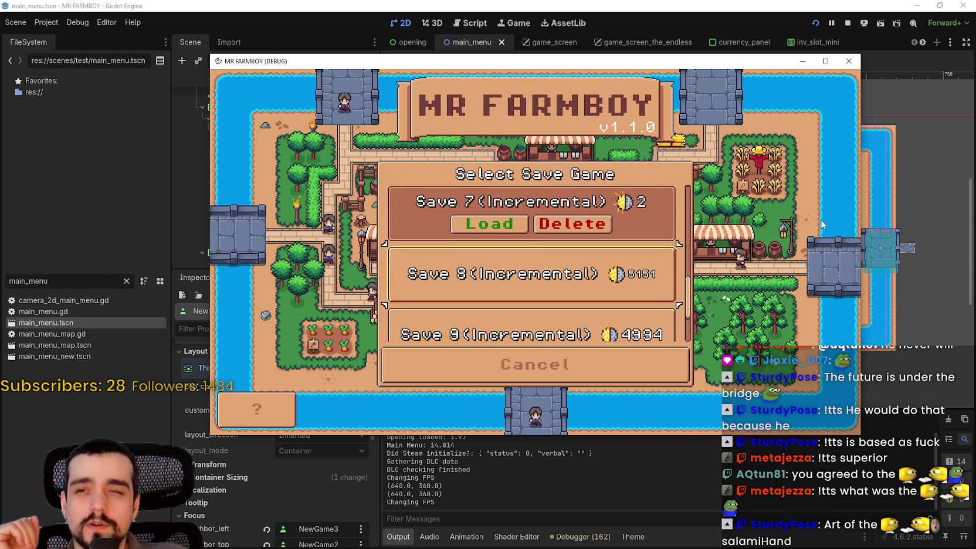
key("Return")
key("Down")
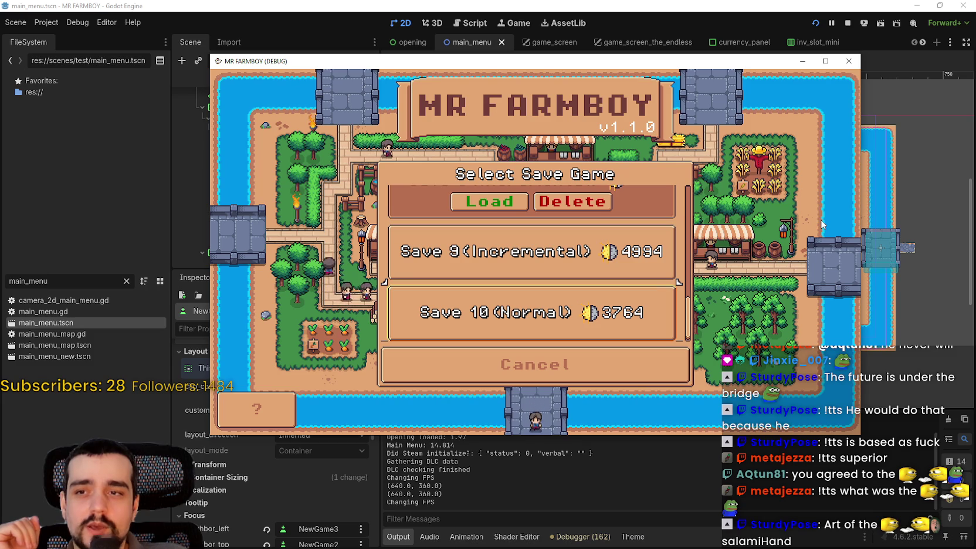
key("Return")
key("Down")
key("Return")
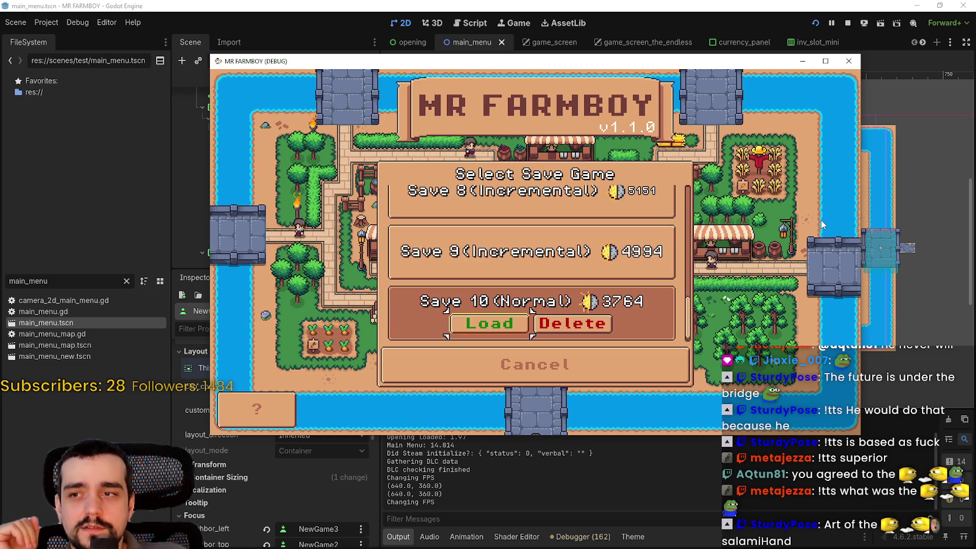
key("Down")
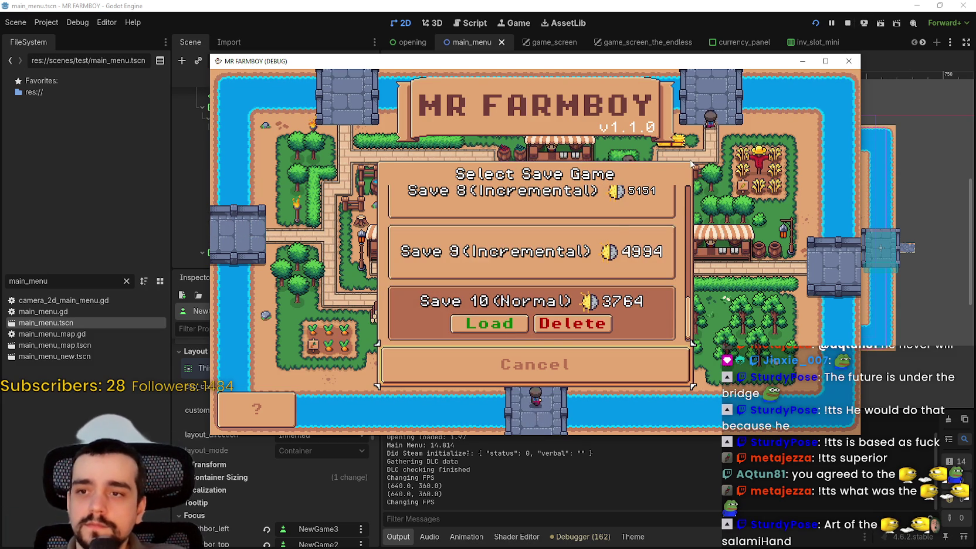
scroll(637, 286, "up", 3)
scroll(637, 286, "up", 2)
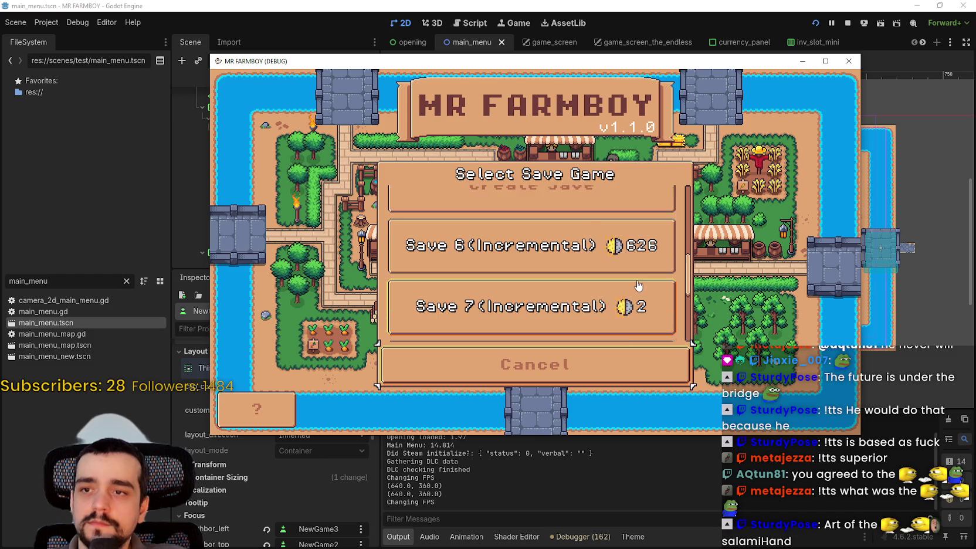
scroll(688, 278, "down", 2)
mouse_move(688, 278)
left_mouse_down()
mouse_move(689, 200)
mouse_move(679, 273)
left_mouse_up()
scroll(678, 272, "down", 3)
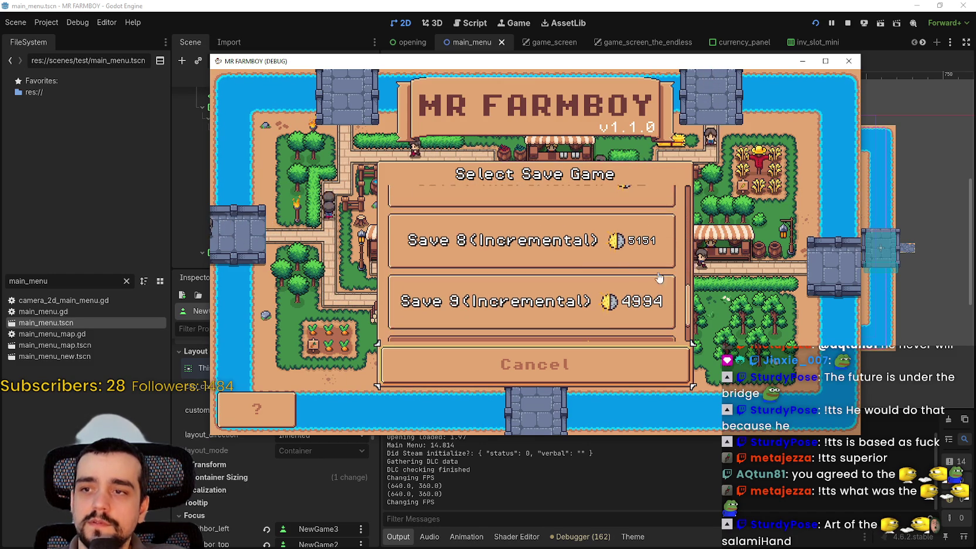
left_click(469, 5)
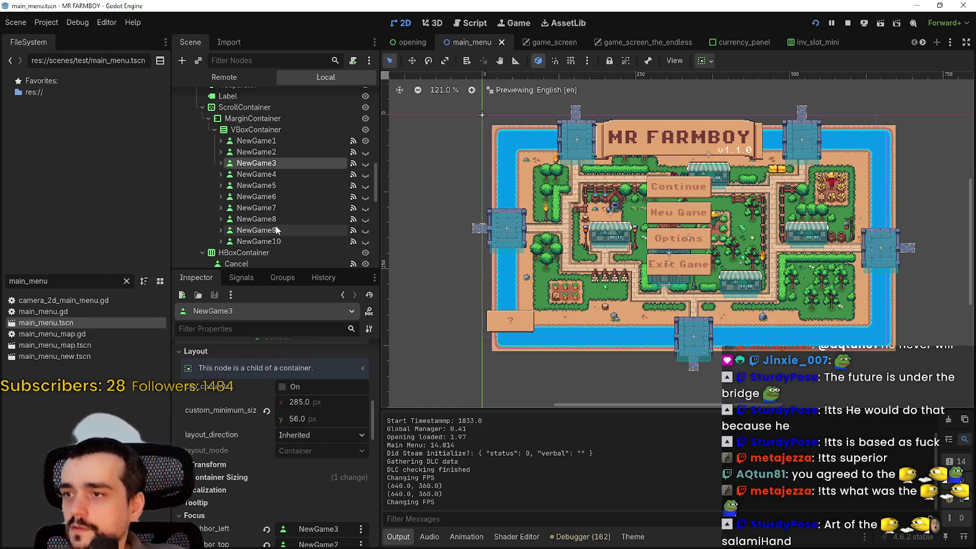
Select the daysLabel node under NewGame8 > Data.
left_click(220, 221)
scroll(237, 265, "down", 3)
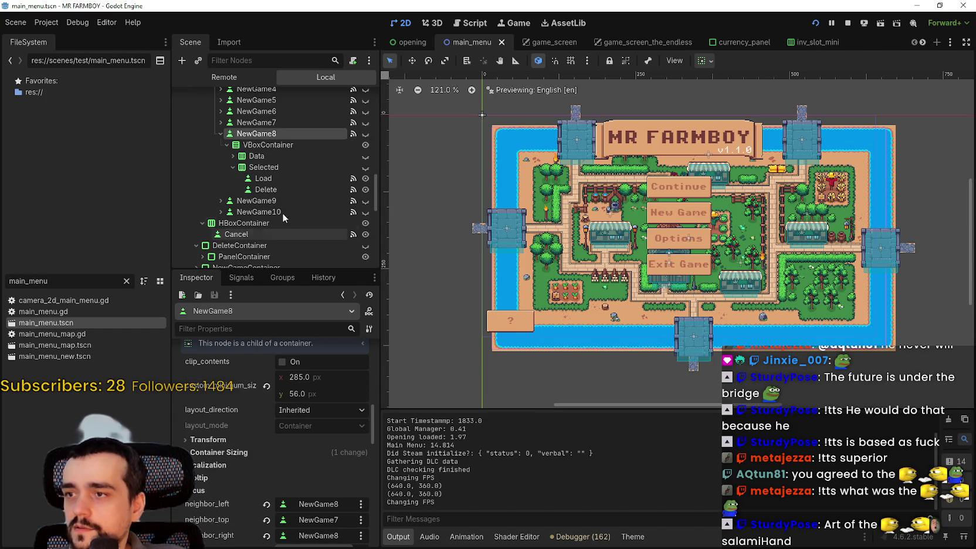
left_click(233, 157)
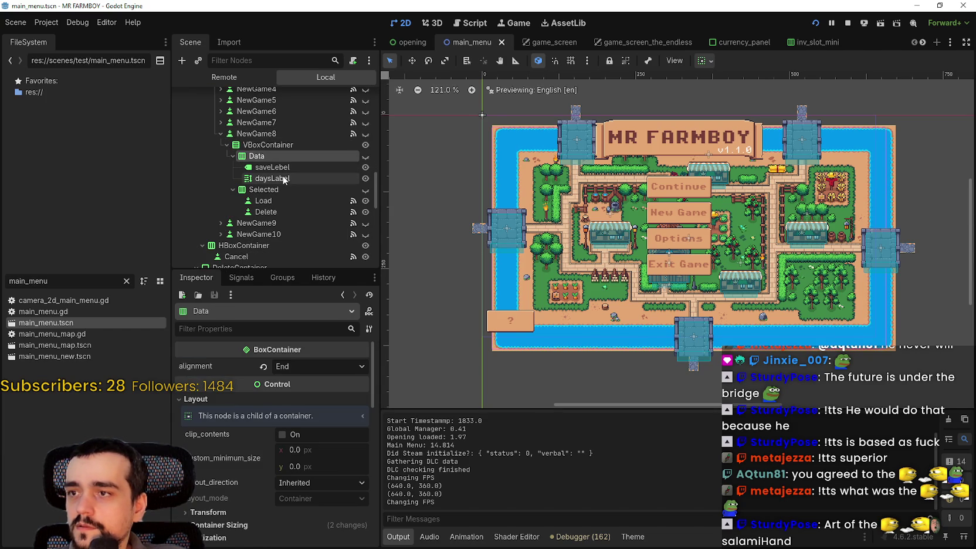
left_click(285, 179)
scroll(263, 498, "down", 5)
scroll(271, 495, "down", 10)
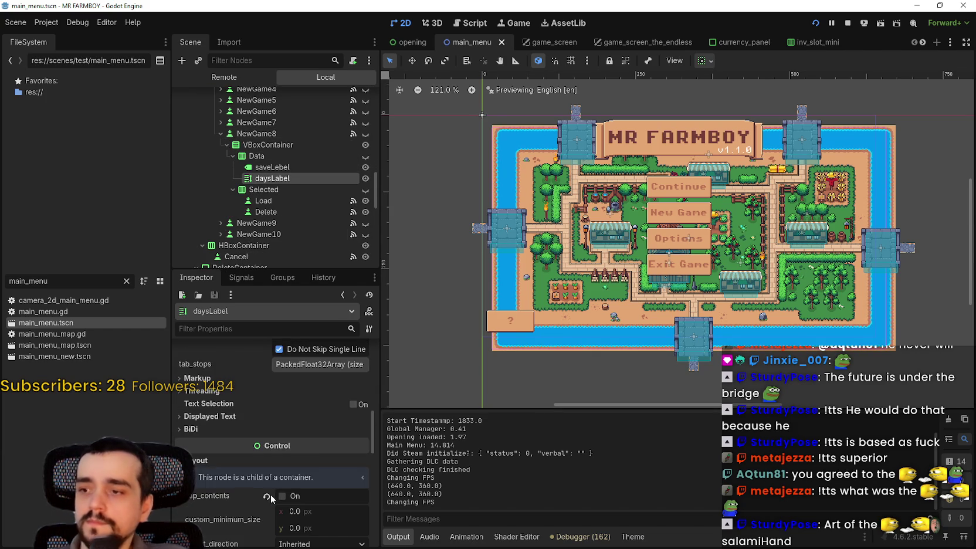
scroll(282, 480, "down", 3)
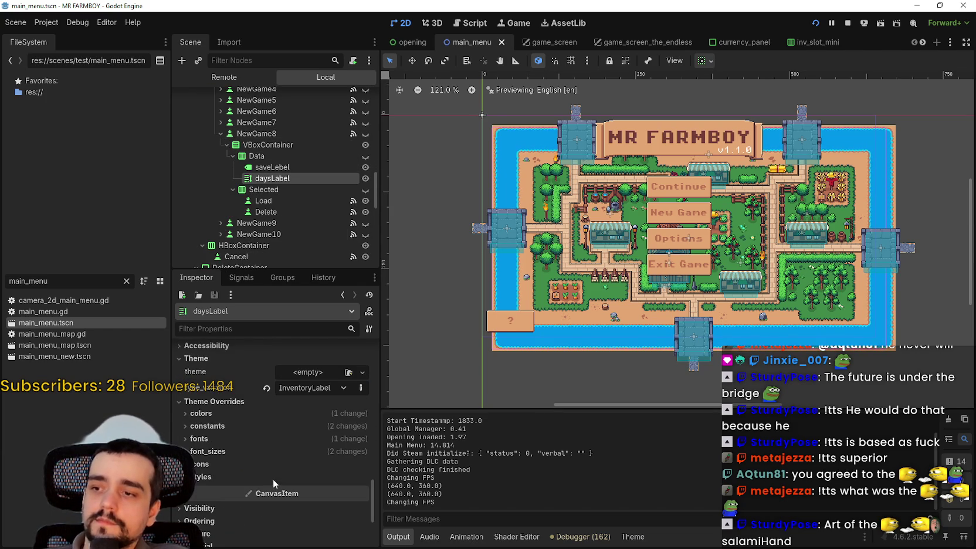
Set daysLabel's normal and bold font sizes to 12 and save the main menu scene.
left_click(244, 451)
left_click(312, 465)
type("12")
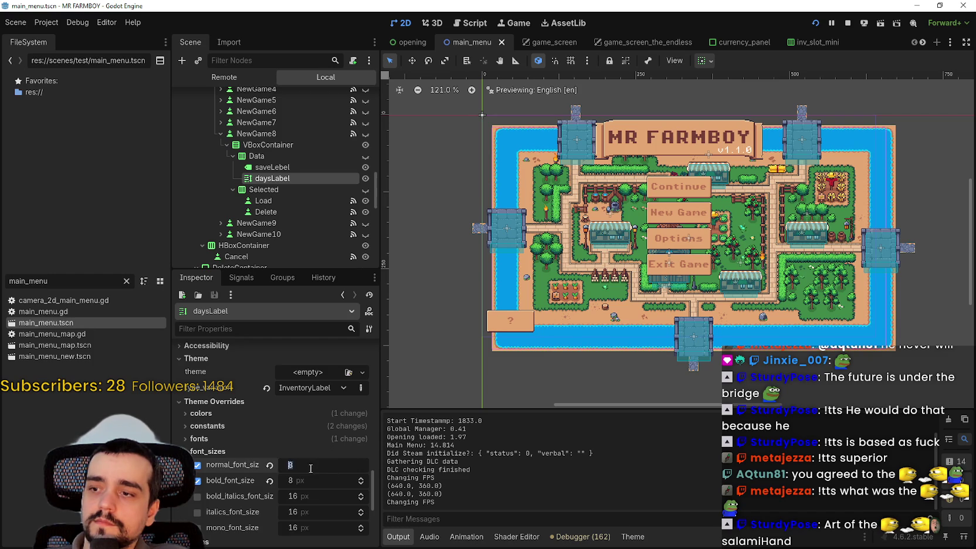
left_click(308, 476)
key("Return")
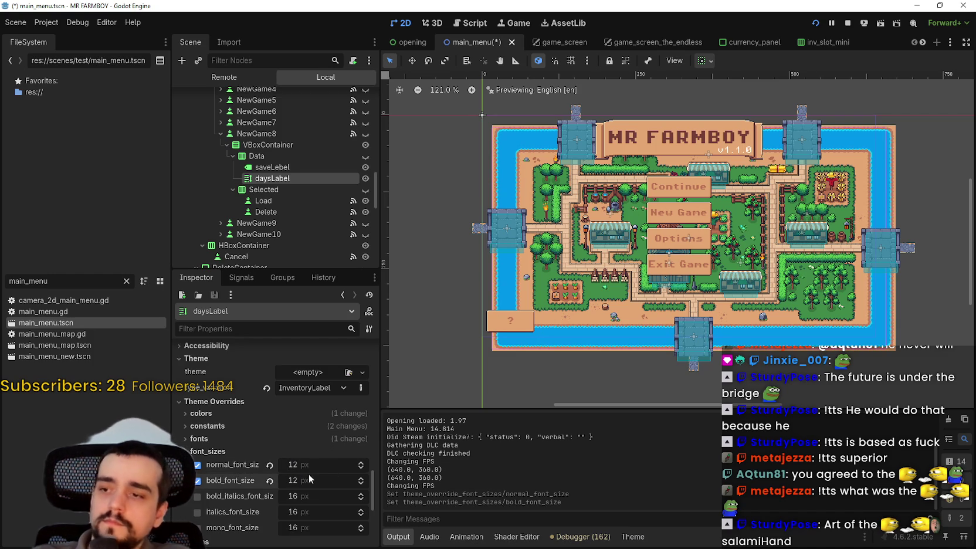
key("ctrl+s")
scroll(264, 217, "up", 5)
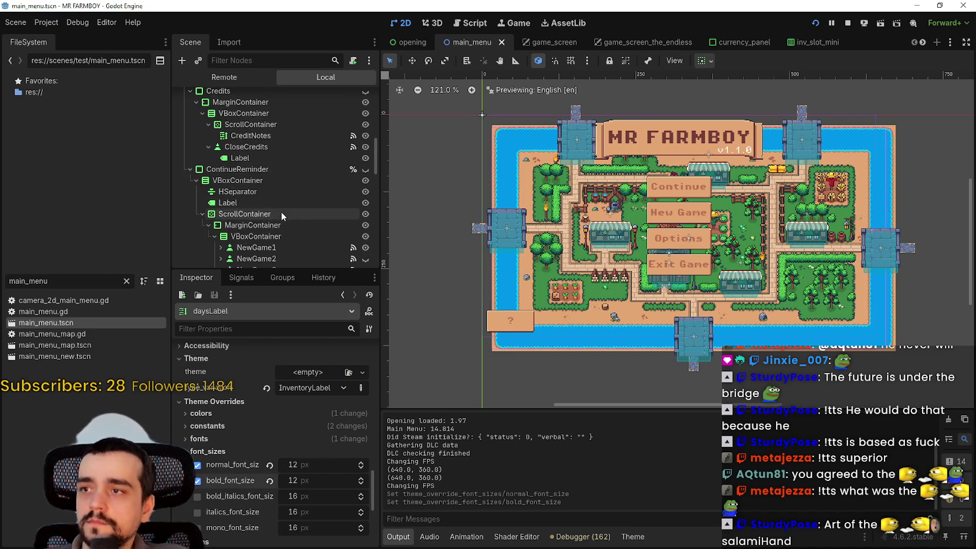
Make the save-selection panel and NewGame2's slot, Data labels and Load/Delete buttons visible.
left_click(218, 218)
left_click(221, 216)
scroll(252, 229, "down", 5)
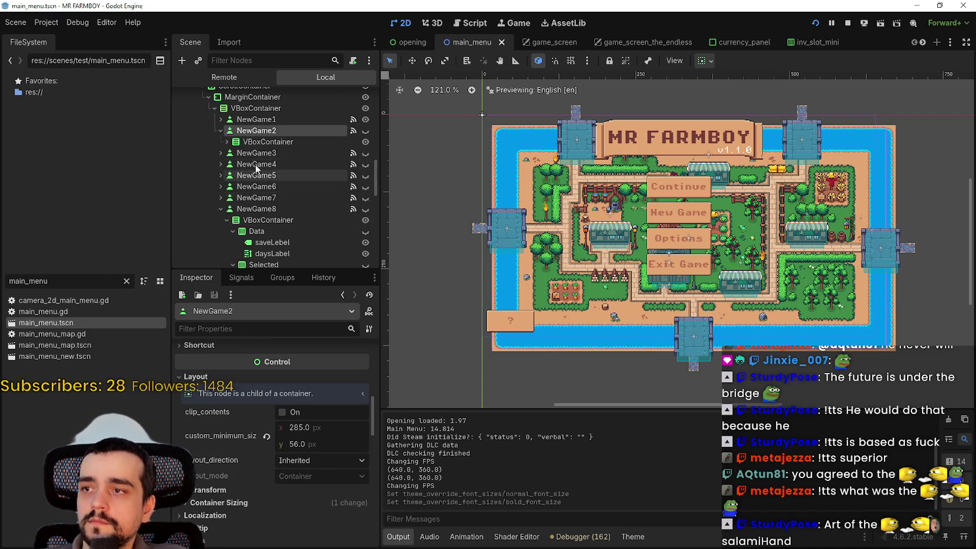
scroll(315, 152, "up", 1)
scroll(357, 110, "up", 3)
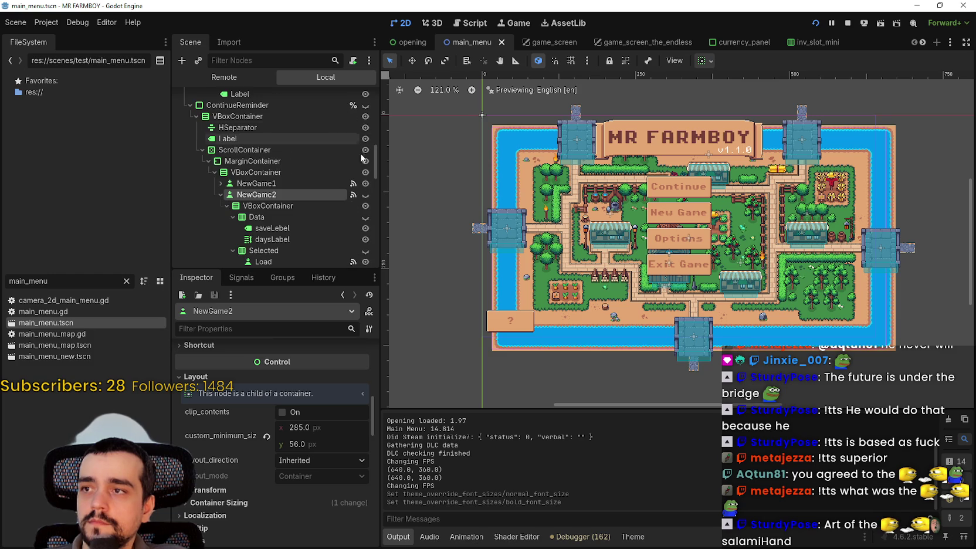
left_click(365, 105)
scroll(644, 211, "up", 3)
scroll(678, 222, "up", 2)
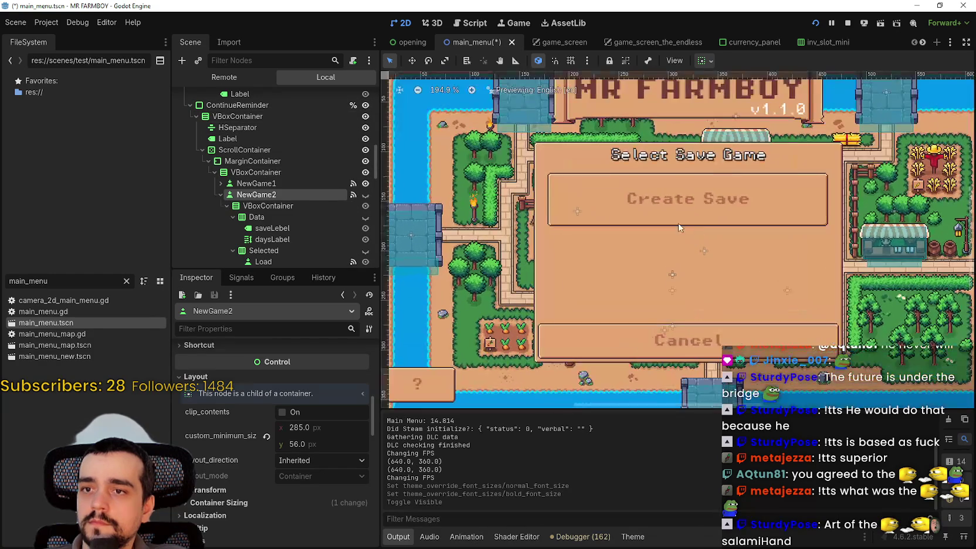
left_click(366, 194)
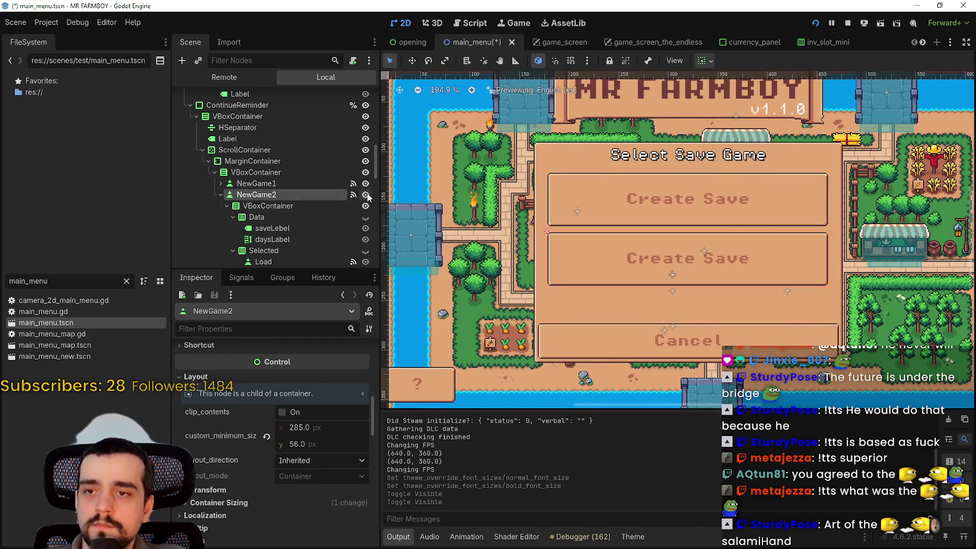
left_click(366, 217)
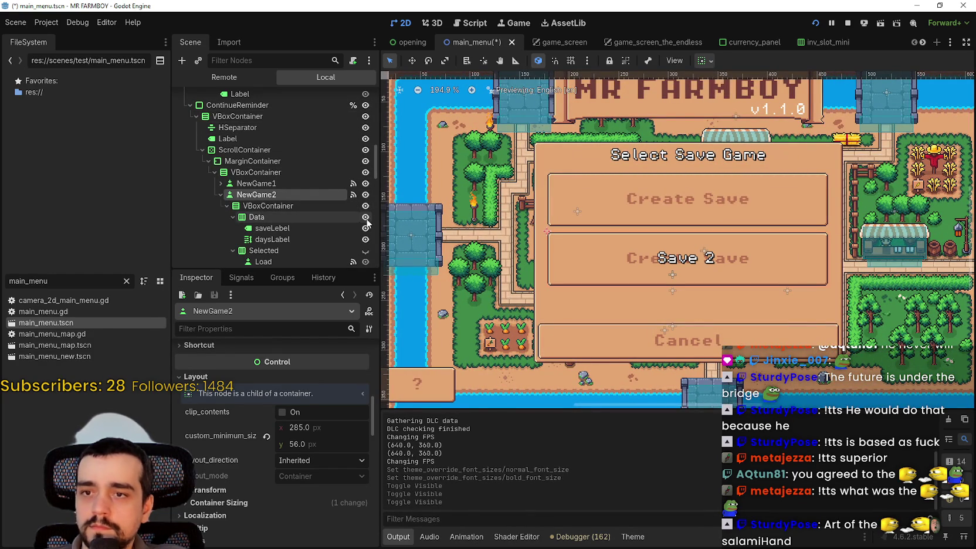
scroll(365, 238, "down", 1)
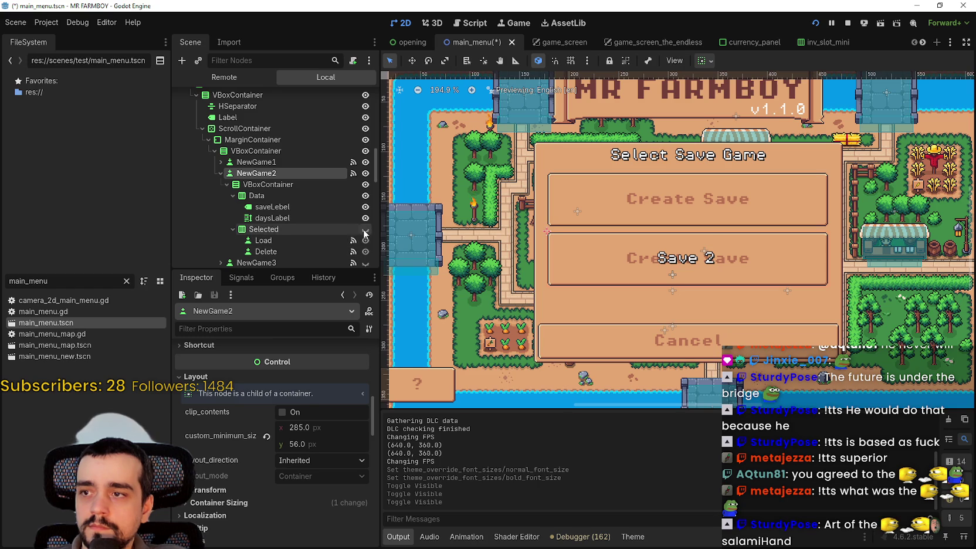
left_click(366, 229)
scroll(339, 246, "down", 2)
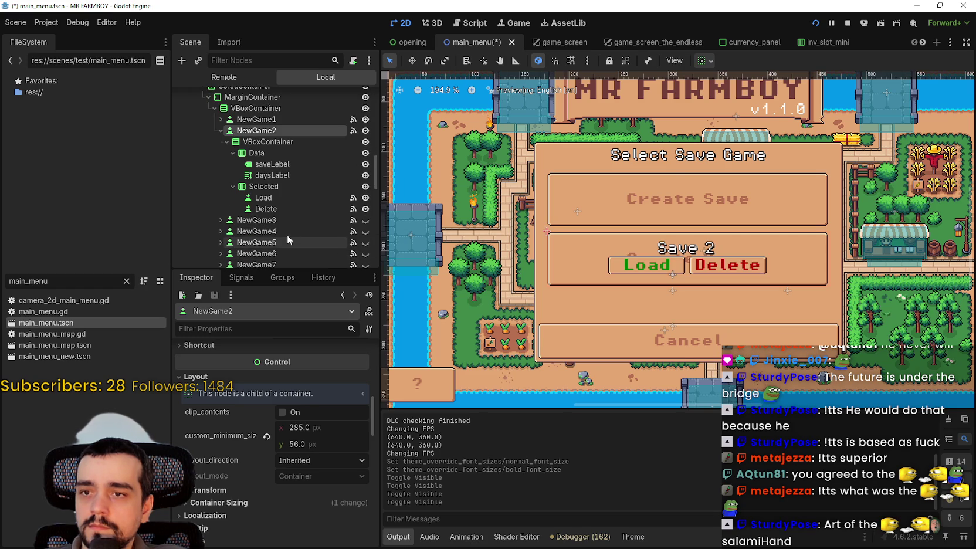
Inspect NewGame2's Selected container, Load button and VBoxContainer nodes.
left_click(271, 188)
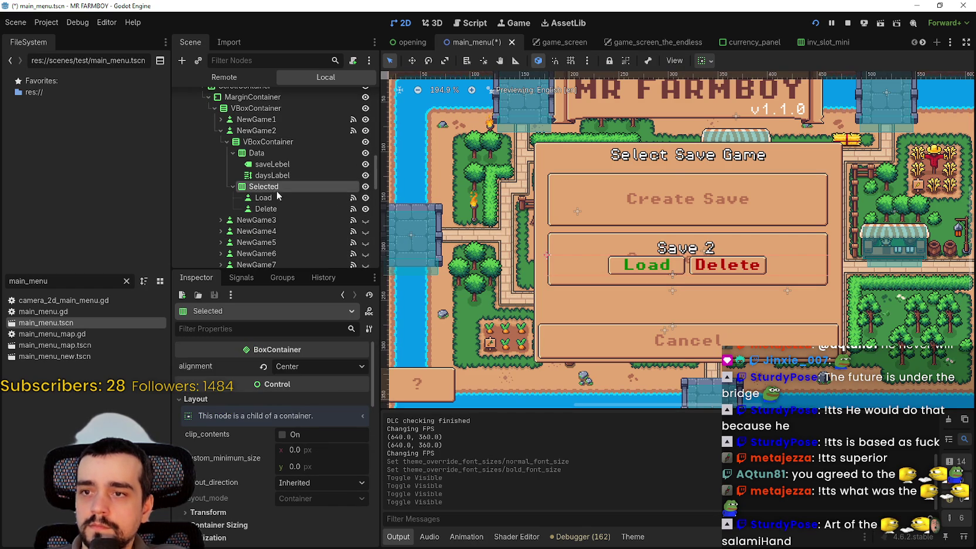
left_click(277, 201)
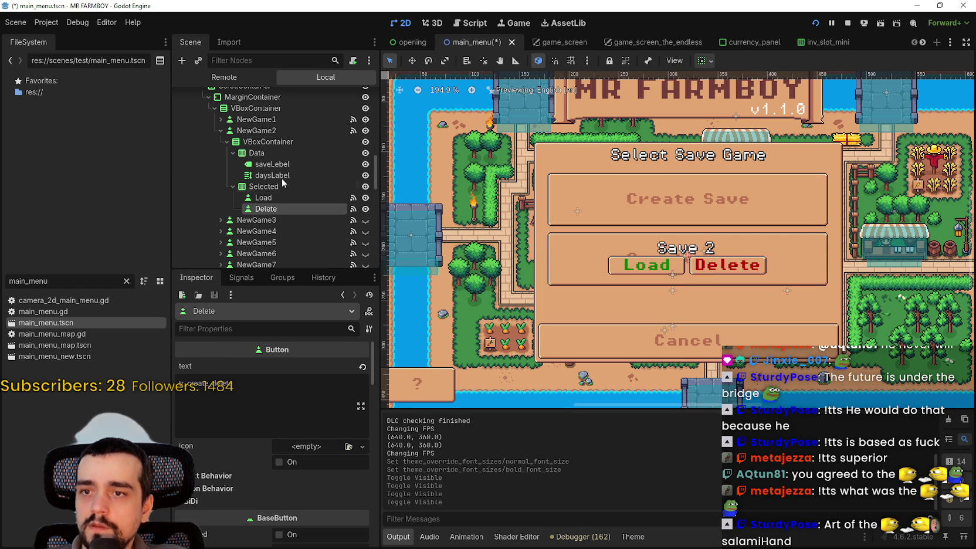
left_click(264, 186)
left_click(268, 142)
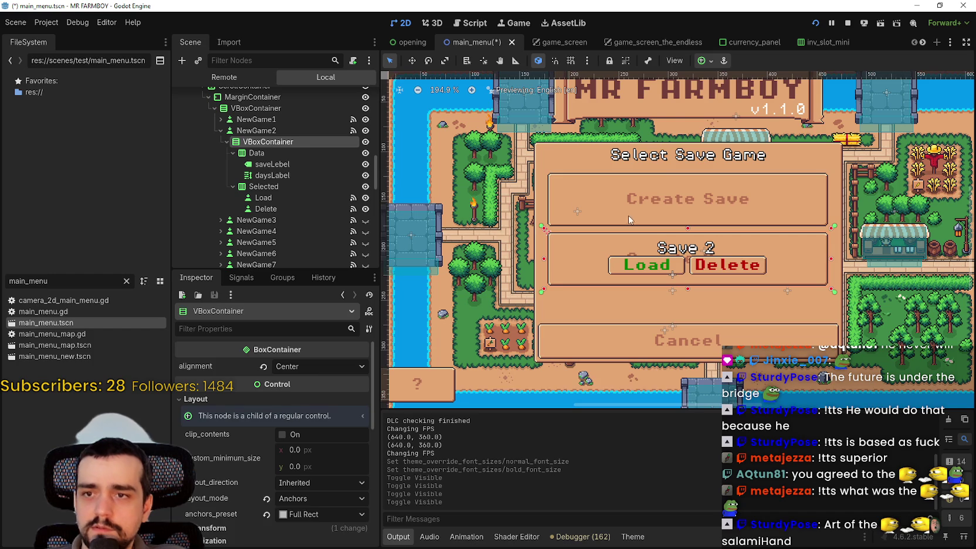
scroll(708, 261, "up", 3)
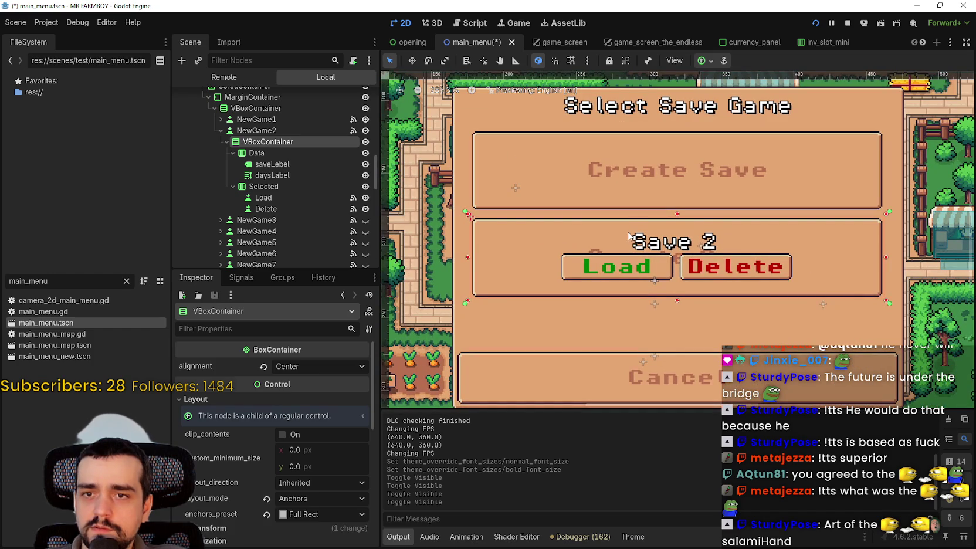
scroll(655, 270, "up", 5)
scroll(656, 346, "down", 4)
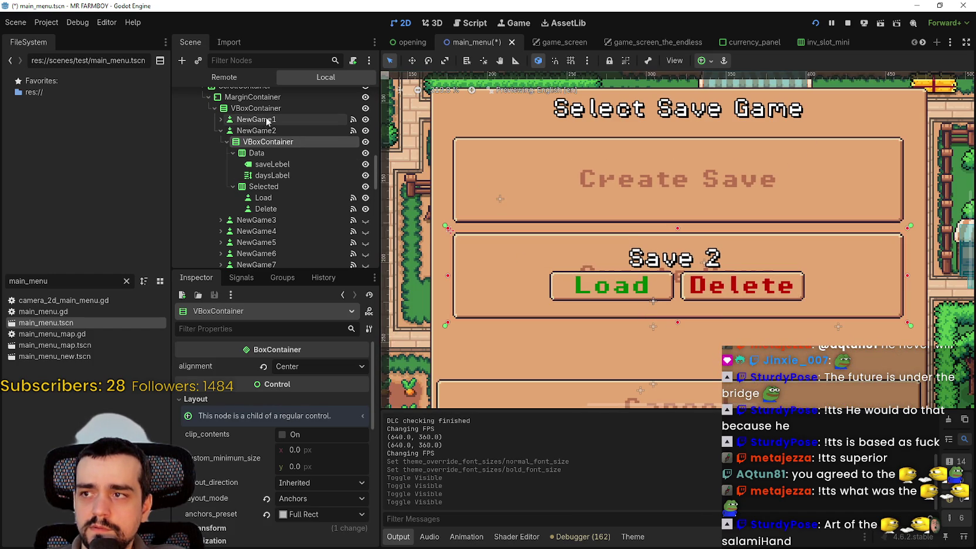
Expand NewGame1 and show its Save 1 label and Load and Delete buttons.
left_click(221, 119)
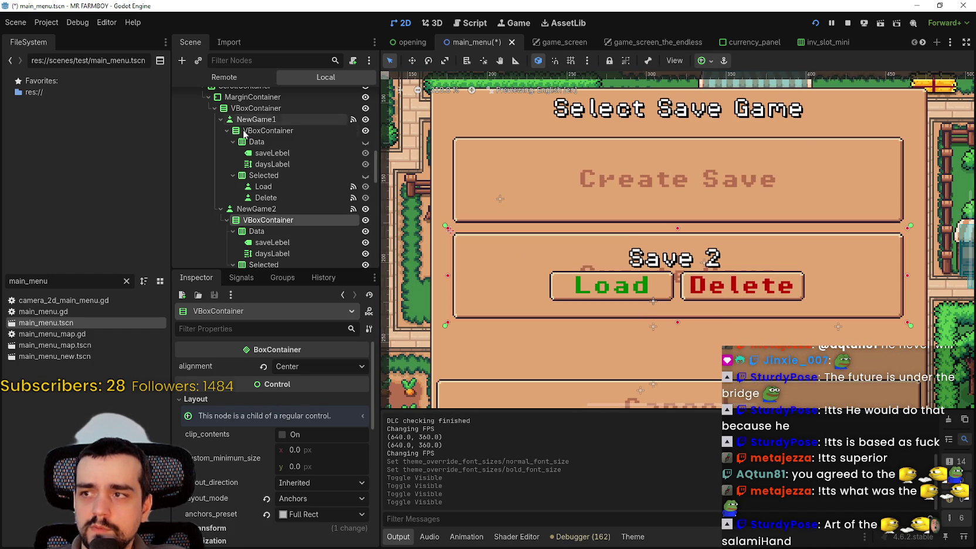
left_click(366, 142)
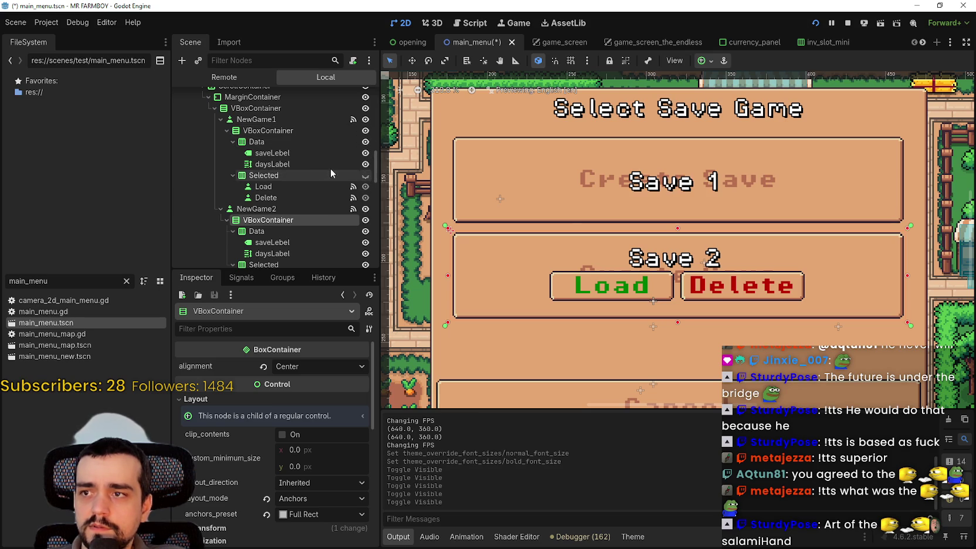
left_click(365, 176)
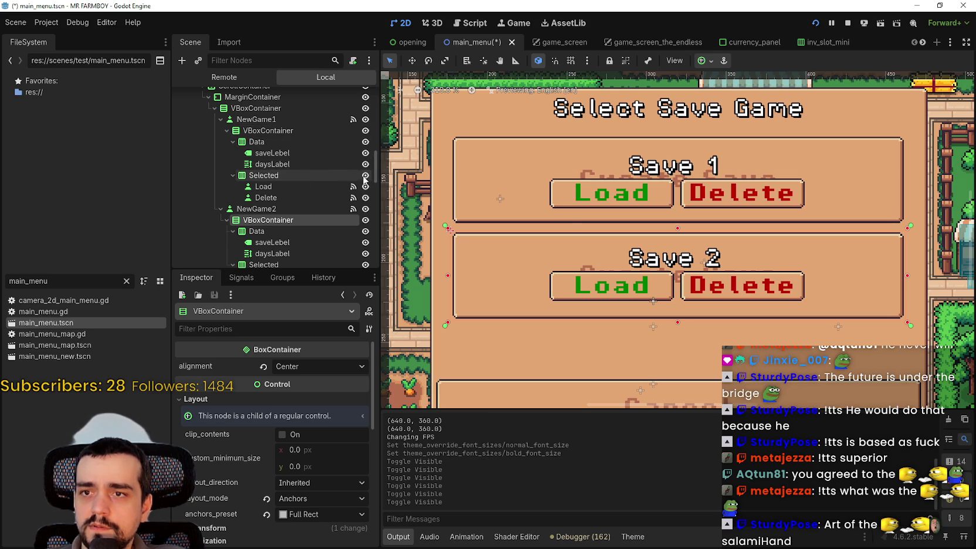
left_click(268, 120)
left_click(271, 132)
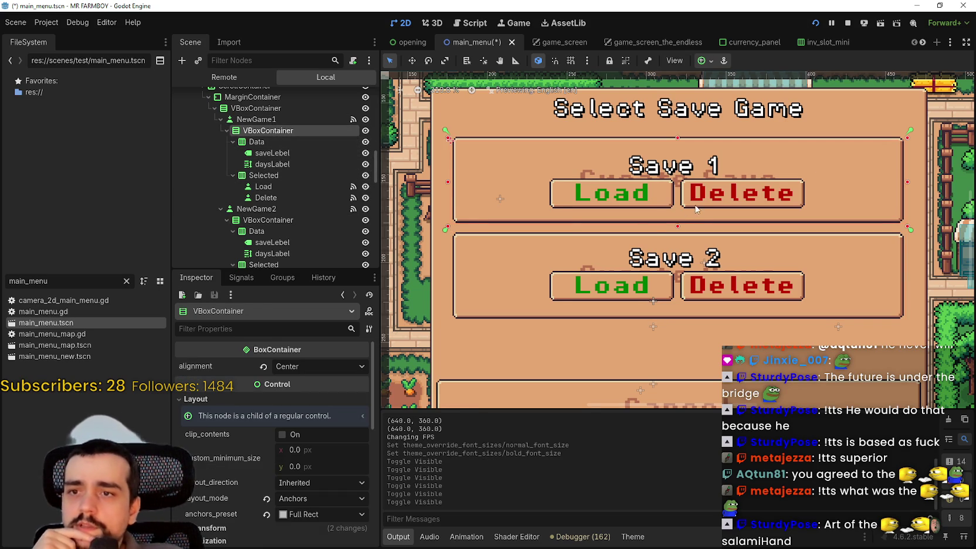
Compare against NewGame2's VBoxContainer and stretch the Save 1 container's top edge upward.
scroll(696, 208, "up", 2)
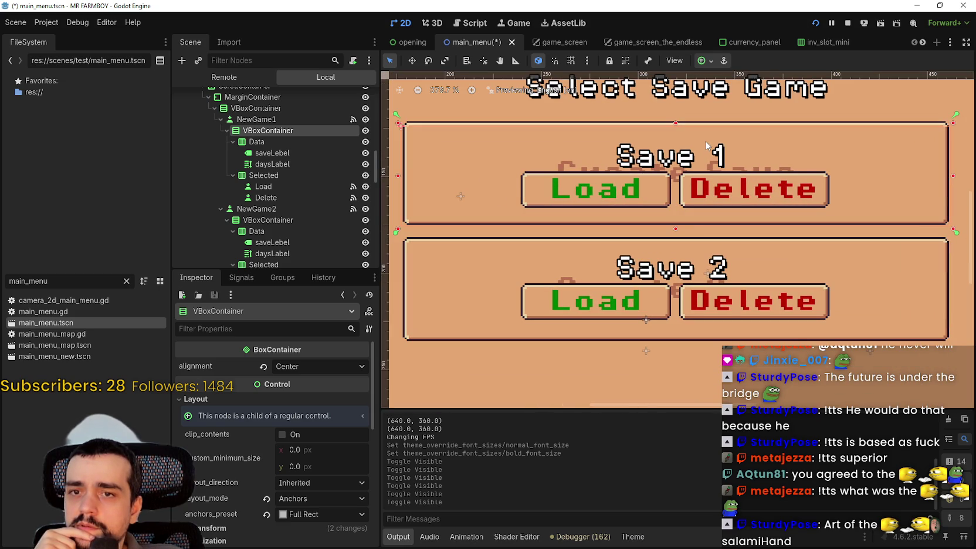
left_click(267, 222)
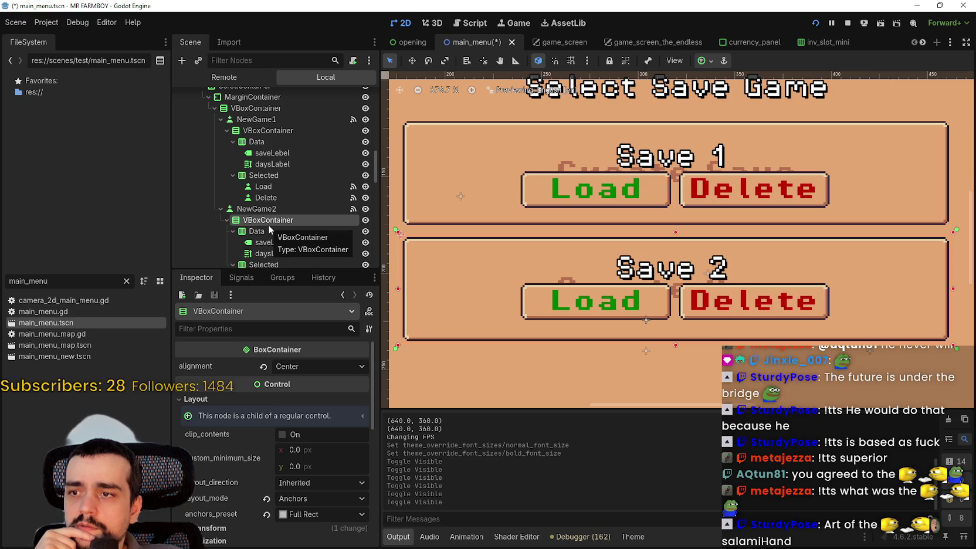
left_click(266, 131)
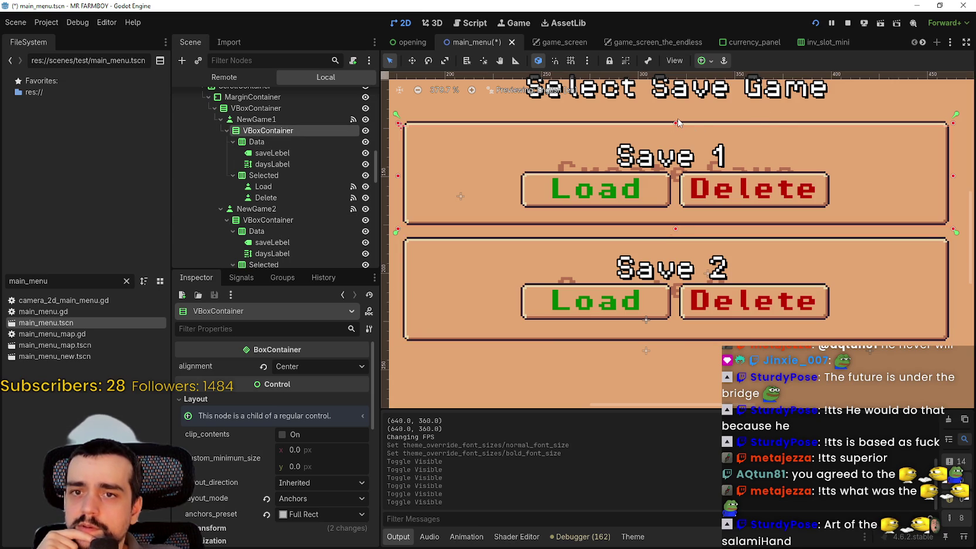
left_click_drag(677, 123, 678, 118)
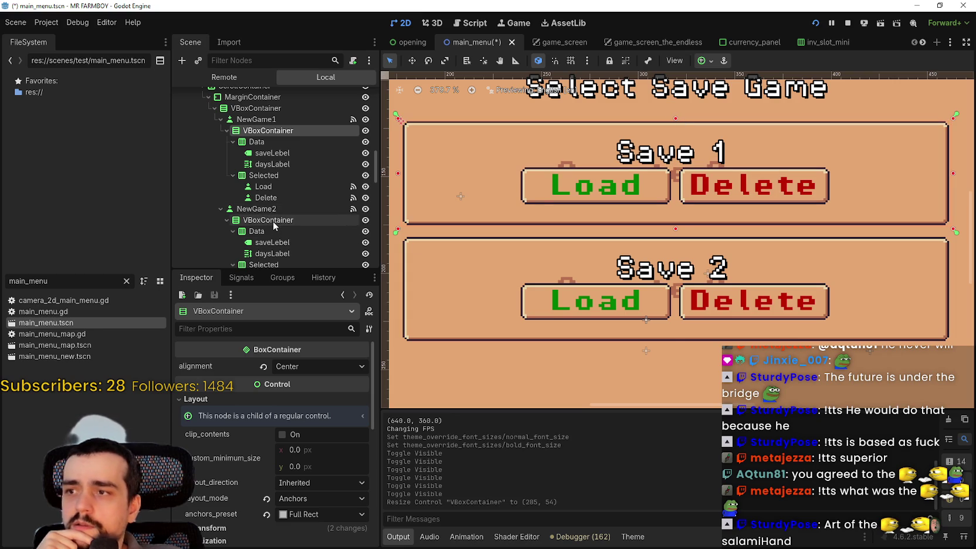
left_click(273, 221)
scroll(646, 244, "up", 3)
scroll(647, 243, "down", 4)
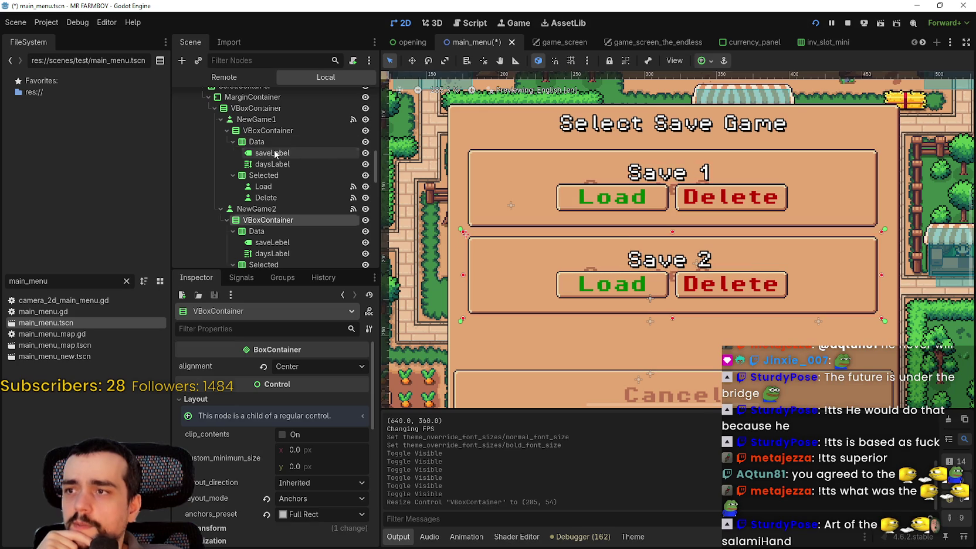
Check NewGame1's Data alignment and resize its VBoxContainer to 285 × 55.
left_click(277, 143)
left_click(274, 130)
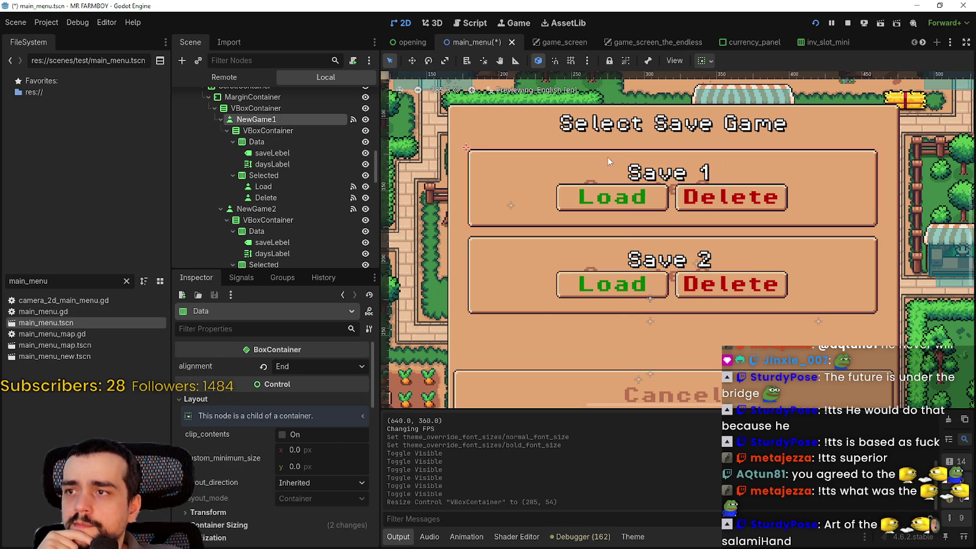
scroll(713, 151, "up", 2)
scroll(624, 138, "up", 6)
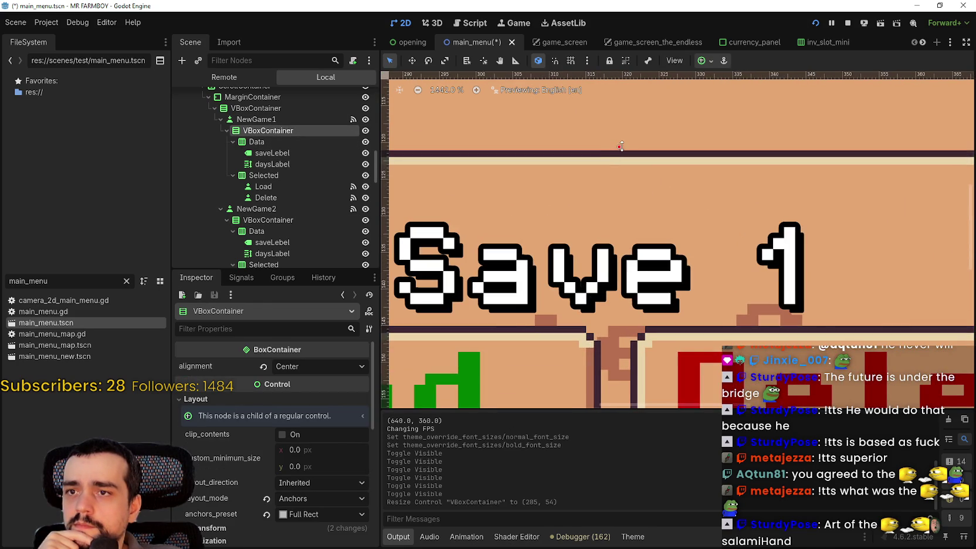
left_click_drag(621, 146, 619, 138)
scroll(628, 170, "down", 6)
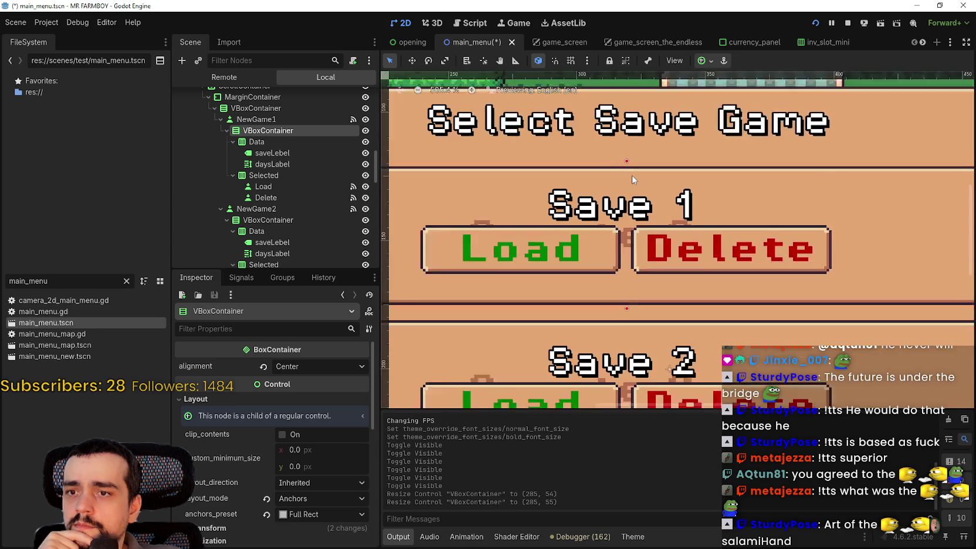
scroll(633, 179, "down", 4)
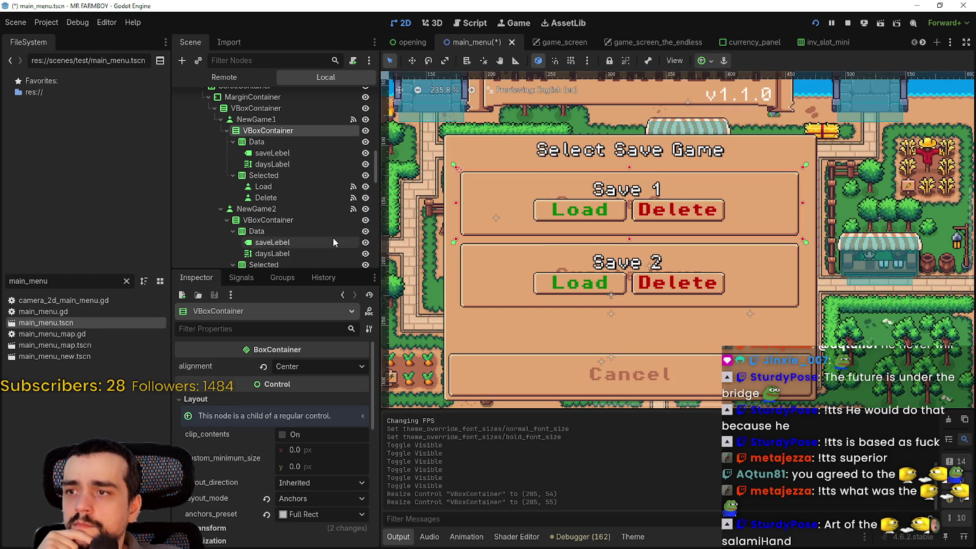
Hide the Save 2 and Save 1 labels and their Load and Delete buttons.
scroll(333, 241, "down", 3)
left_click(366, 222)
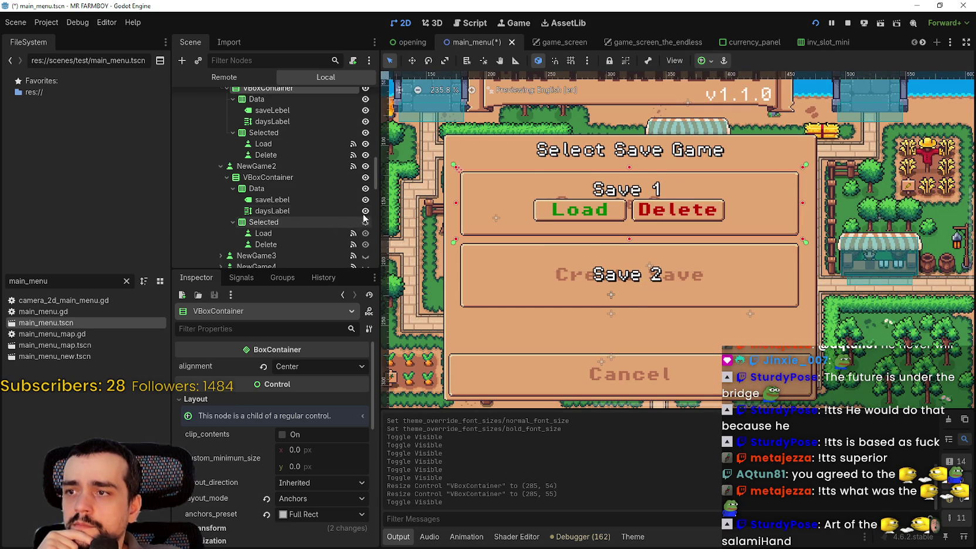
left_click(365, 188)
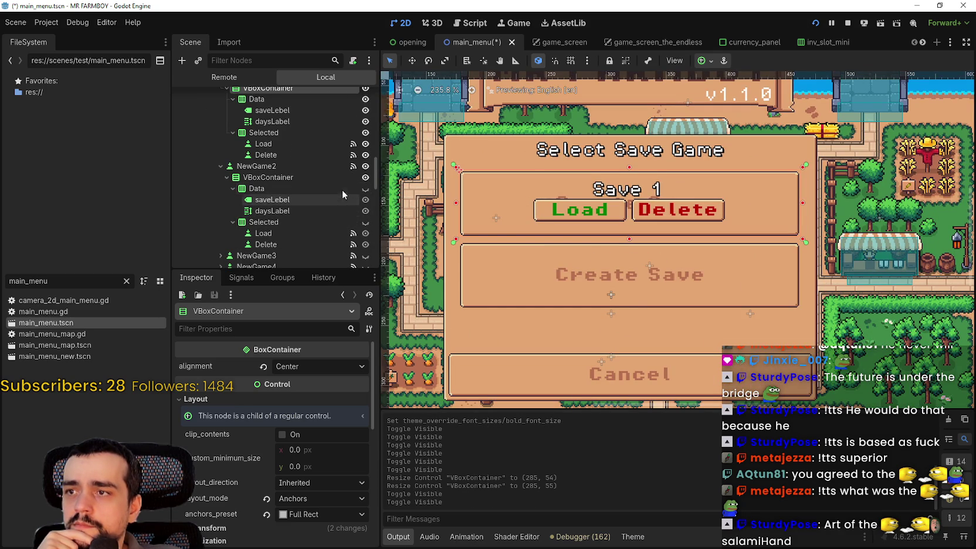
scroll(351, 194, "up", 1)
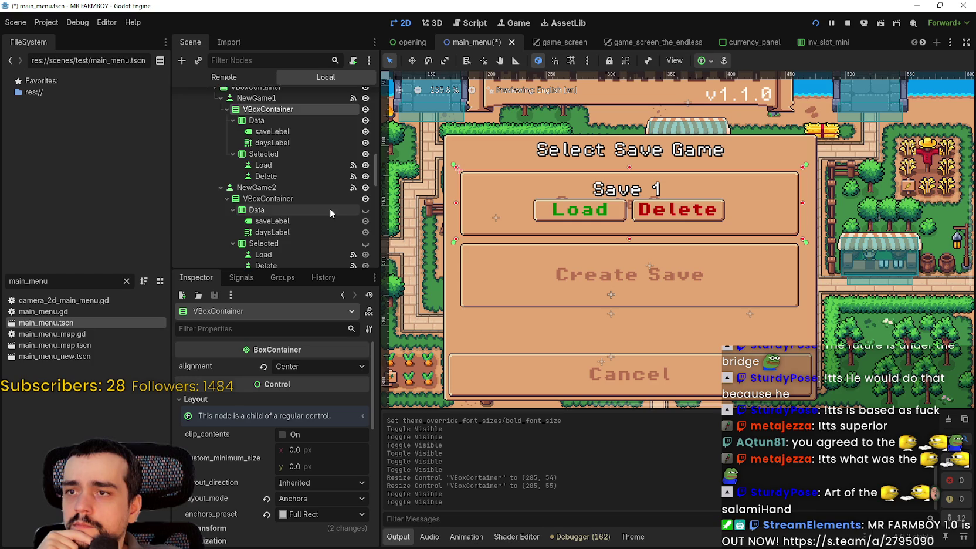
scroll(355, 194, "up", 2)
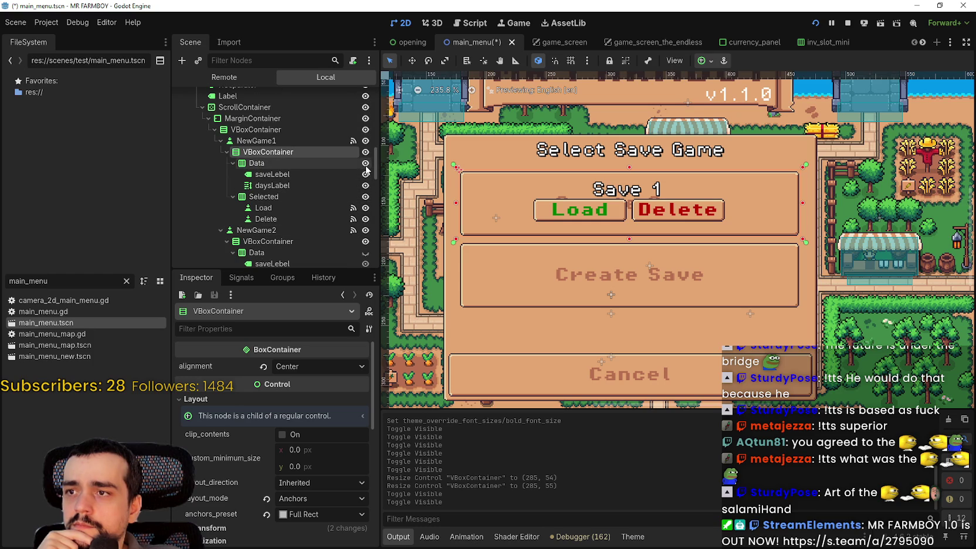
left_click(365, 164)
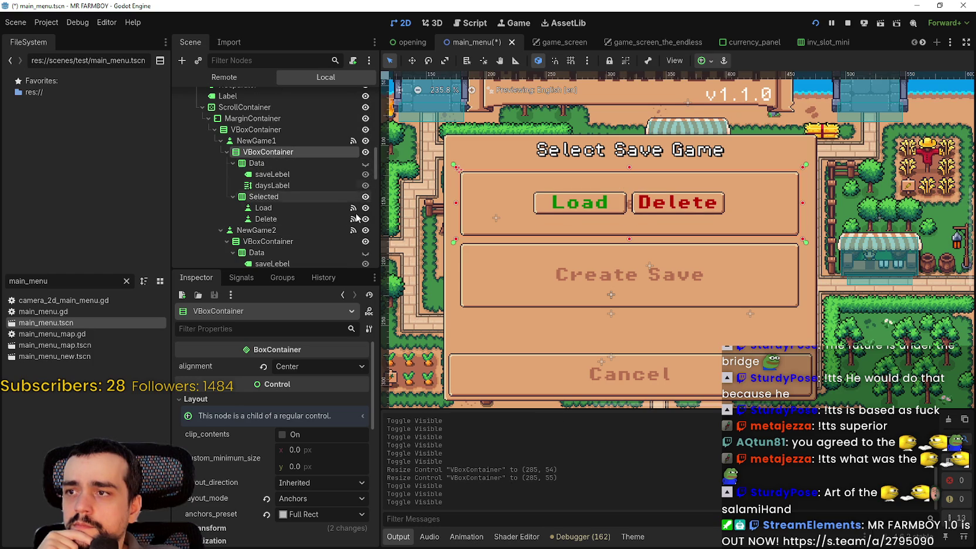
left_click(365, 197)
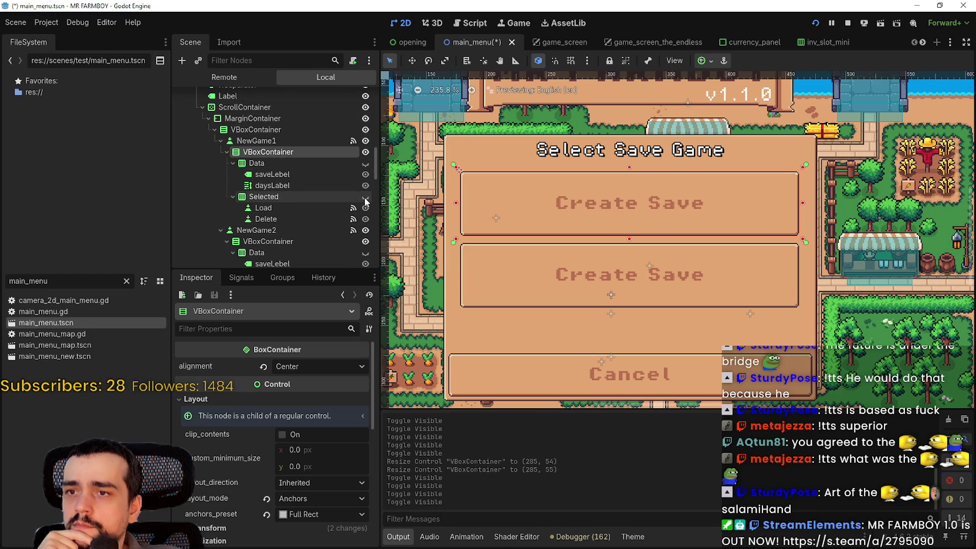
Hide the second save slot and Select Save Game dialog, then relaunch the game.
left_click(365, 230)
scroll(263, 176, "down", 3)
scroll(263, 176, "up", 3)
scroll(263, 175, "up", 3)
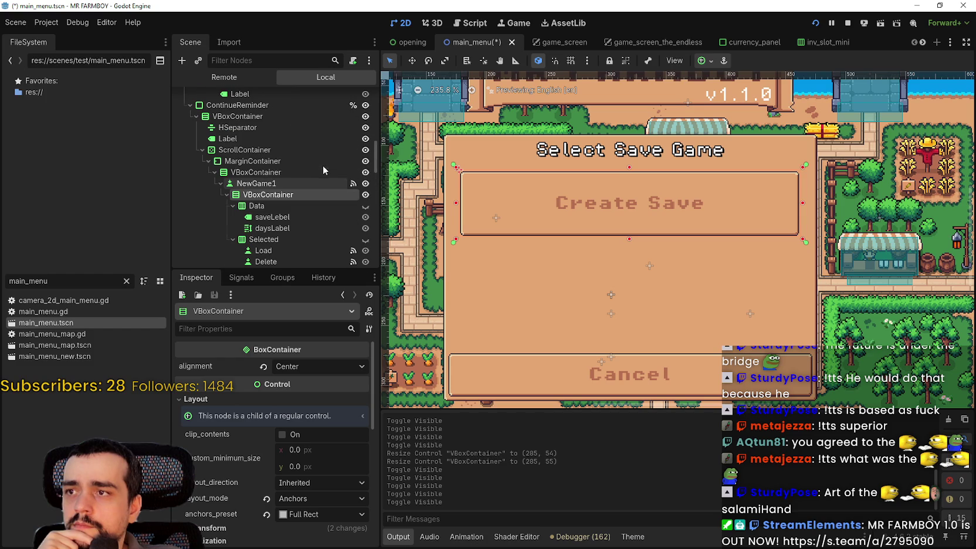
left_click(364, 105)
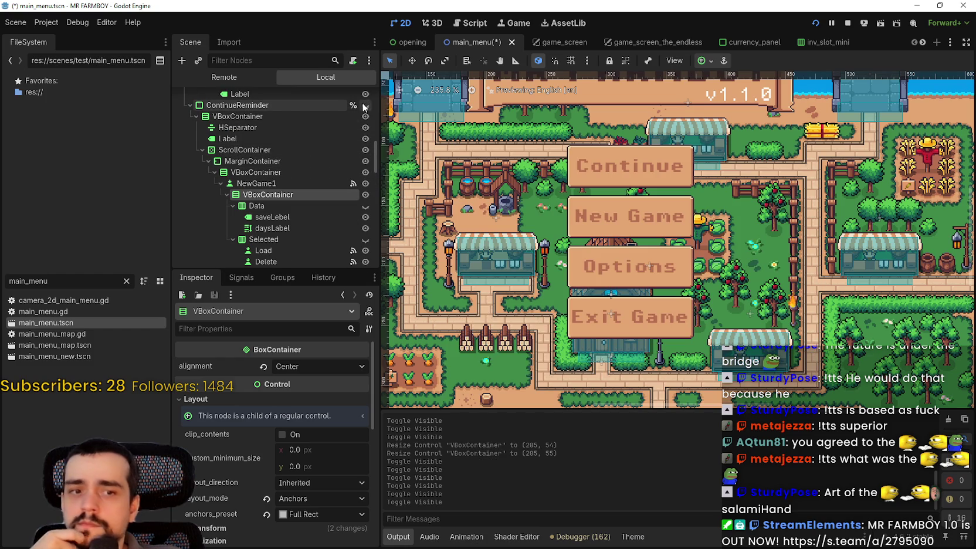
left_click(848, 23)
left_click(819, 26)
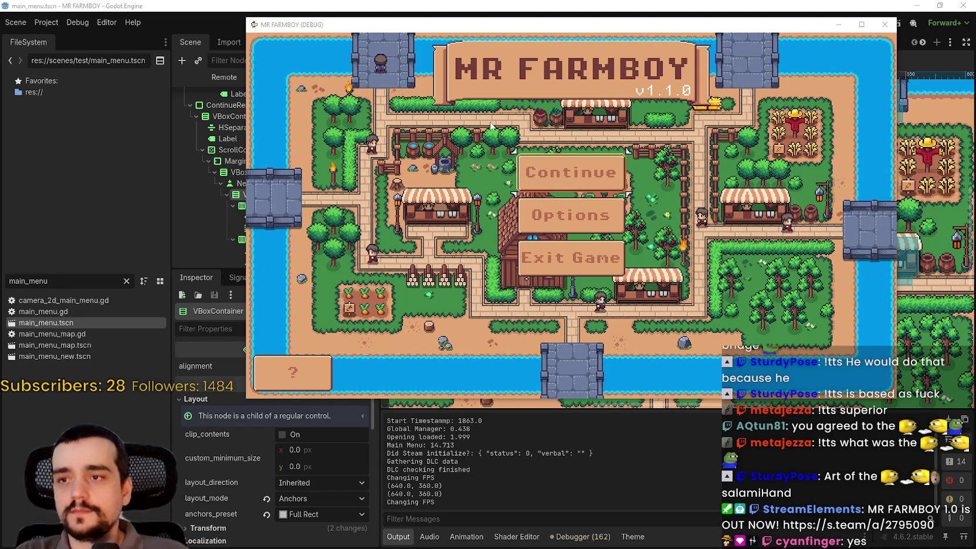
Choose Continue in the running game to open the Select Save Game list.
left_click(586, 179)
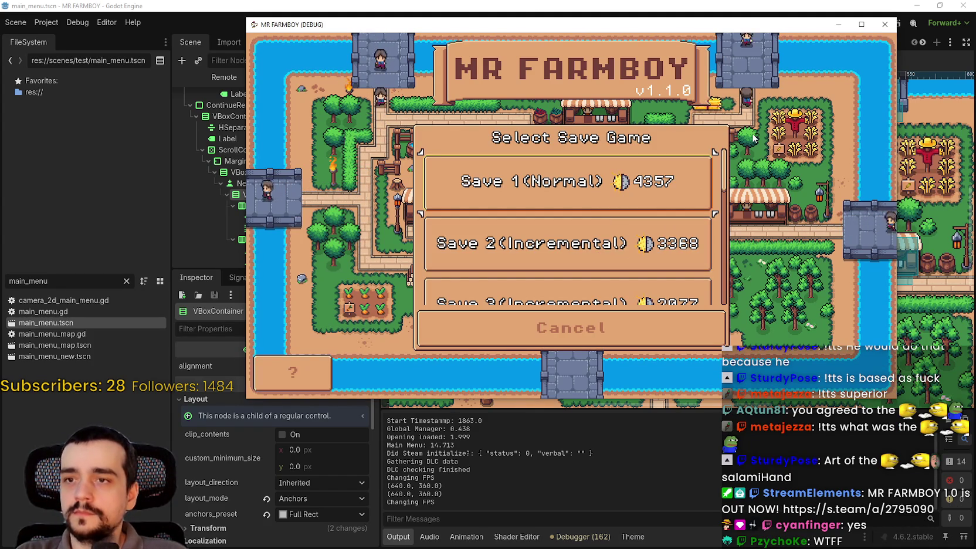
Focus Save 1, move down to Save 2, then drag the Gran Canaria search browser over the game.
key("Return")
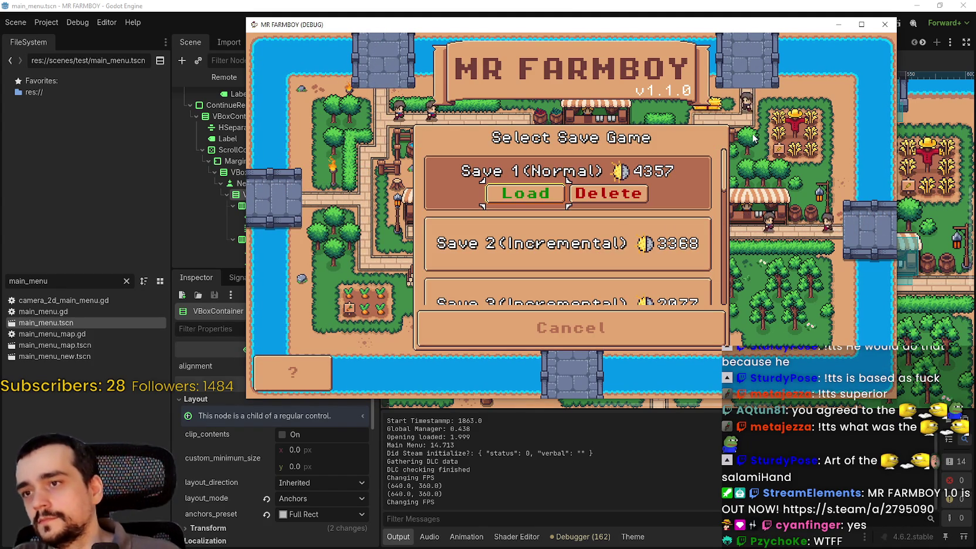
key("Down")
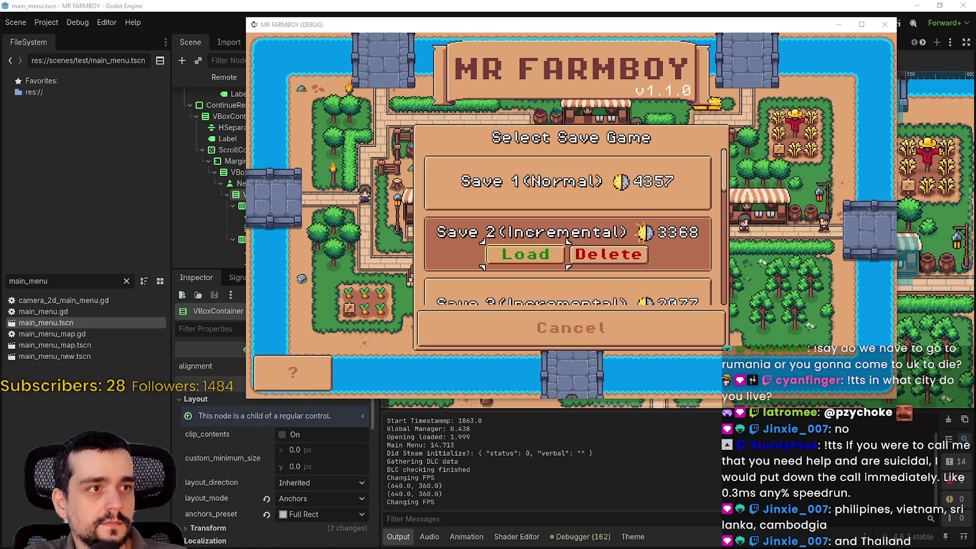
left_click_drag(975, 17, 532, 16)
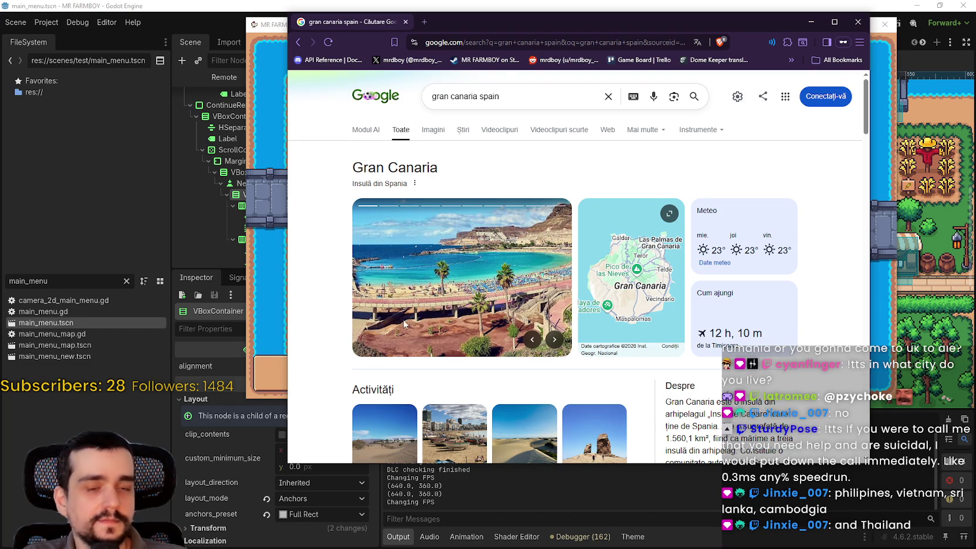
Browse forward through the Gran Canaria photo carousel to the last image.
left_click(554, 340)
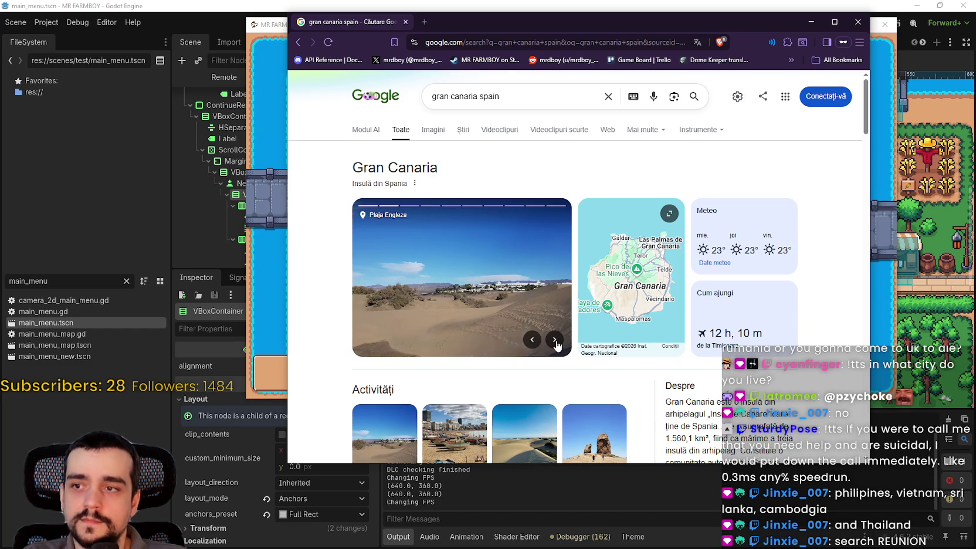
left_click(554, 340)
left_click(554, 341)
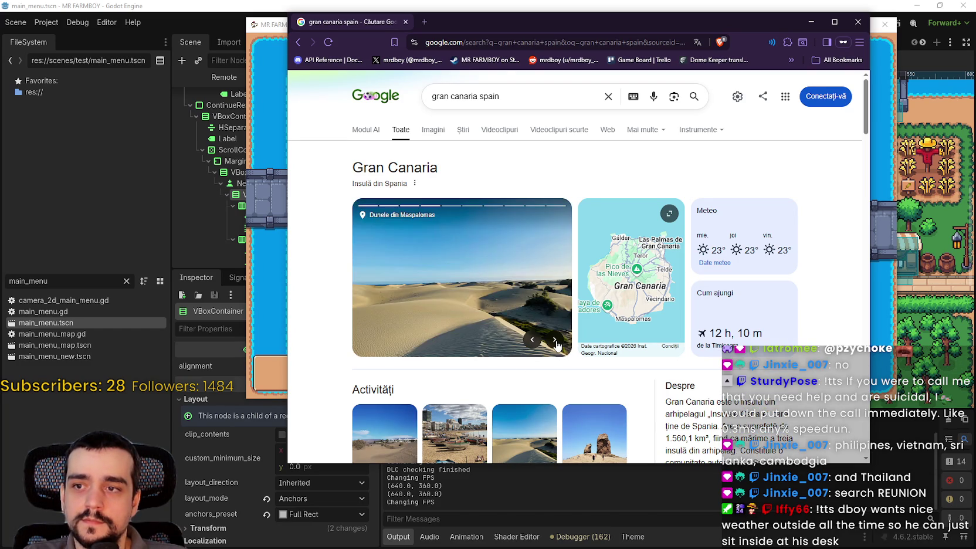
left_click(554, 340)
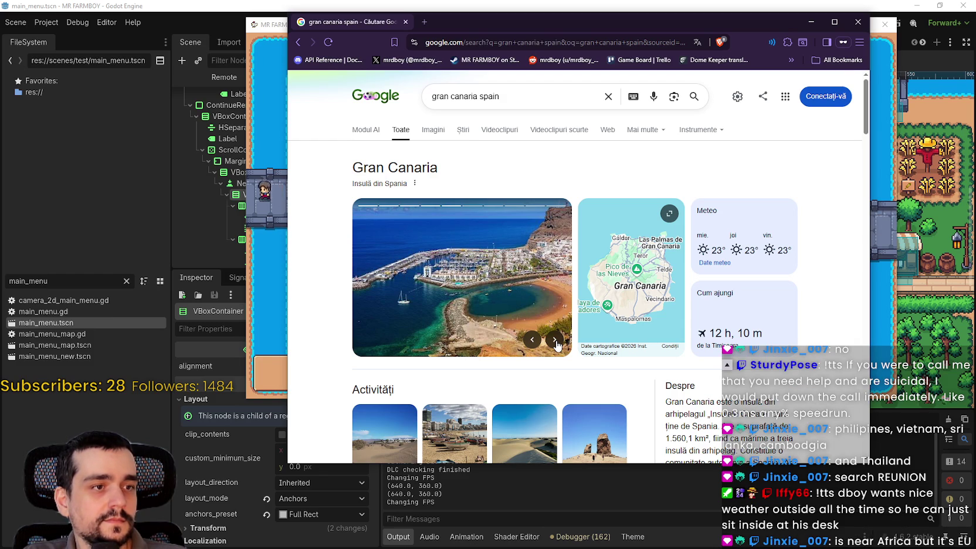
left_click(555, 341)
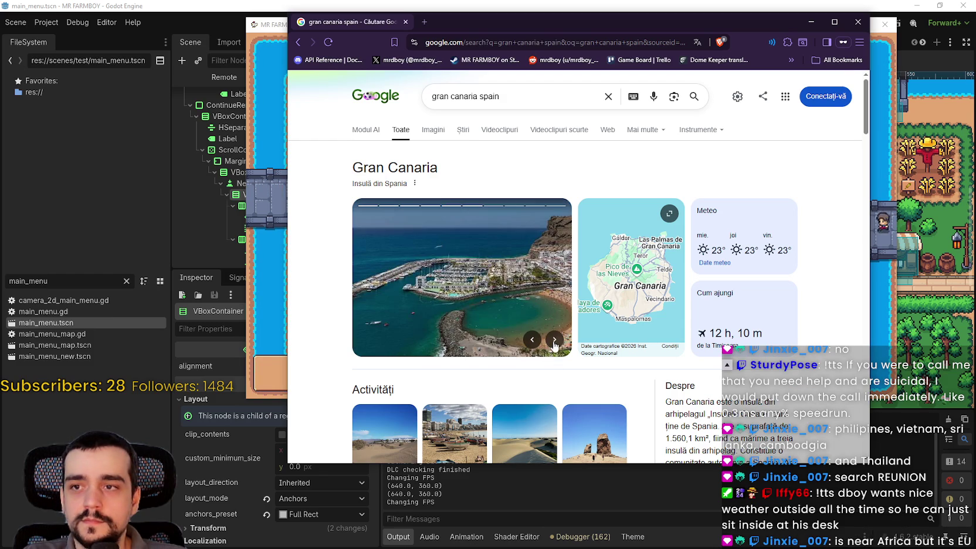
left_click(554, 341)
left_click(554, 341)
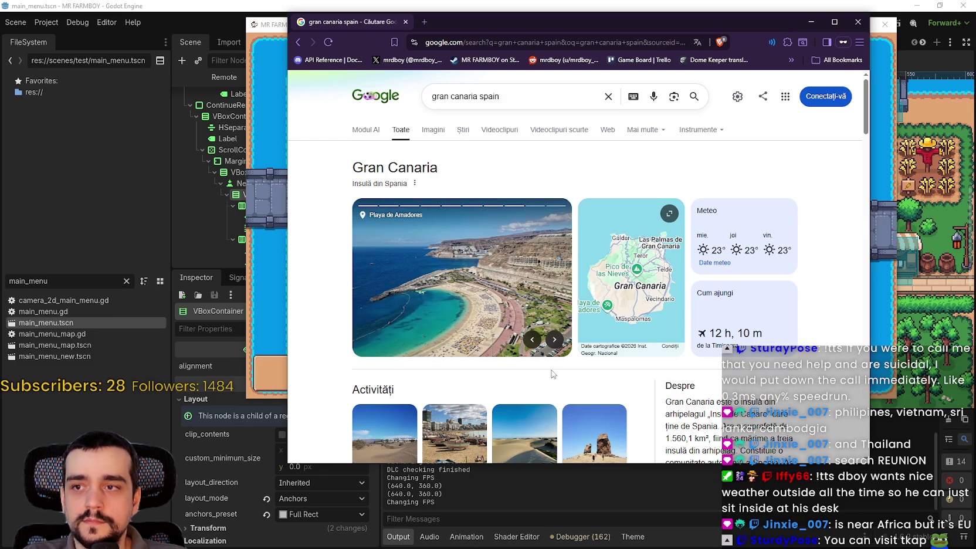
left_click(555, 341)
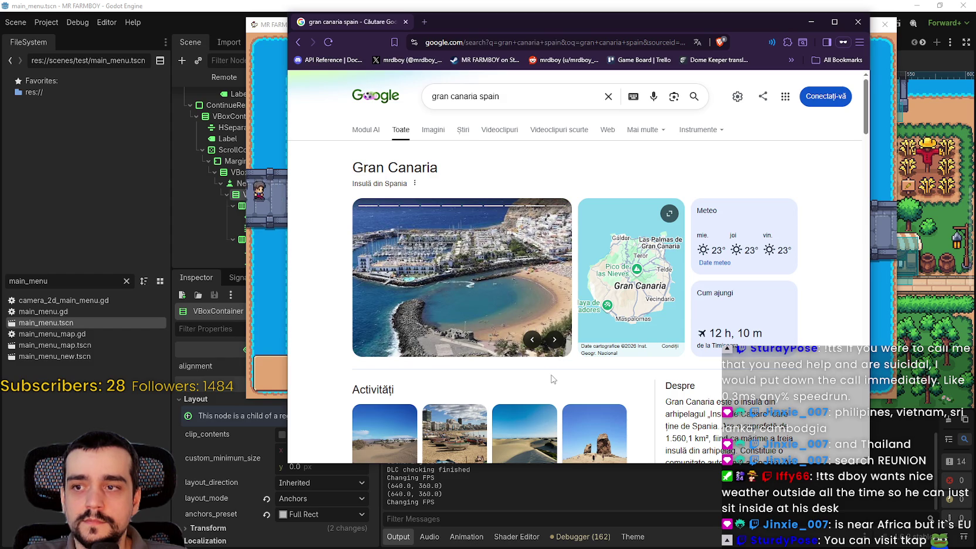
left_click(554, 342)
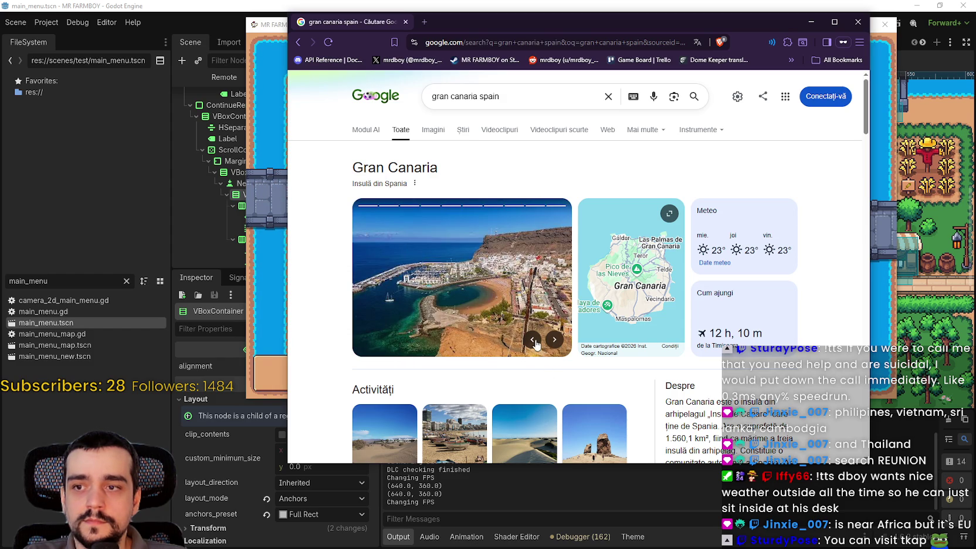
Step back to the aerial Puerto de Mogán photo and move the browser off-screen.
left_click(532, 340)
left_click(532, 340)
left_click(532, 340)
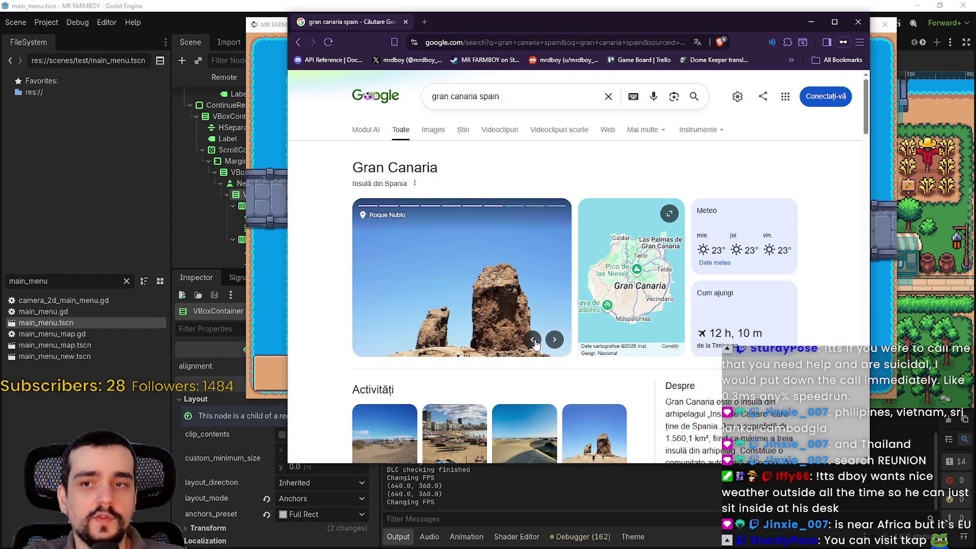
left_click(533, 340)
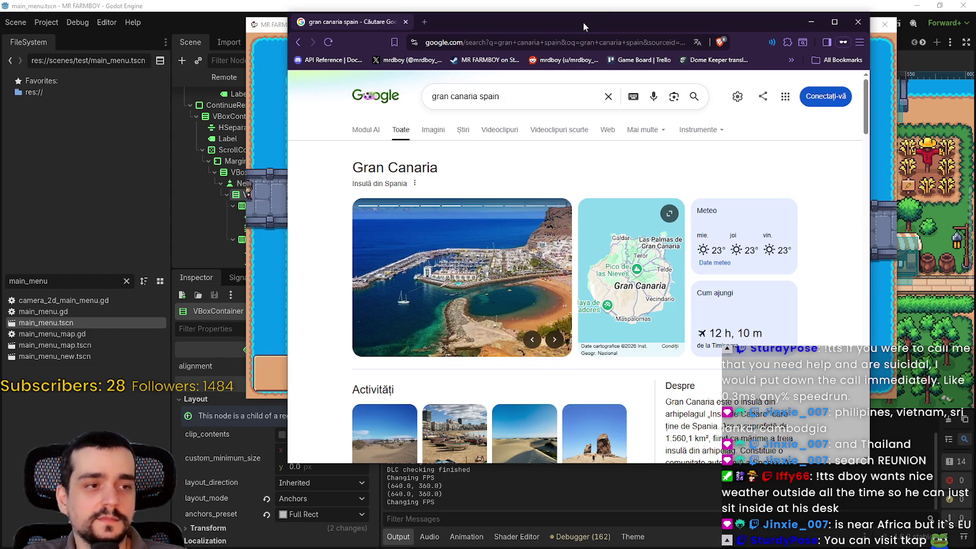
left_click_drag(583, 21, 975, 29)
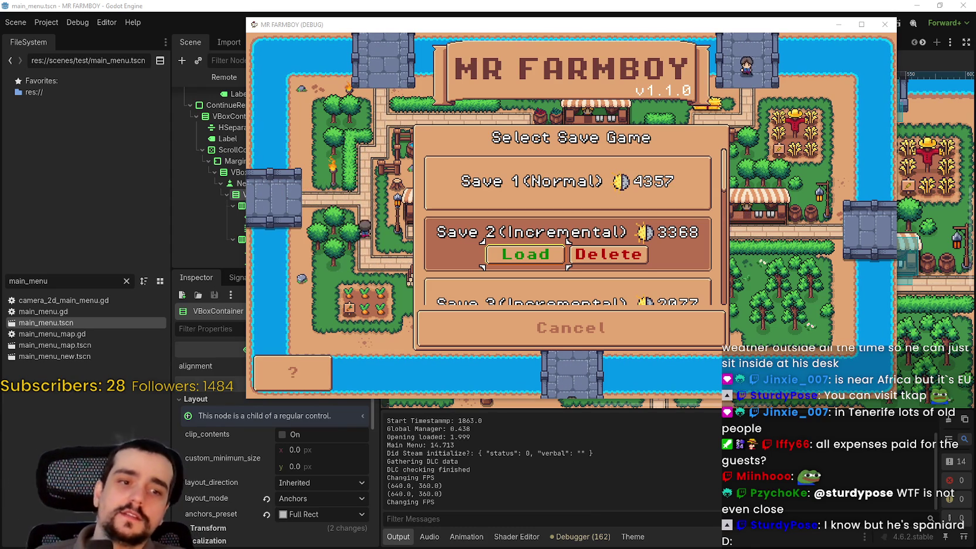
Scroll the save list to see Save 2 at 3368 and Save 3 at 2077 coins.
scroll(661, 216, "down", 2)
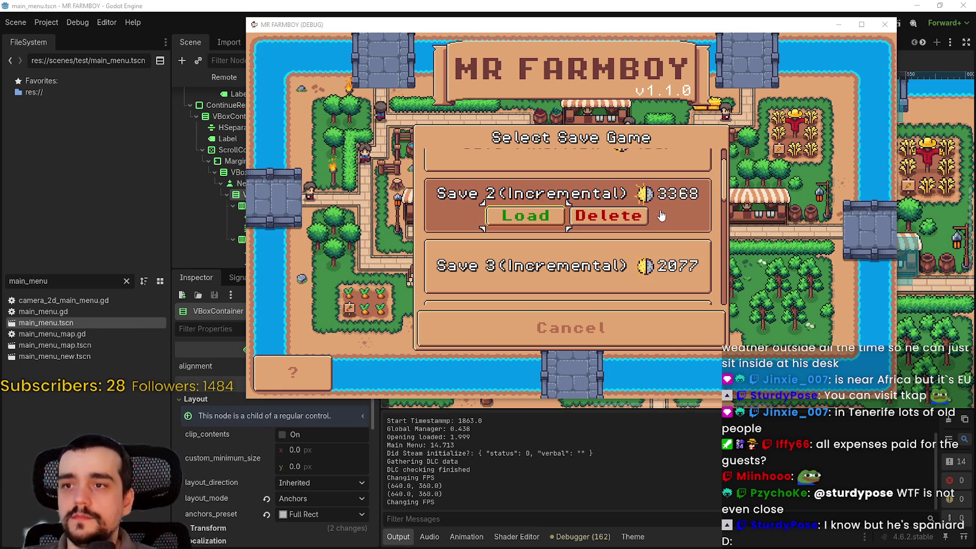
Move up and down through the save slots with the arrow keys.
key("Down")
key("Down")
key("Down")
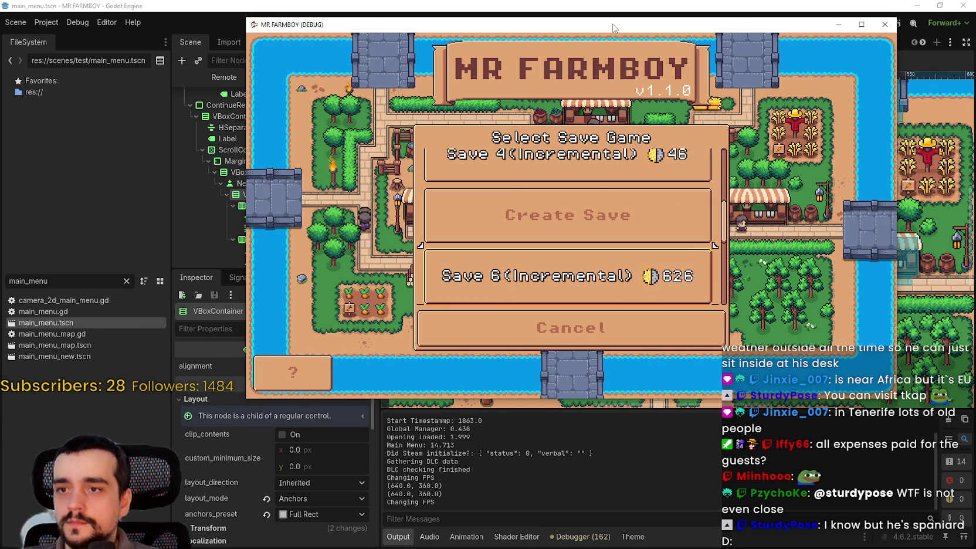
key("Down")
key("Down")
key("Down")
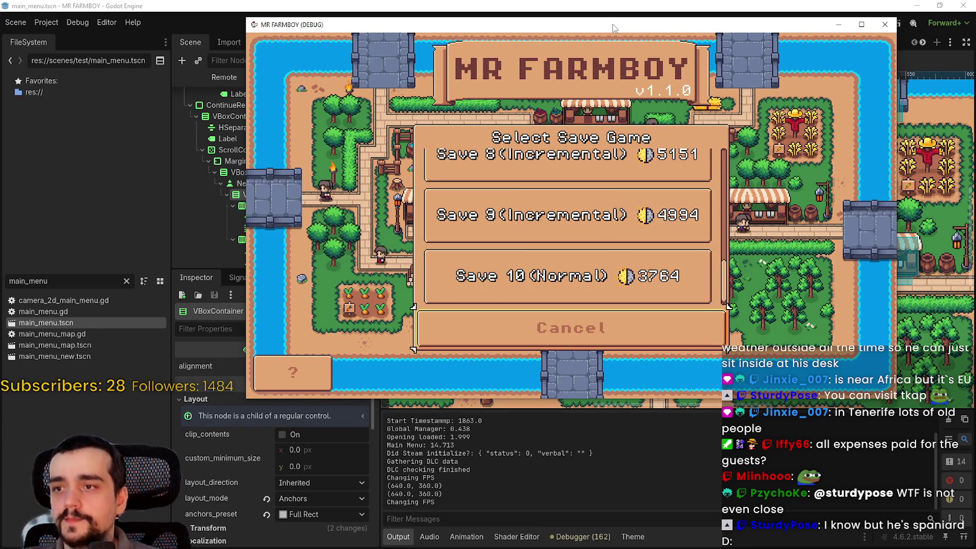
key("Up")
key("Up")
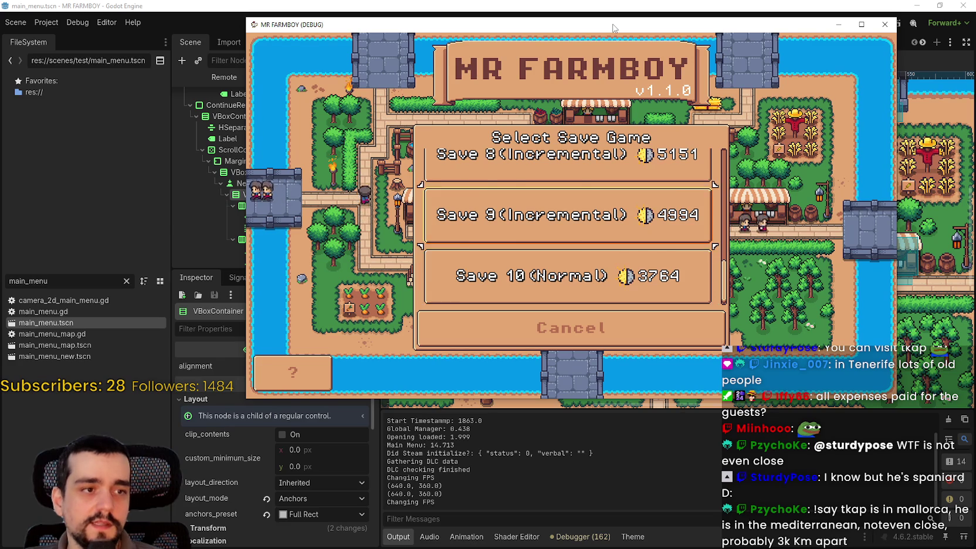
key("Up")
key("Up")
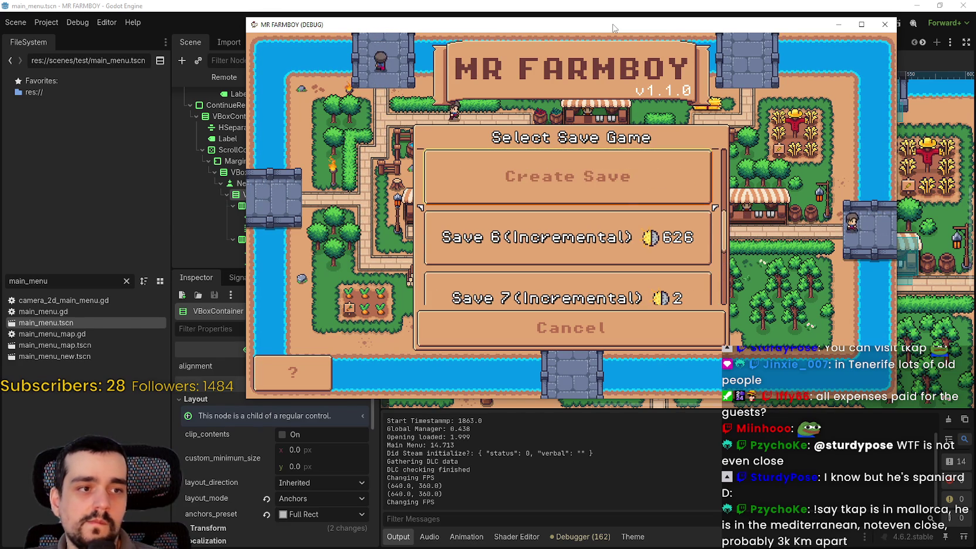
key("Up")
key("Up")
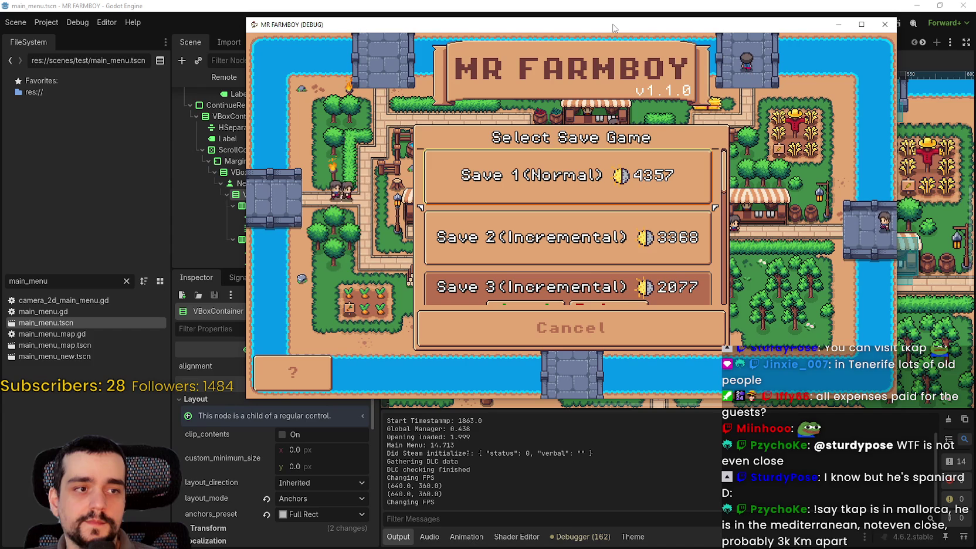
key("Down")
key("Up")
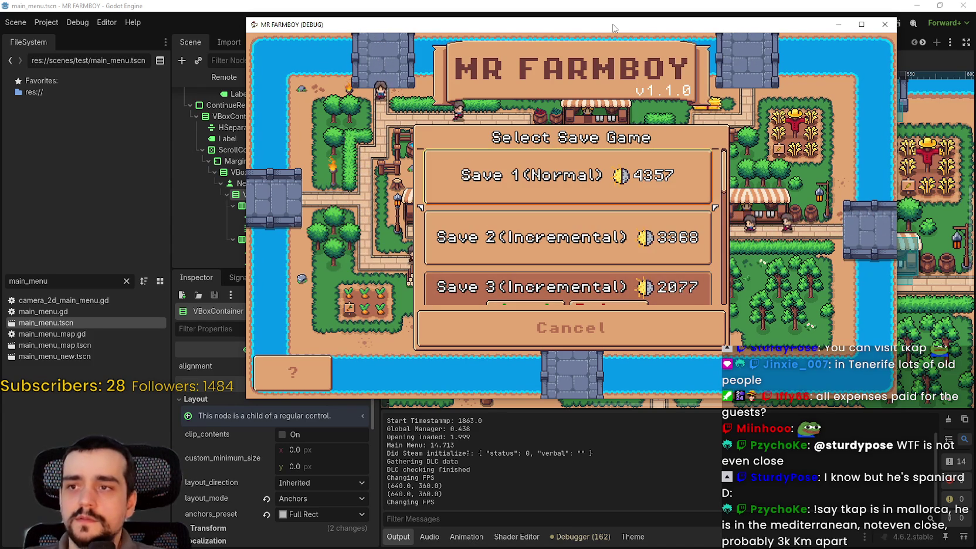
scroll(674, 229, "up", 1)
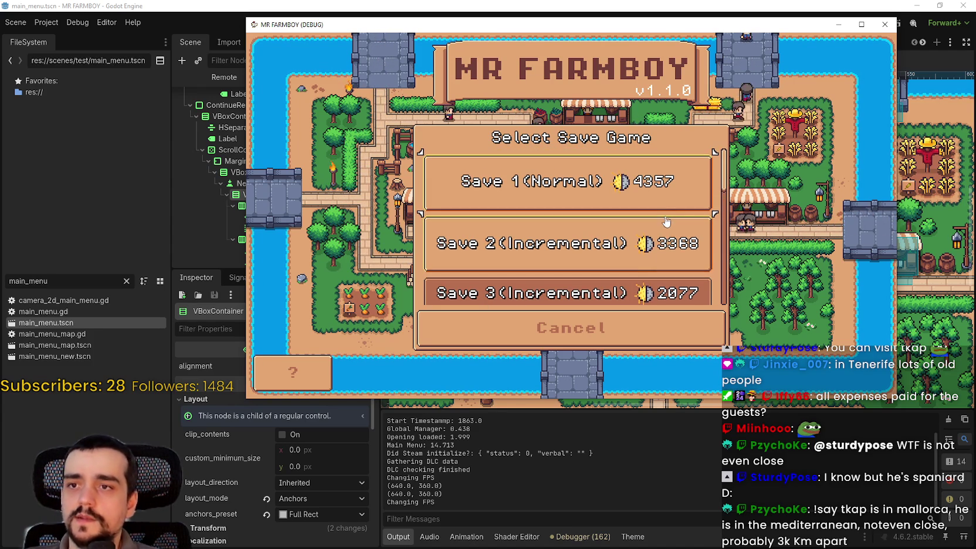
Select Save 1, then Save 9, and move focus between its Load and Delete options.
left_click(710, 186)
scroll(710, 186, "down", 5)
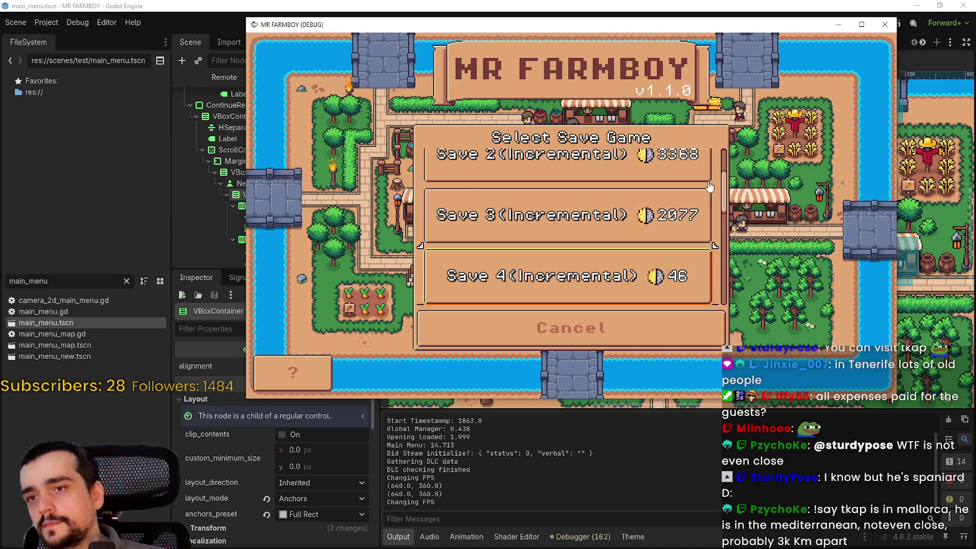
scroll(709, 187, "down", 3)
key("Down")
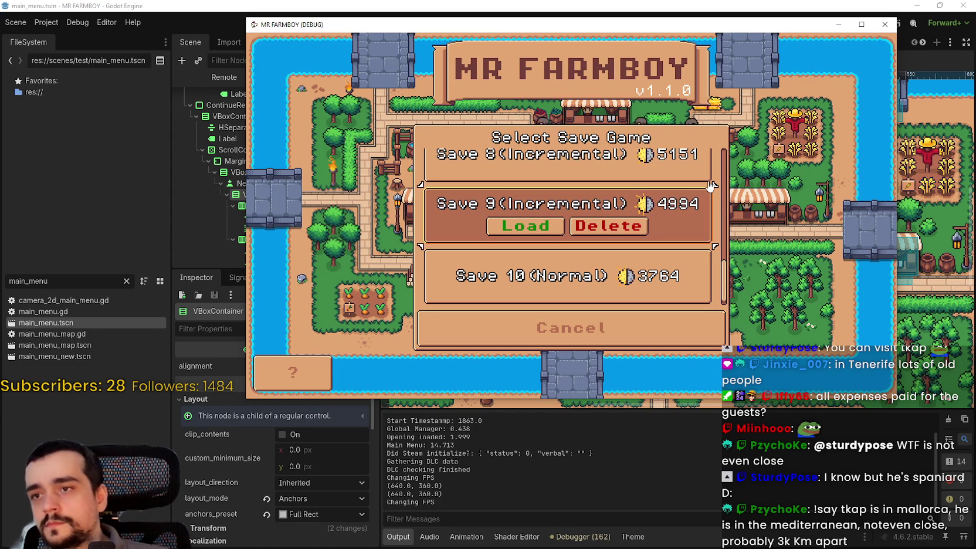
key("Down")
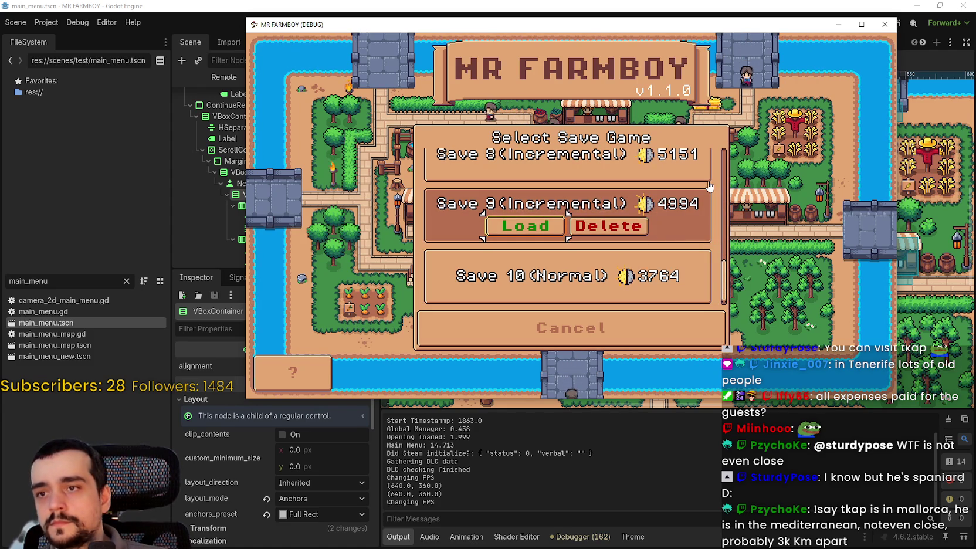
key("Right")
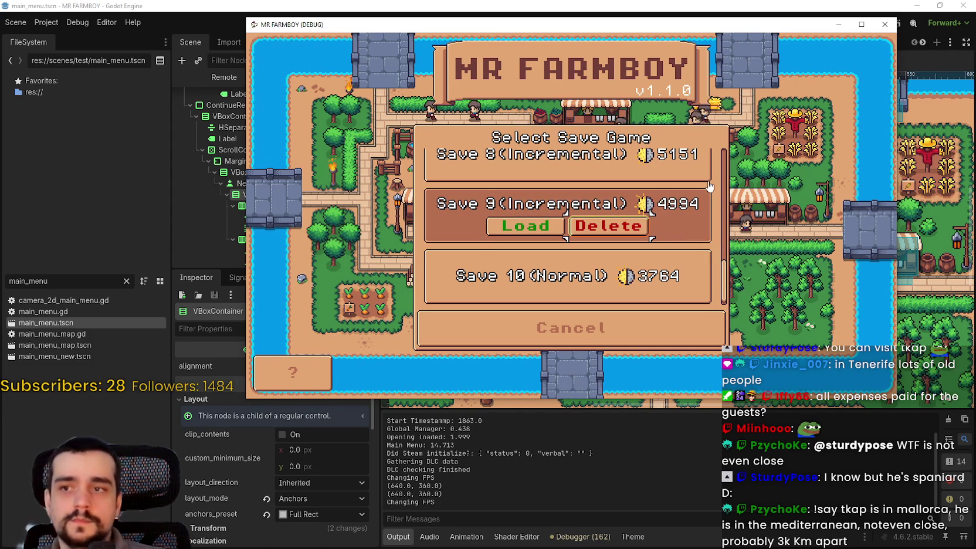
key("Left")
Open and cancel the Save 9 delete prompt, press Create Save, then close the debug game.
key("Return")
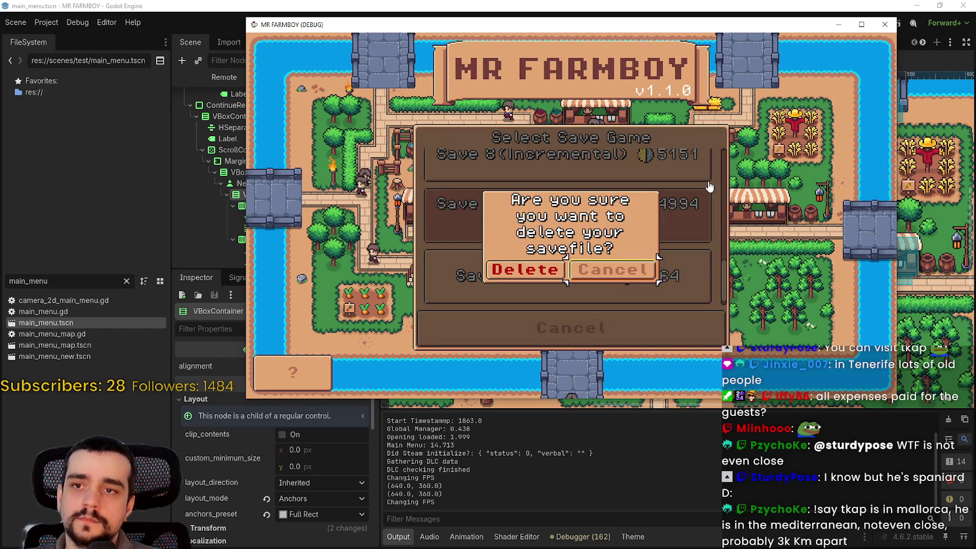
key("Left")
key("Return")
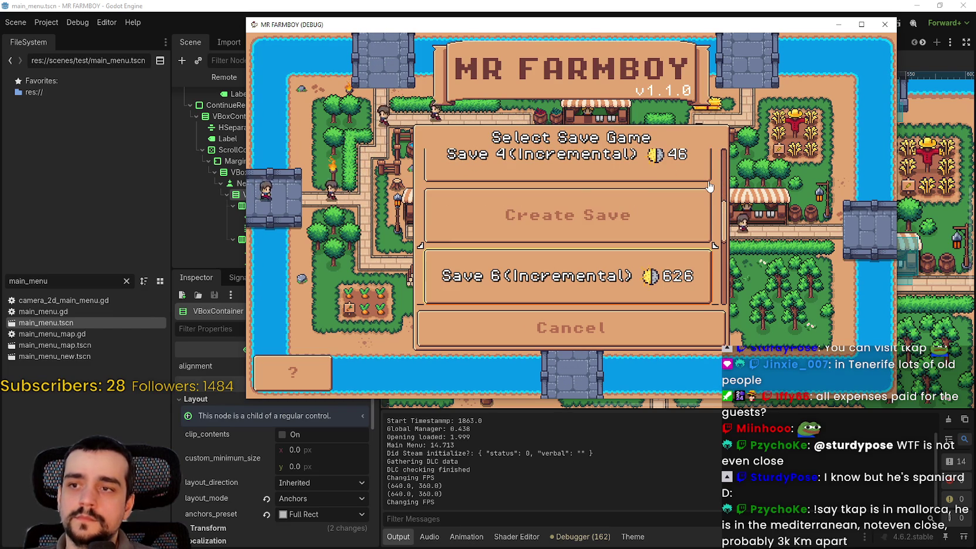
key("Return")
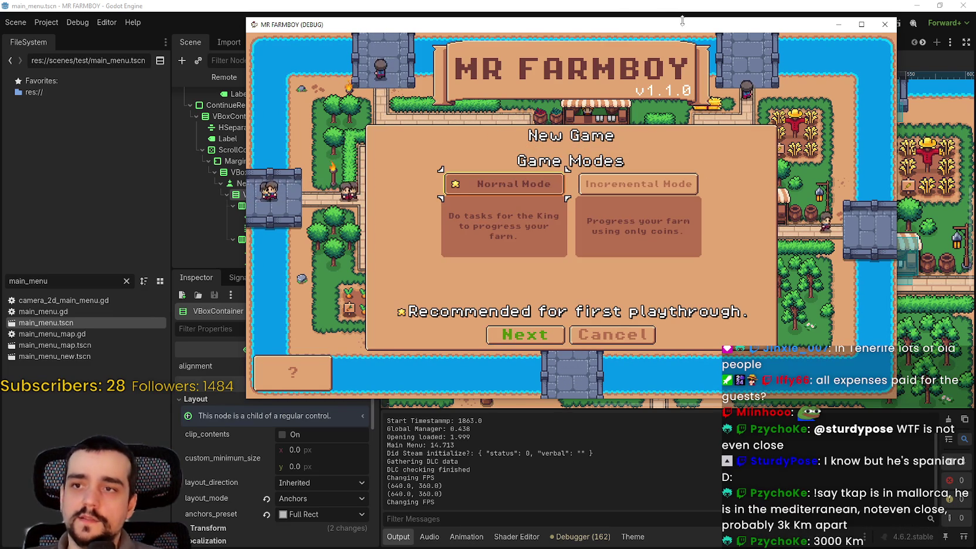
key("F8")
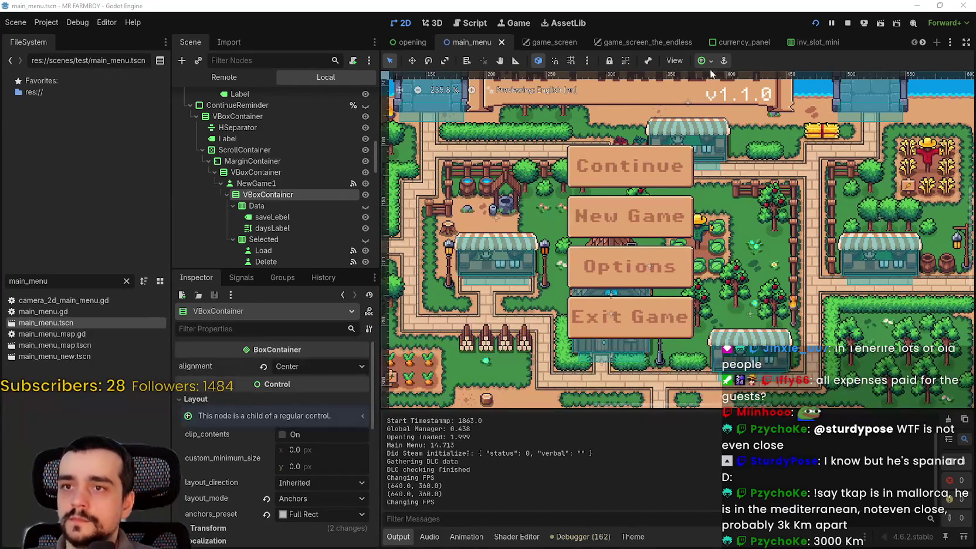
Expand NewGameContainer and toggle node visibility so the New Game mode dialog shows on the canvas.
scroll(270, 193, "down", 6)
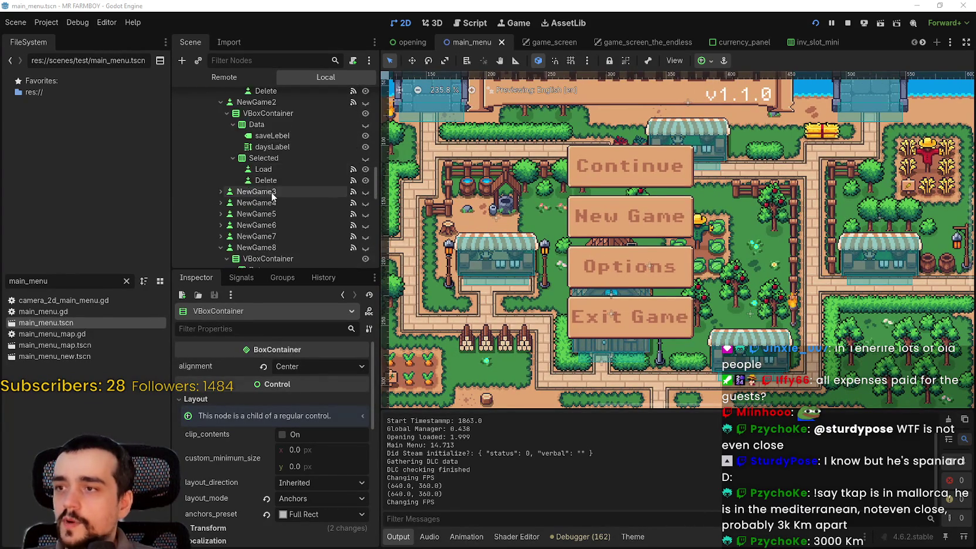
scroll(270, 196, "down", 10)
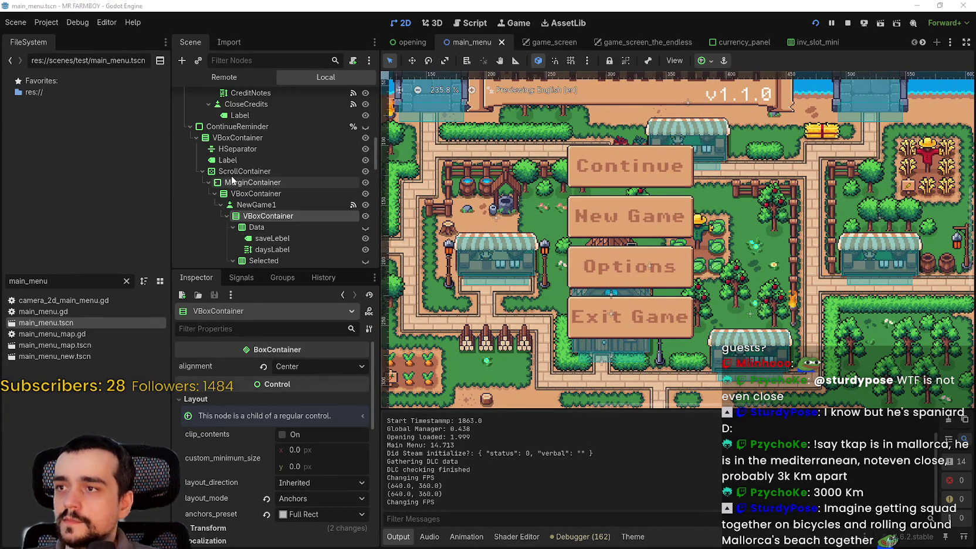
scroll(241, 206, "down", 2)
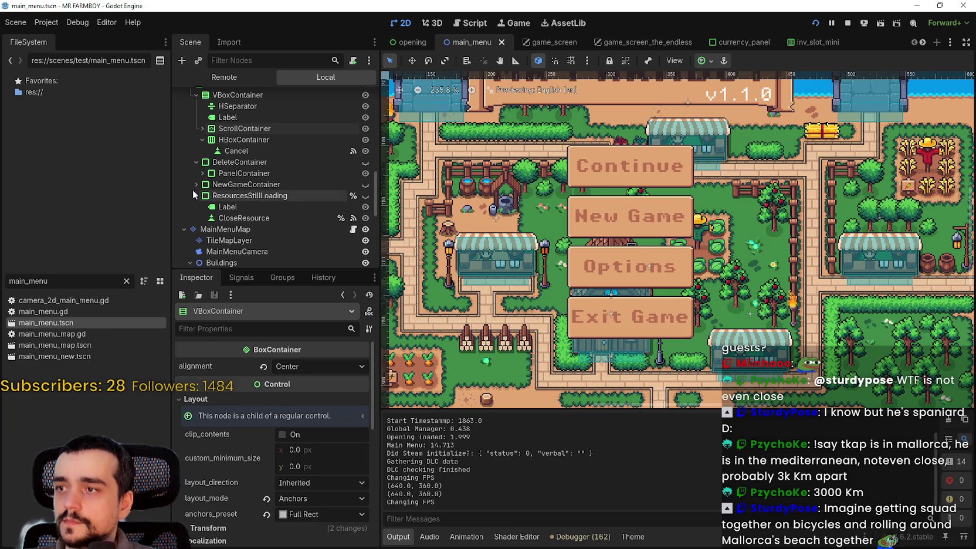
left_click(250, 197)
left_click(196, 184)
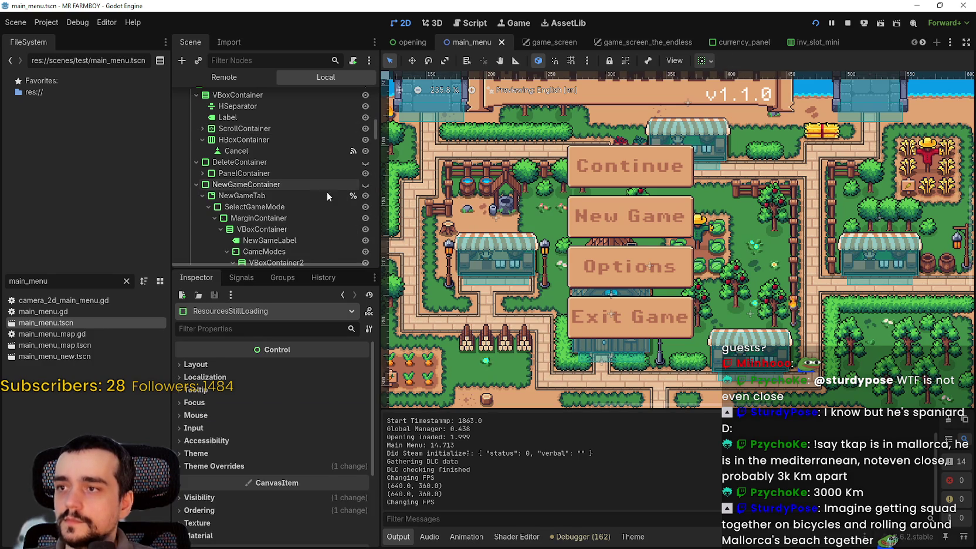
left_click(366, 184)
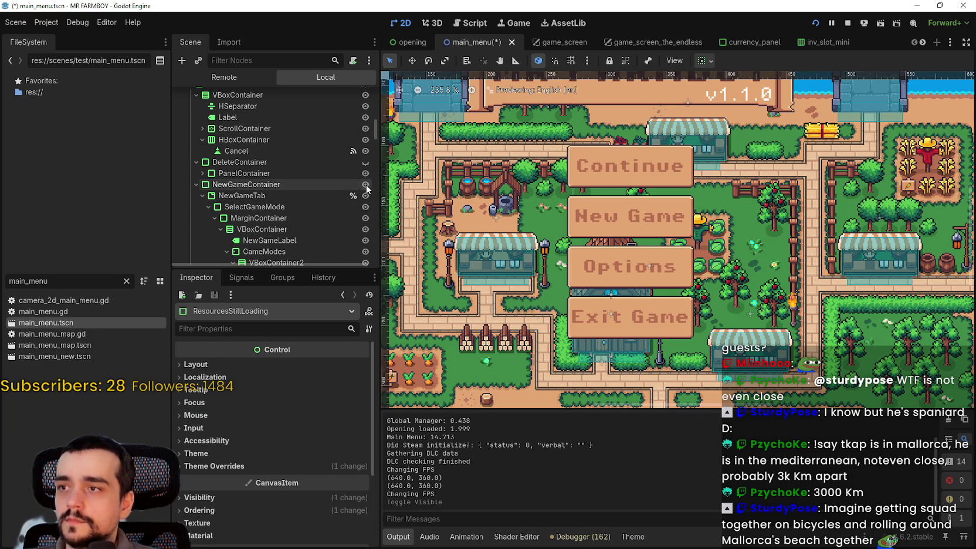
left_click(366, 184)
scroll(361, 188, "up", 4)
scroll(360, 187, "down", 4)
left_click(365, 185)
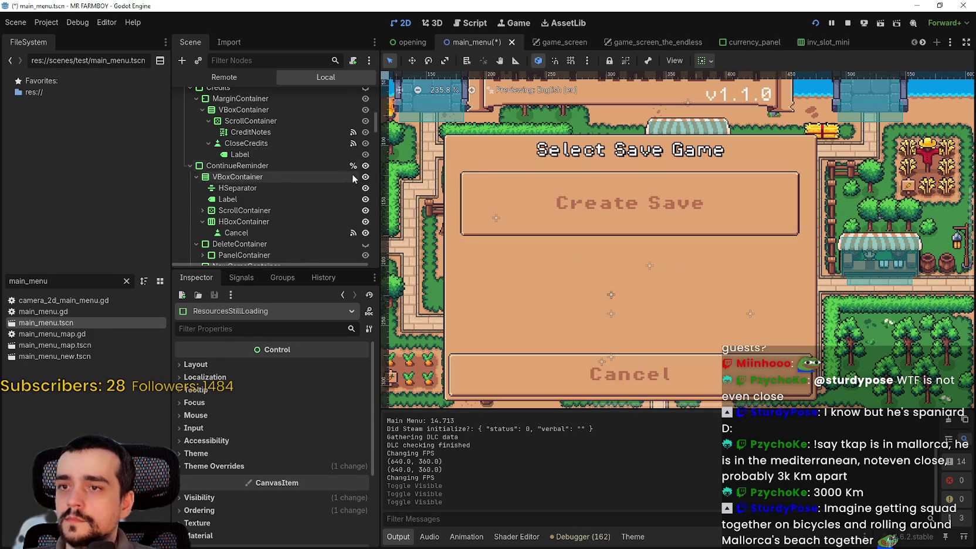
scroll(368, 195, "down", 2)
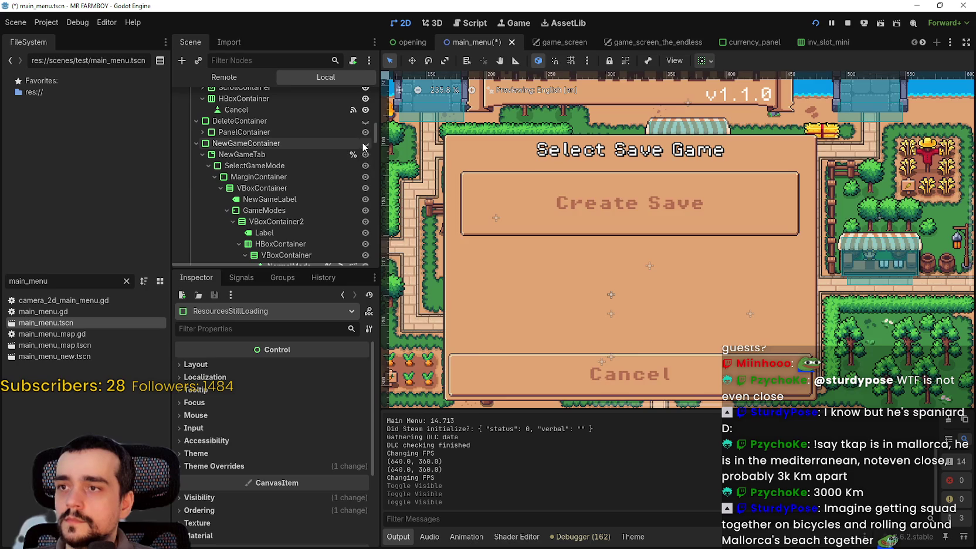
left_click(366, 144)
Select the NormalMode button node in the GameModes branch.
scroll(578, 188, "down", 4)
scroll(598, 198, "up", 3)
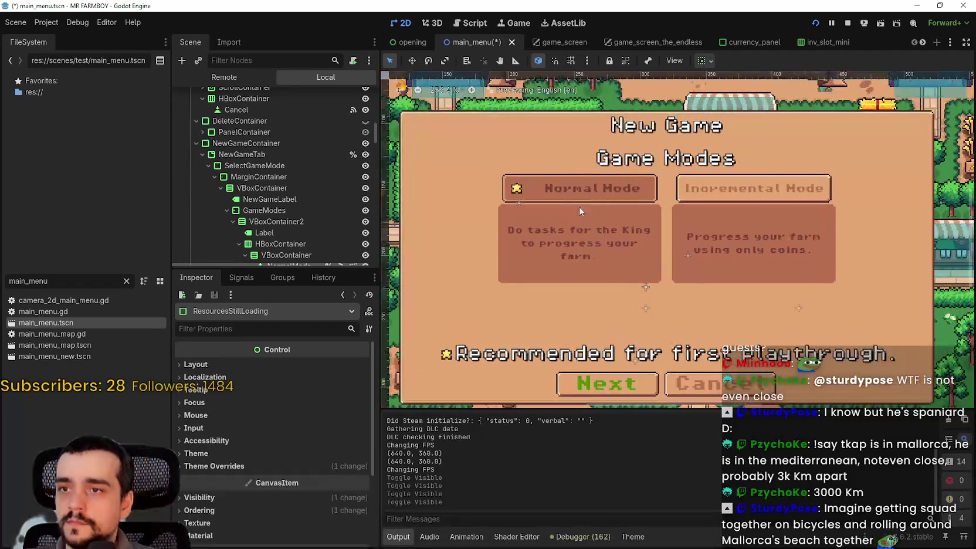
scroll(331, 192, "down", 1)
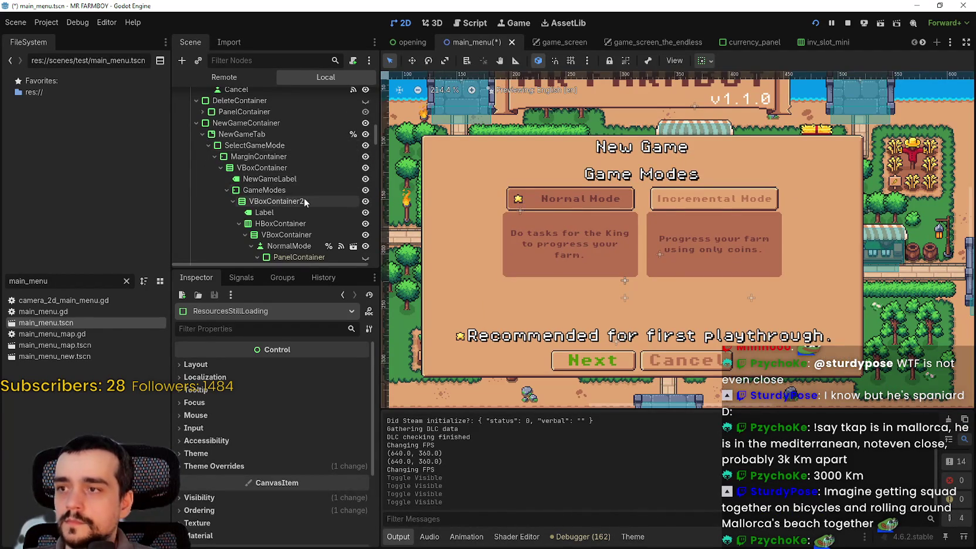
scroll(301, 202, "down", 3)
left_click(288, 187)
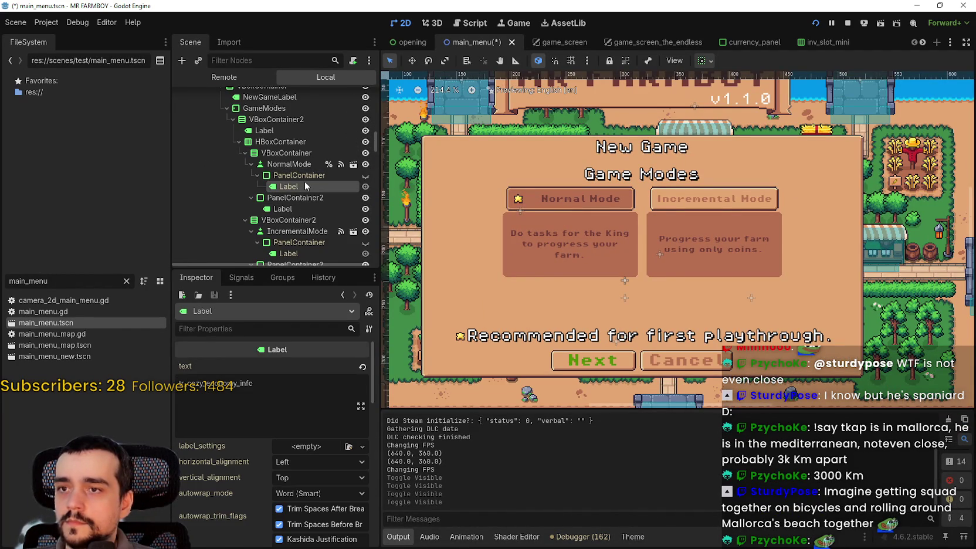
left_click(291, 166)
scroll(499, 190, "up", 2)
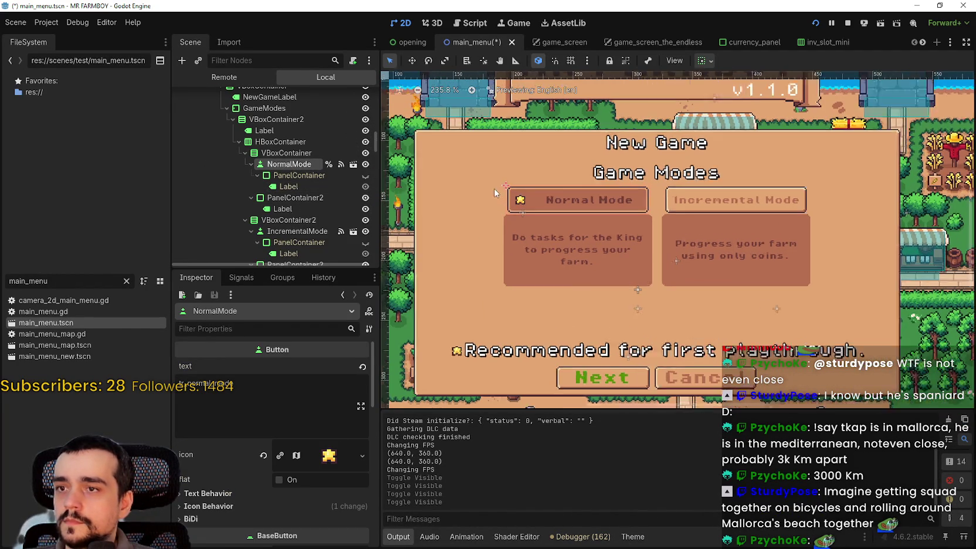
Under Theme Overrides > Font Sizes, raise NormalMode's font_size from 7 to 12 px.
scroll(209, 520, "down", 10)
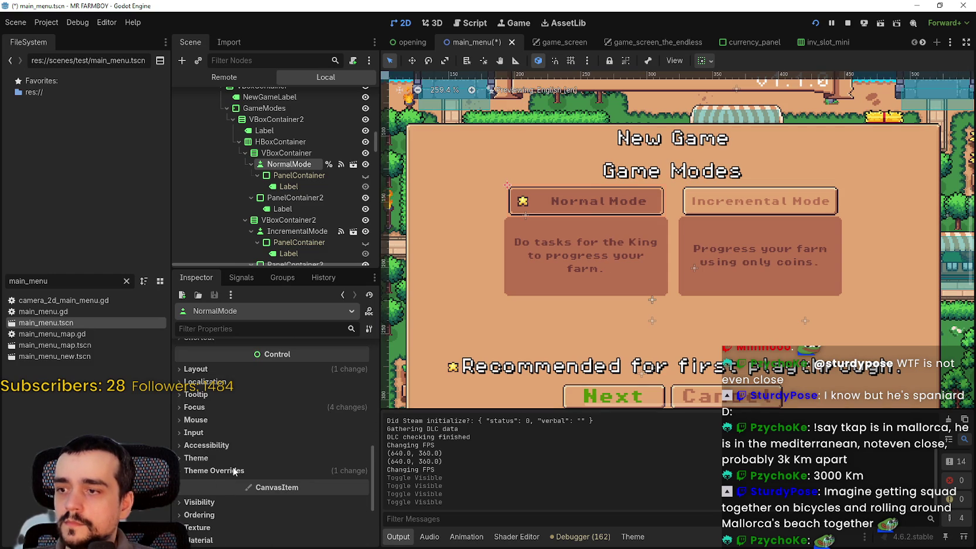
left_click(233, 471)
left_click(265, 470)
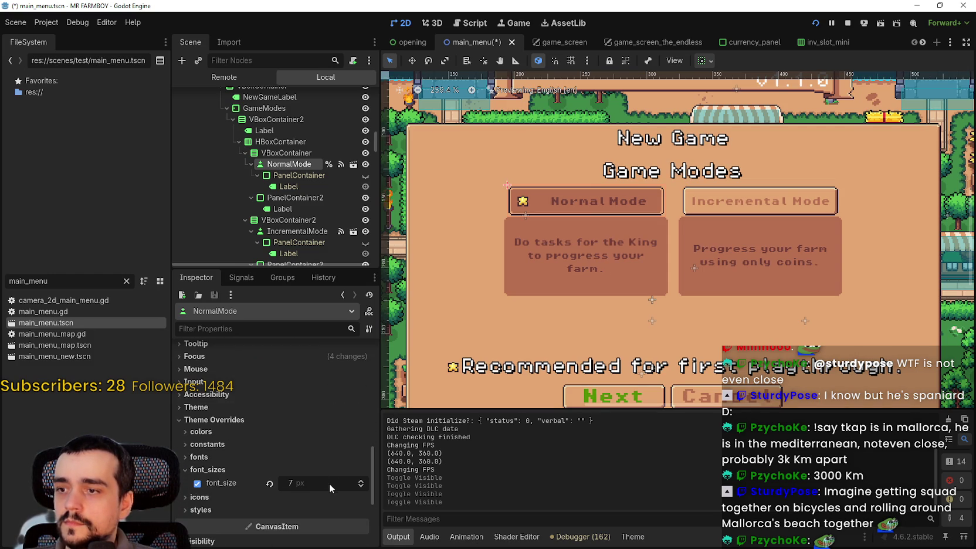
left_click(360, 482)
left_click(361, 482)
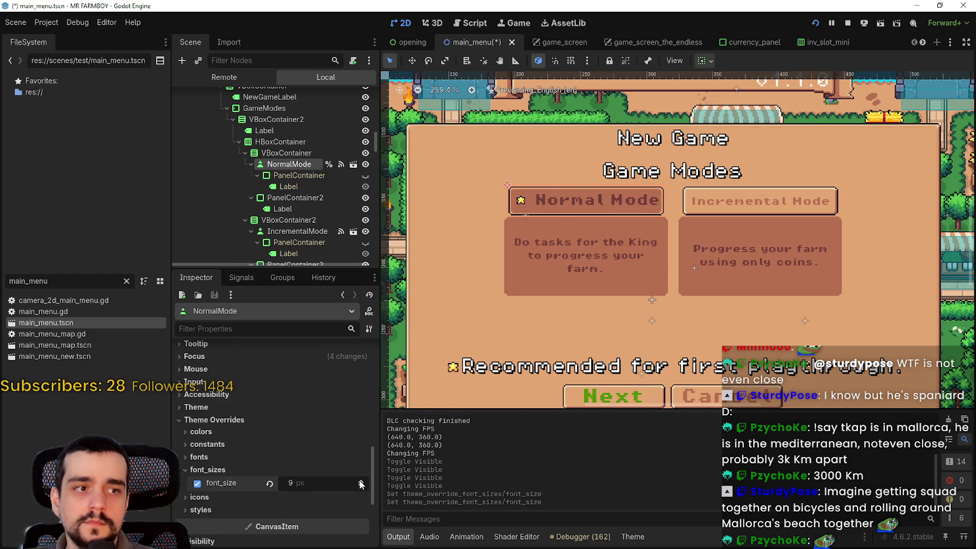
left_click(360, 481)
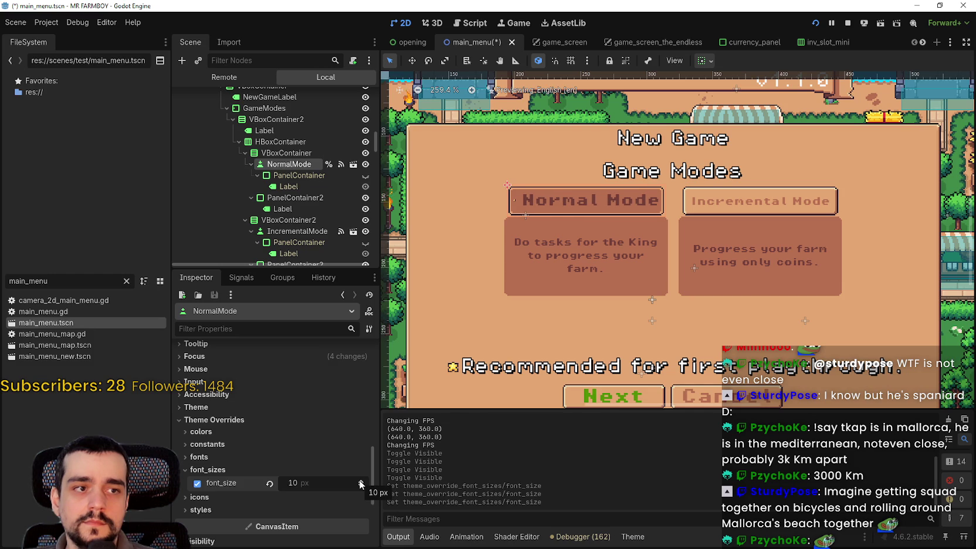
left_click(361, 482)
left_click(360, 482)
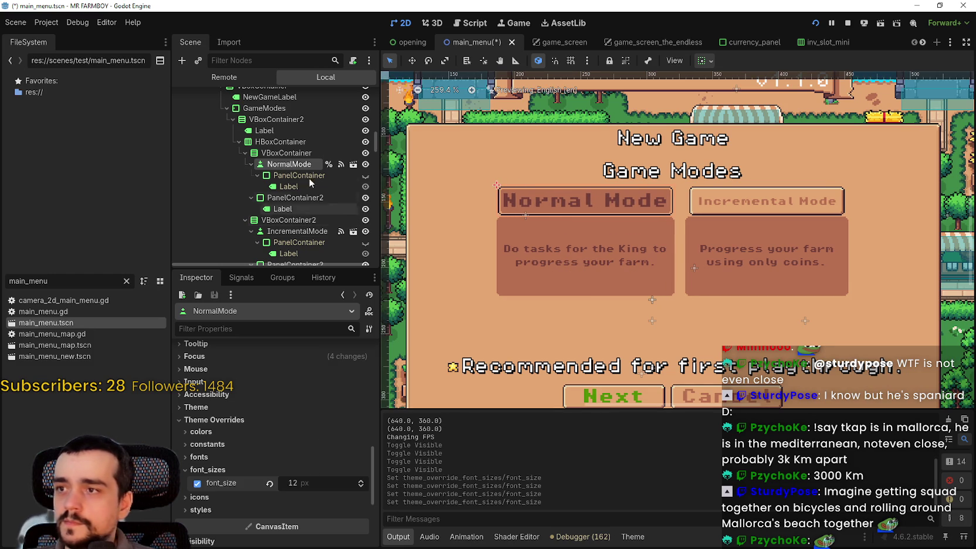
left_click(286, 153)
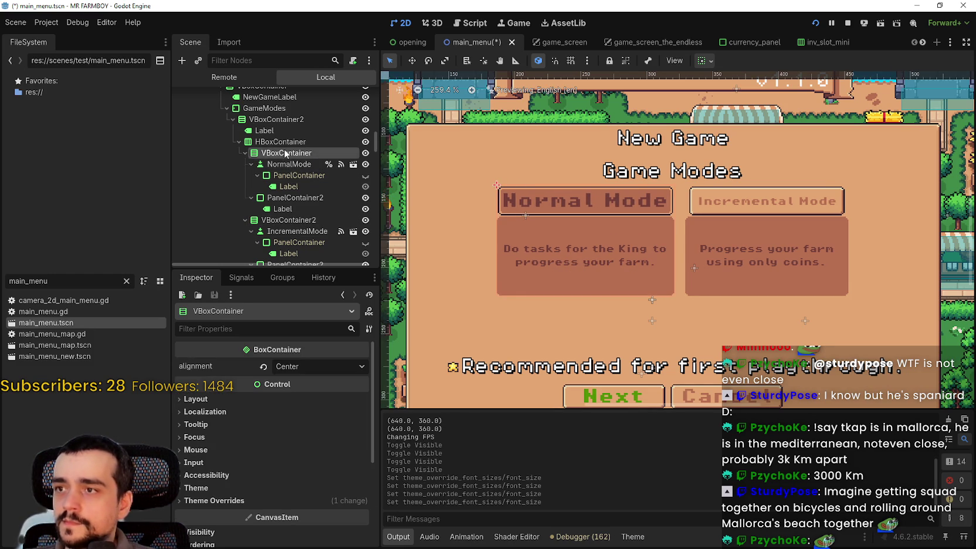
Compare the HBoxContainer and VBoxContainer alignment, then reselect NormalMode and preview its star icon.
left_click(275, 143)
left_click(279, 153)
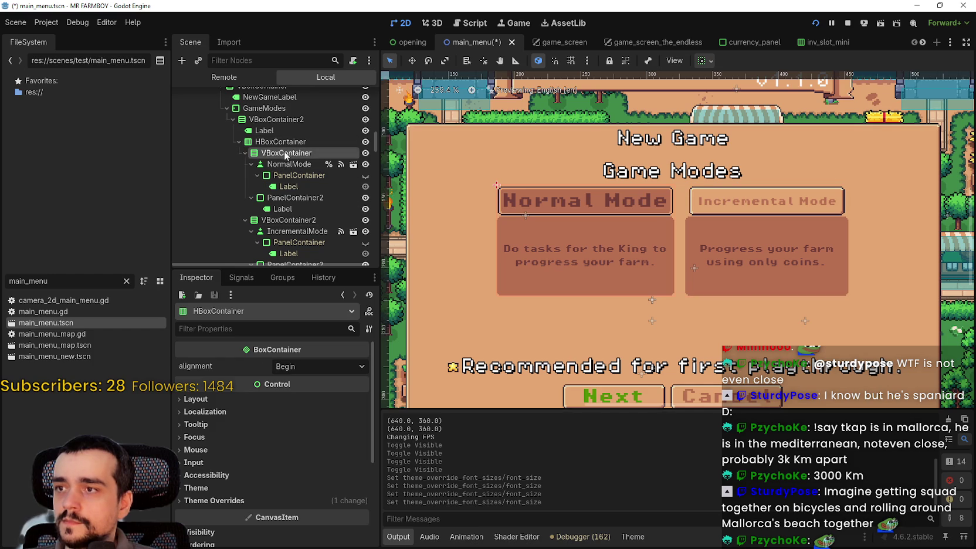
left_click(288, 164)
scroll(301, 501, "down", 5)
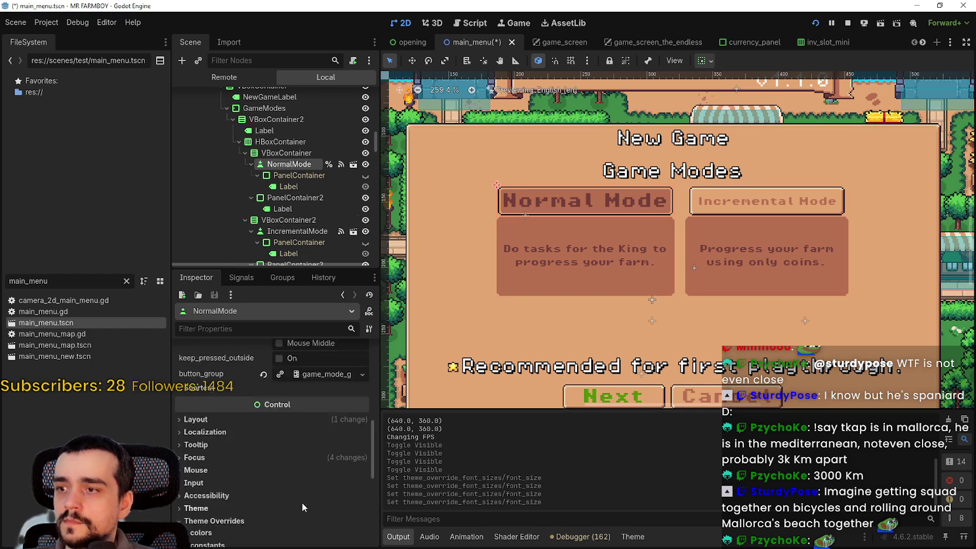
scroll(314, 484, "up", 5)
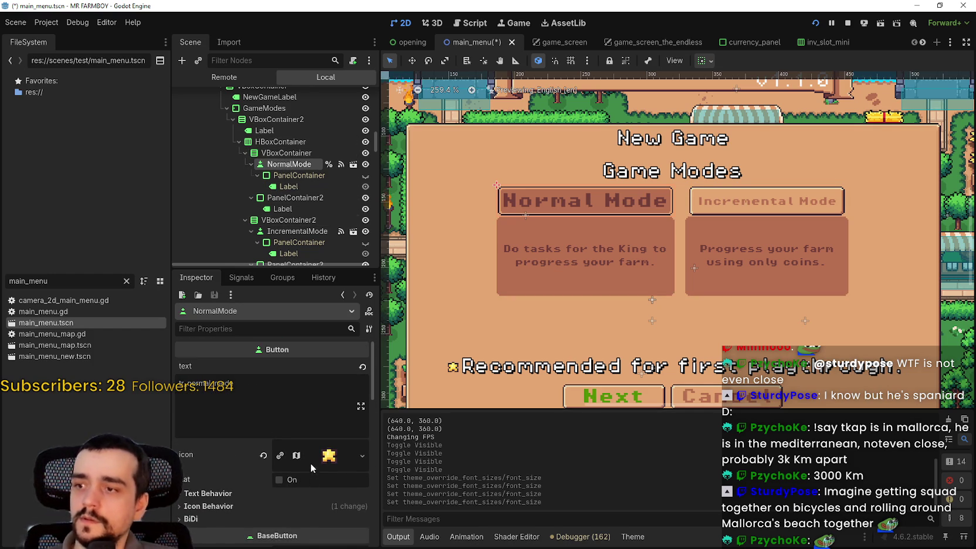
left_click(319, 457)
left_click(320, 457)
scroll(310, 457, "down", 3)
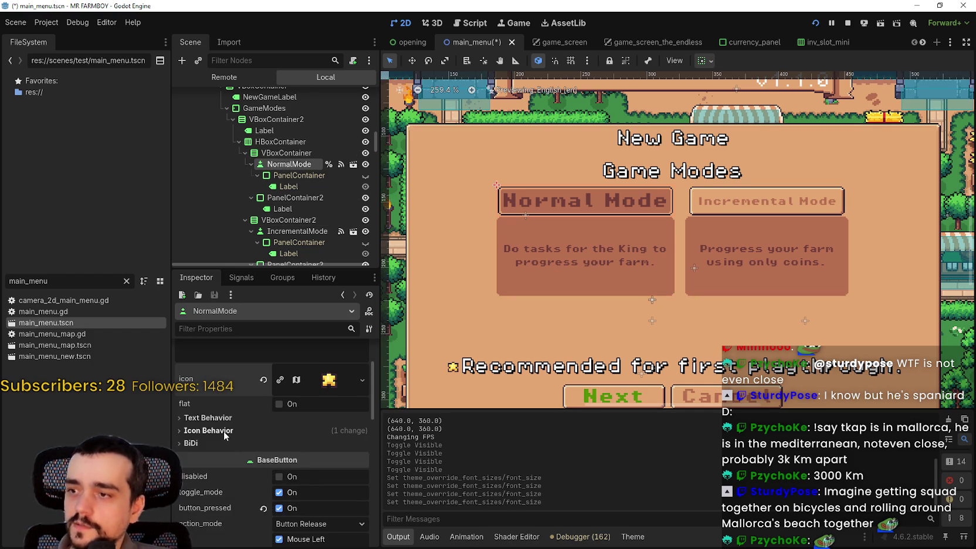
Enable expand_icon on the Normal Mode button, keeping vertical icon alignment at Center.
left_click(217, 431)
left_click(304, 479)
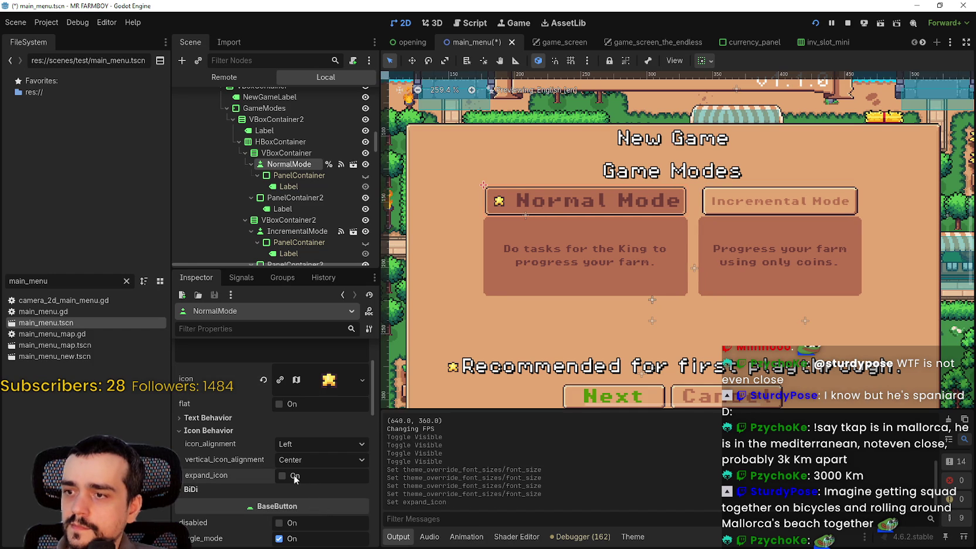
left_click(282, 476)
left_click(295, 479)
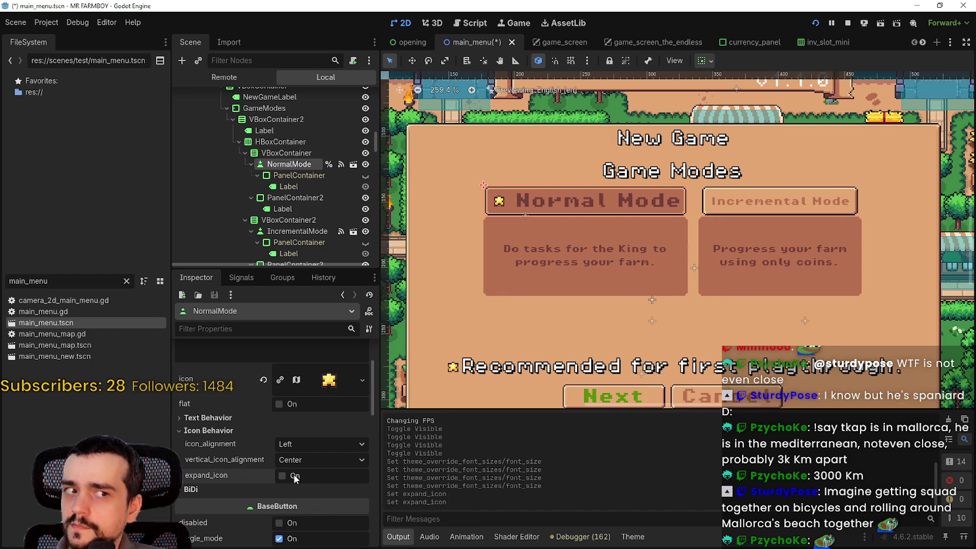
left_click(295, 479)
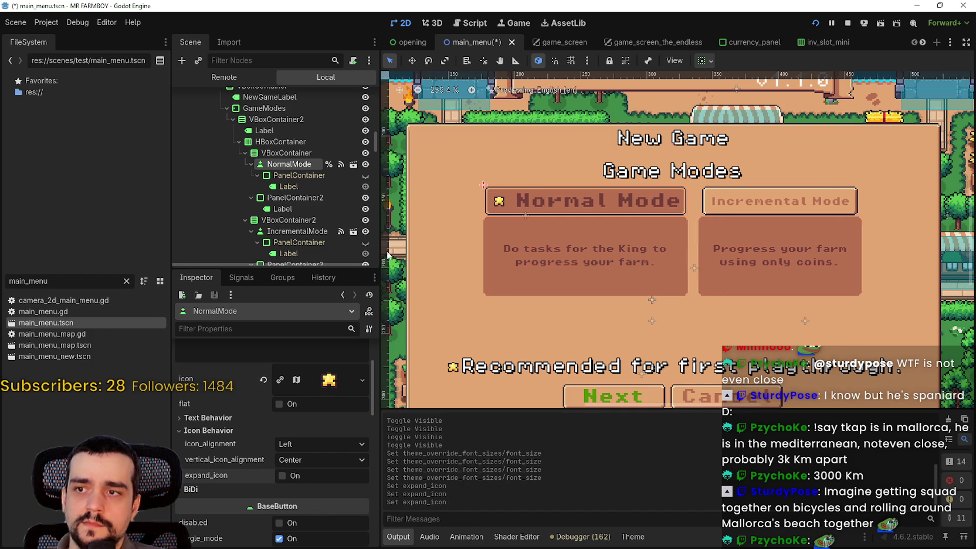
scroll(491, 189, "up", 5)
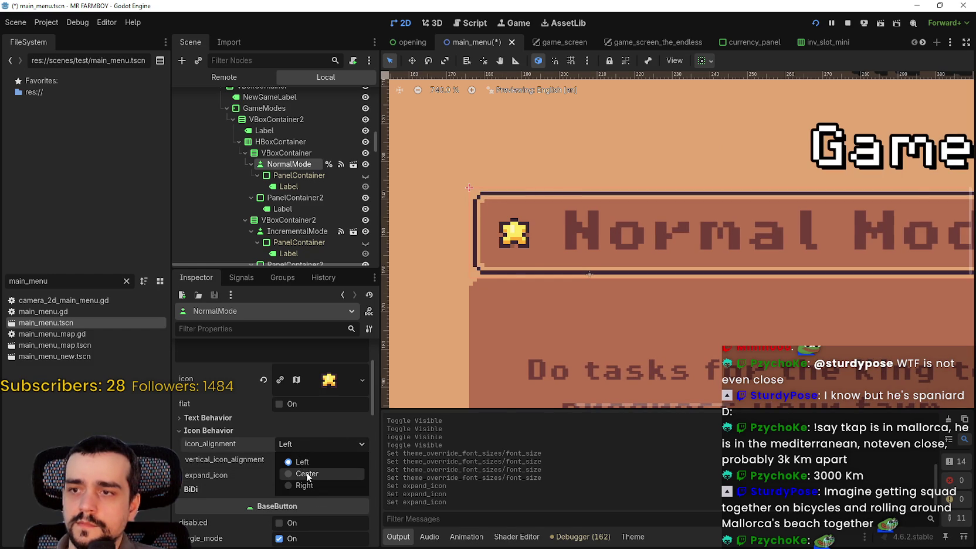
left_click(306, 474)
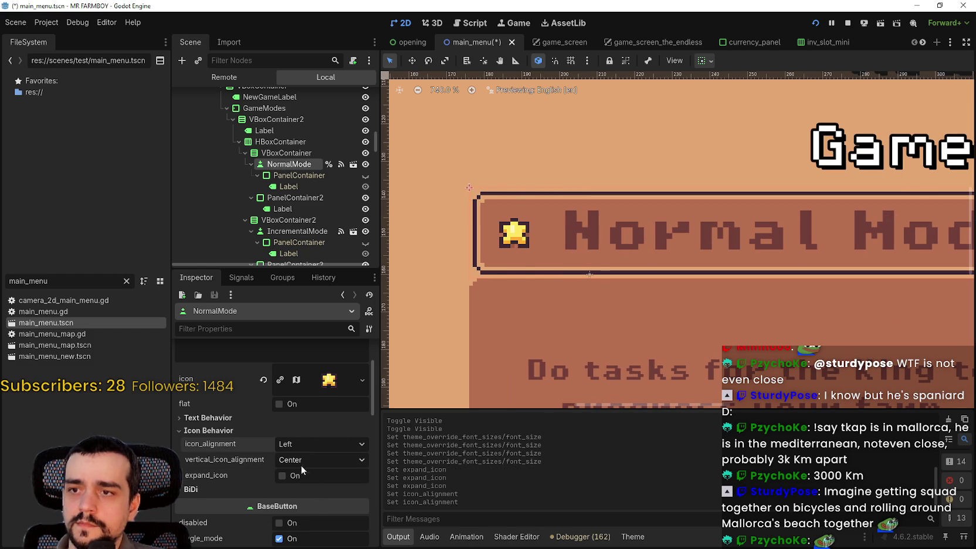
left_click(292, 478)
left_click(293, 479)
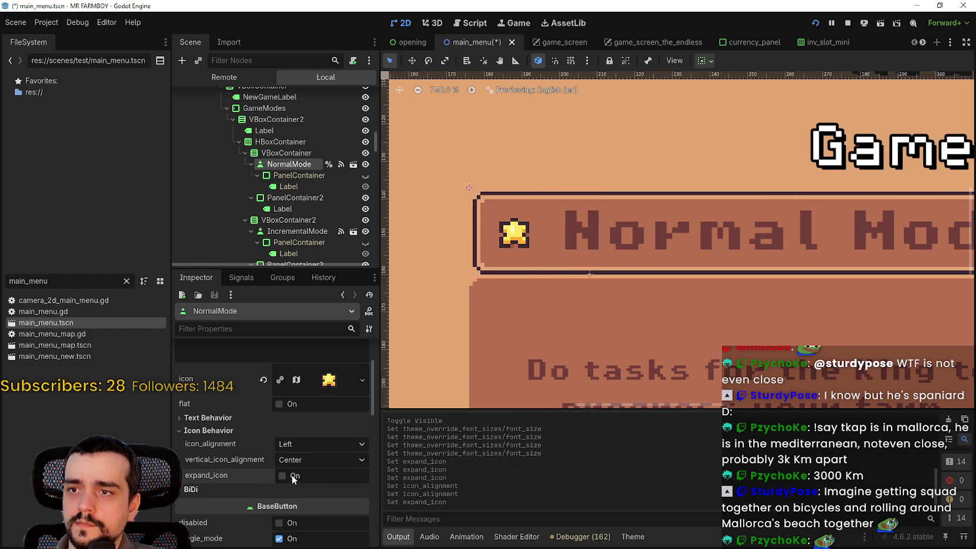
left_click(300, 463)
left_click(299, 460)
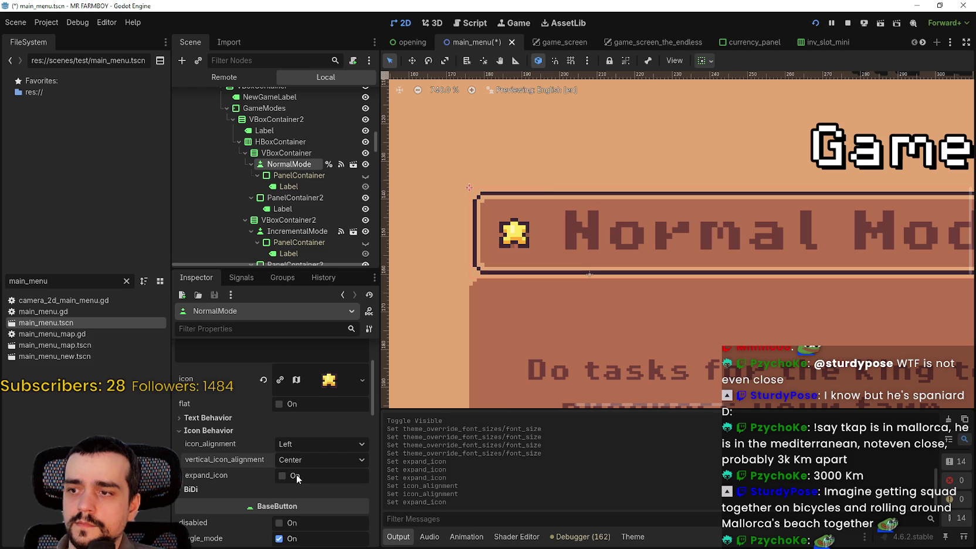
left_click(296, 474)
Try and revert the flat style, then turn on clip_contents in the button's Layout settings.
scroll(532, 234, "down", 3)
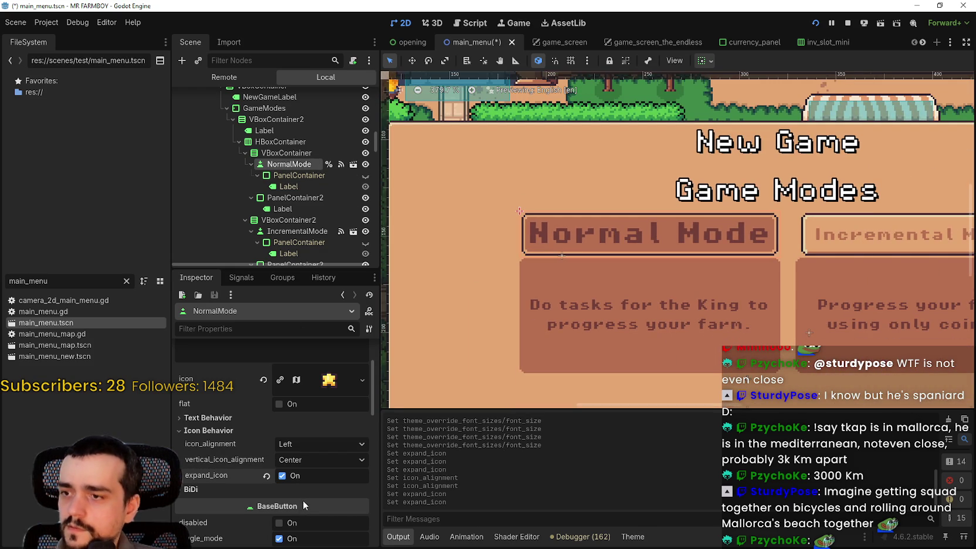
scroll(302, 500, "down", 3)
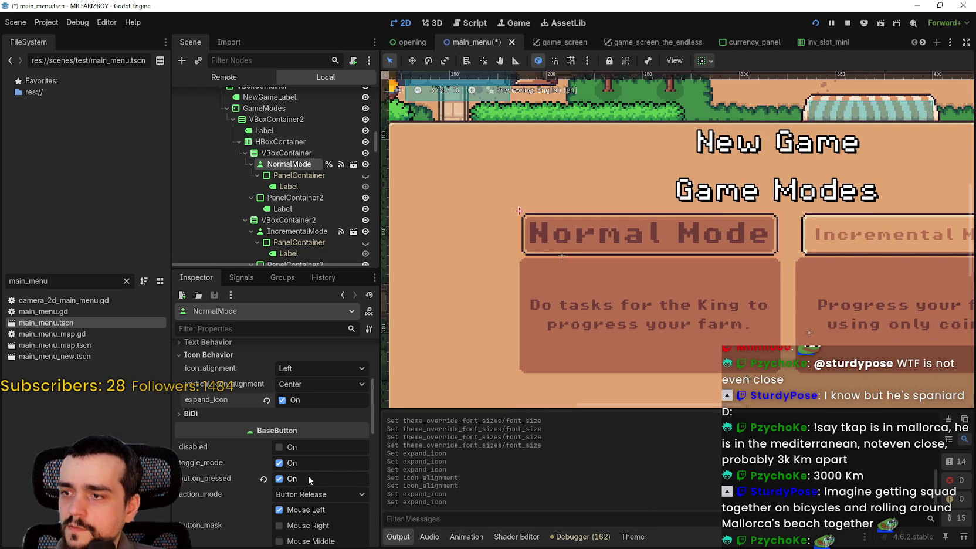
scroll(308, 473, "down", 2)
scroll(308, 473, "up", 5)
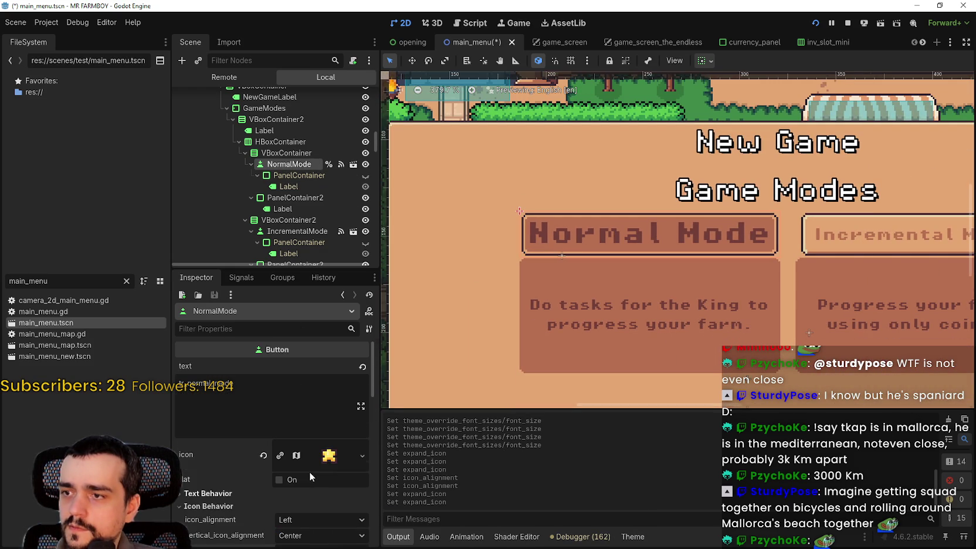
left_click(296, 481)
left_click(295, 481)
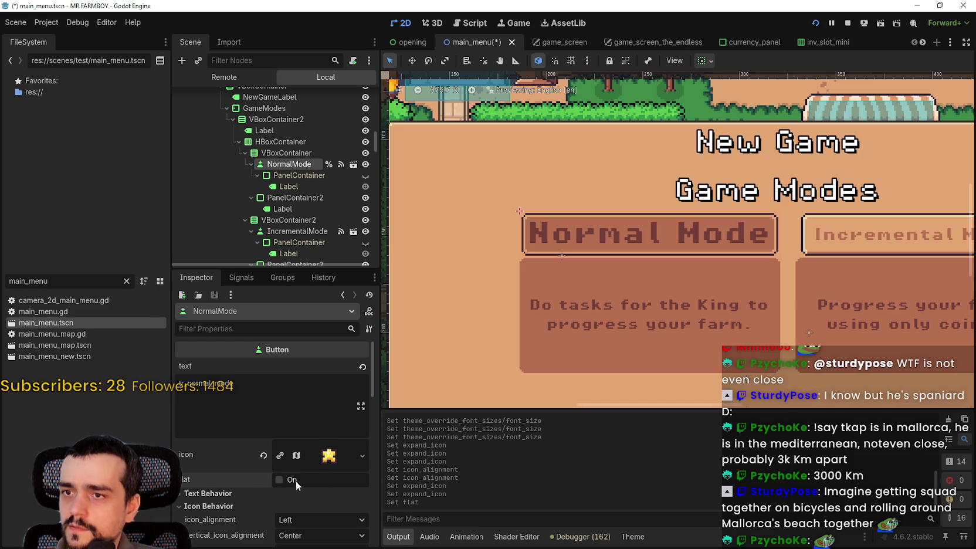
scroll(325, 488, "down", 8)
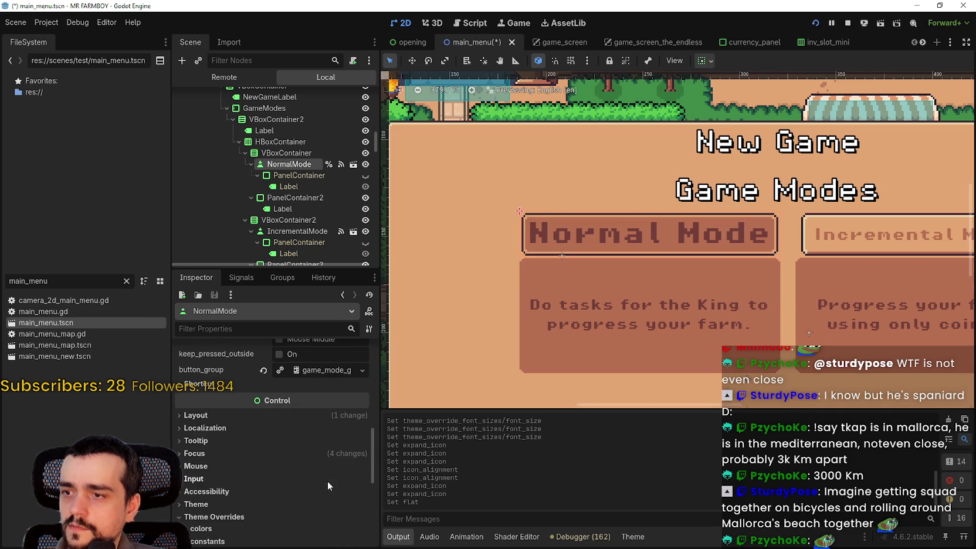
left_click(229, 415)
left_click(285, 452)
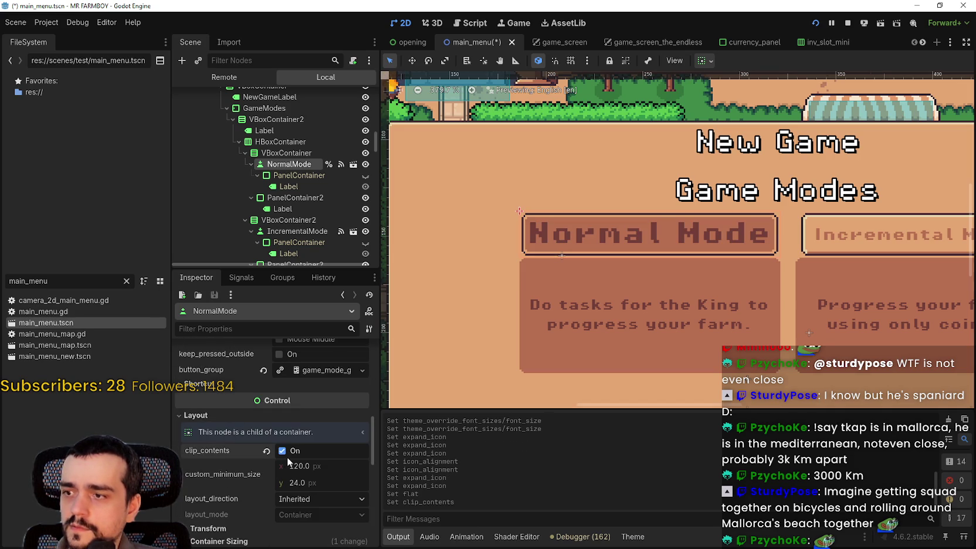